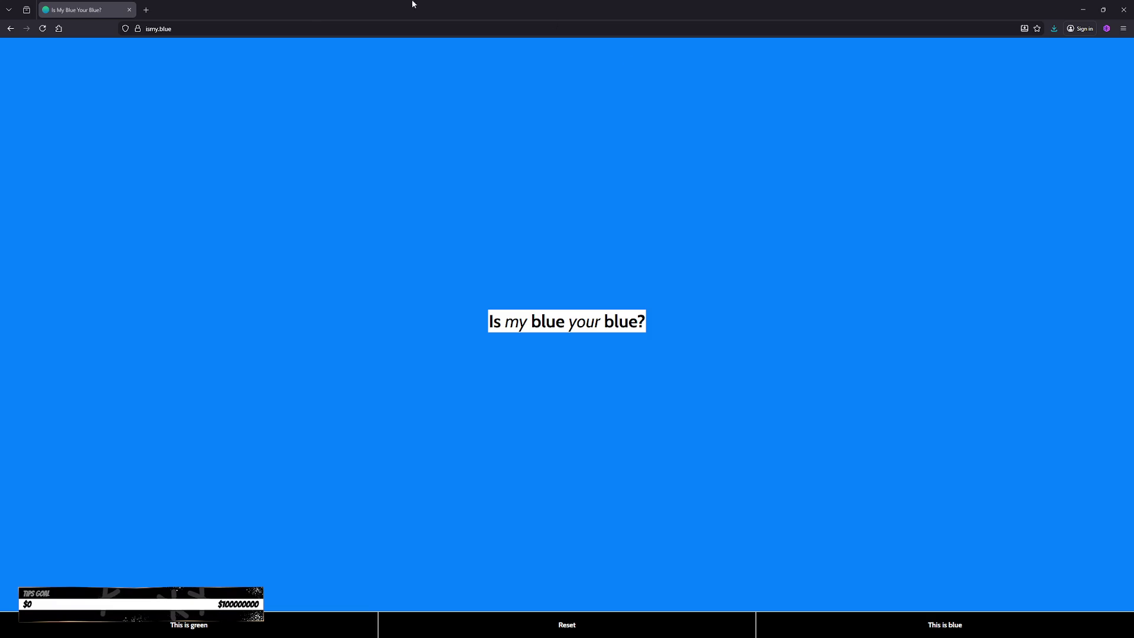
Close the tank wheels search window and return to the ismy.blue colour test.
left_click(310, 32)
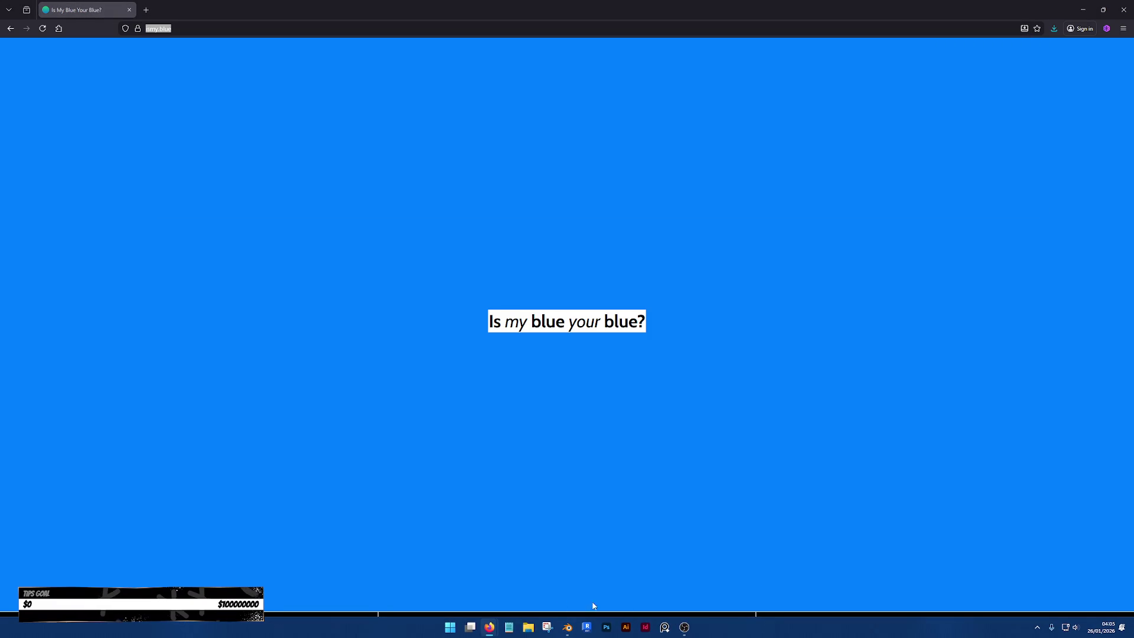
mouse_move(489, 628)
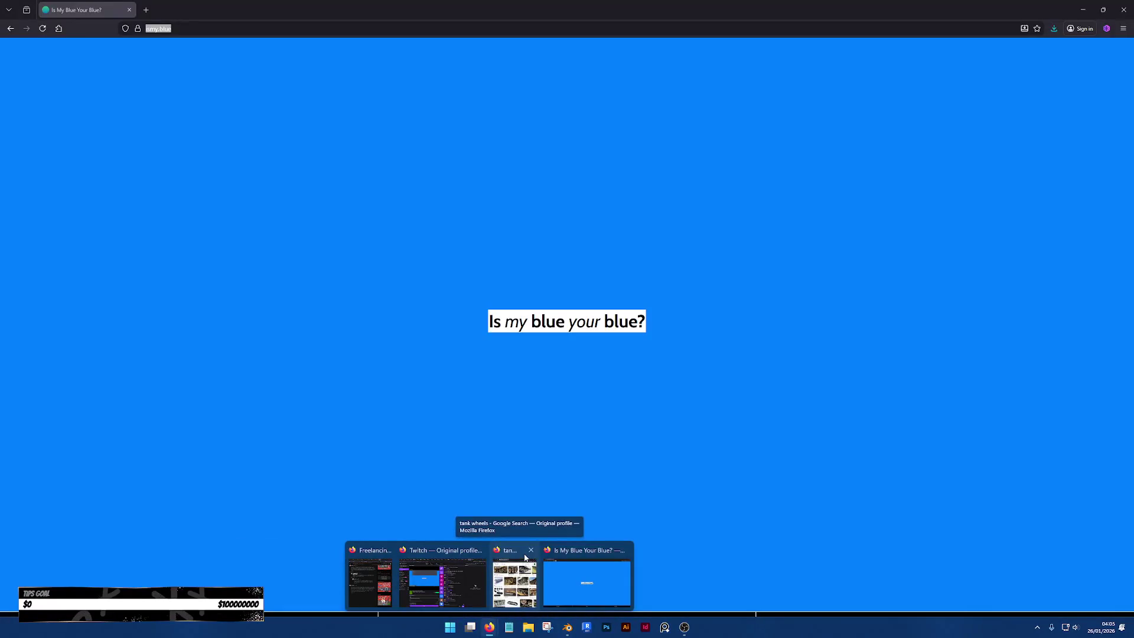
left_click(534, 551)
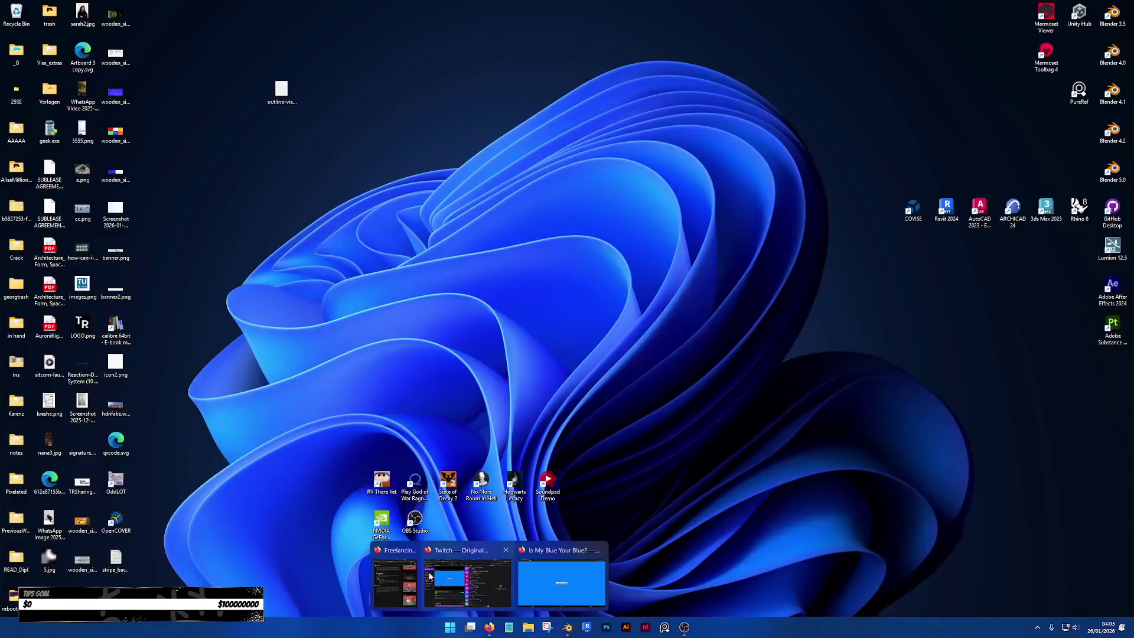
left_click(561, 582)
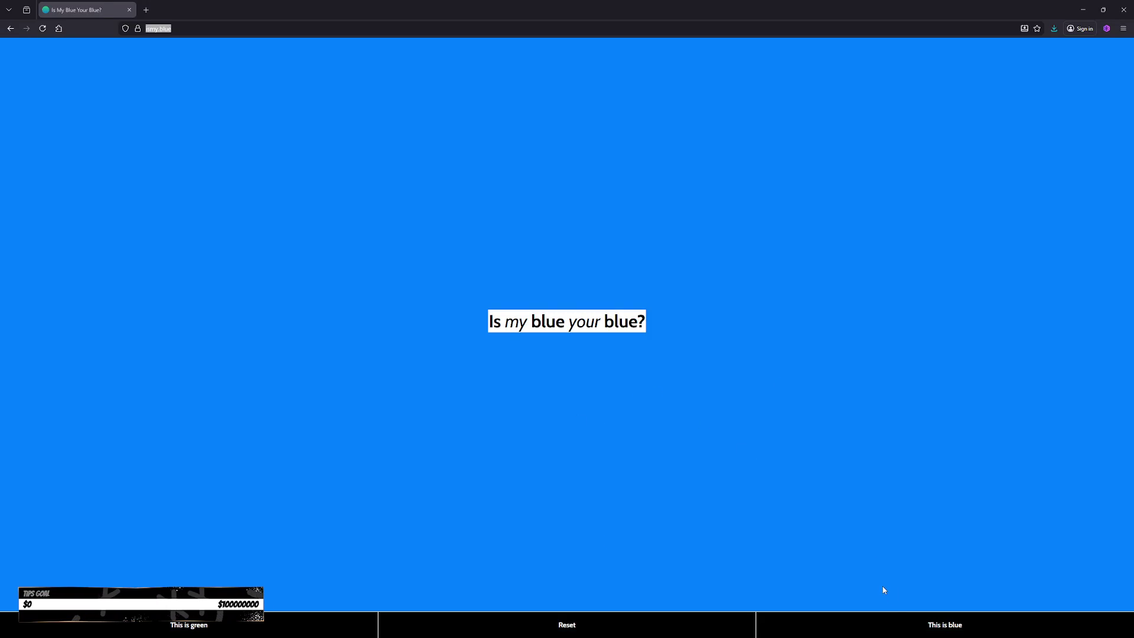
Classify each shown shade as blue or green until the test completes.
left_click(914, 634)
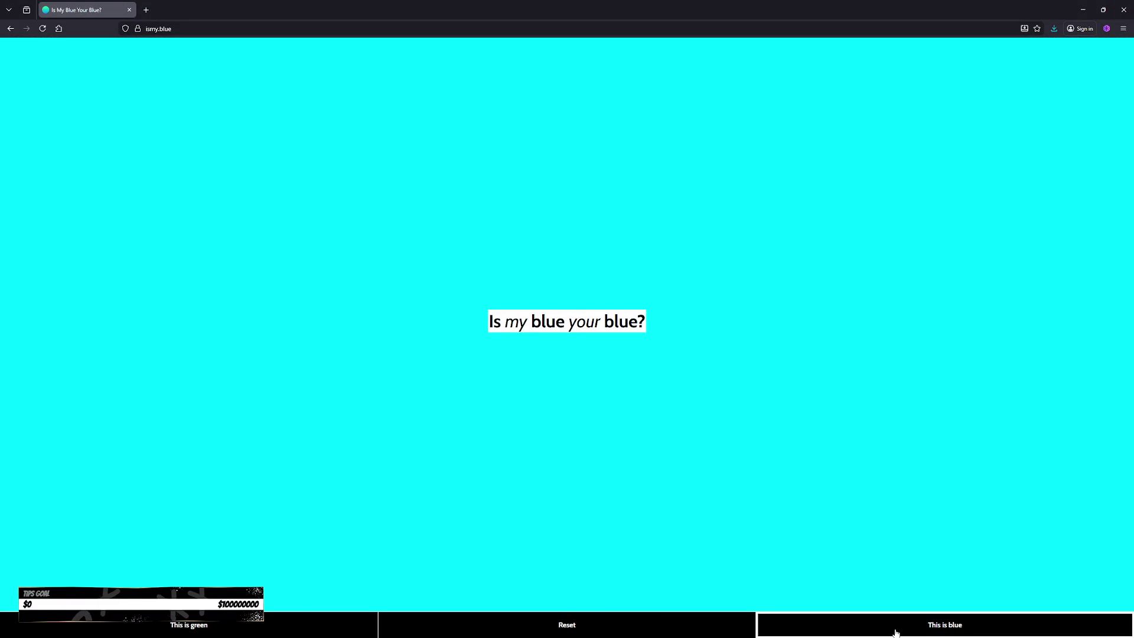
left_click(896, 634)
left_click(319, 620)
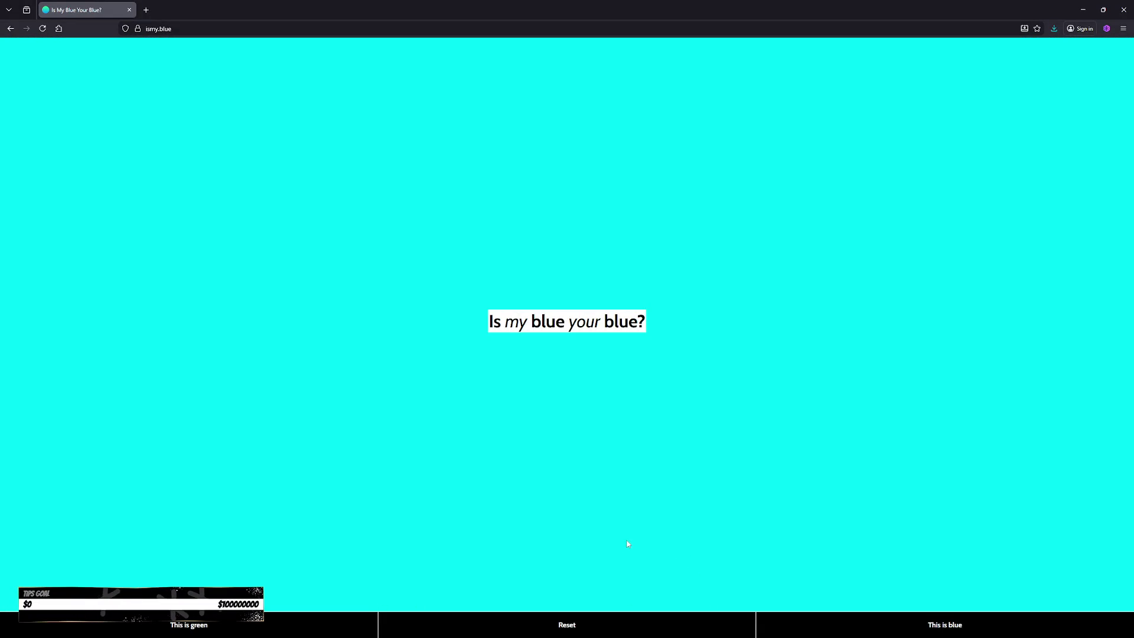
left_click(303, 621)
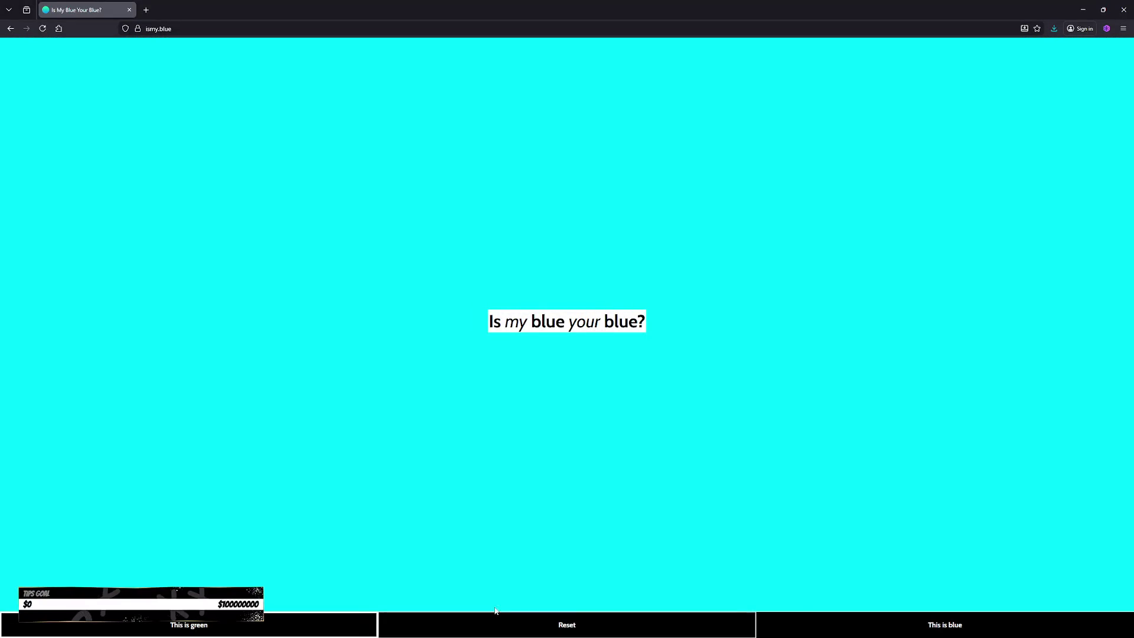
left_click(808, 622)
left_click(805, 624)
left_click(299, 620)
left_click(805, 623)
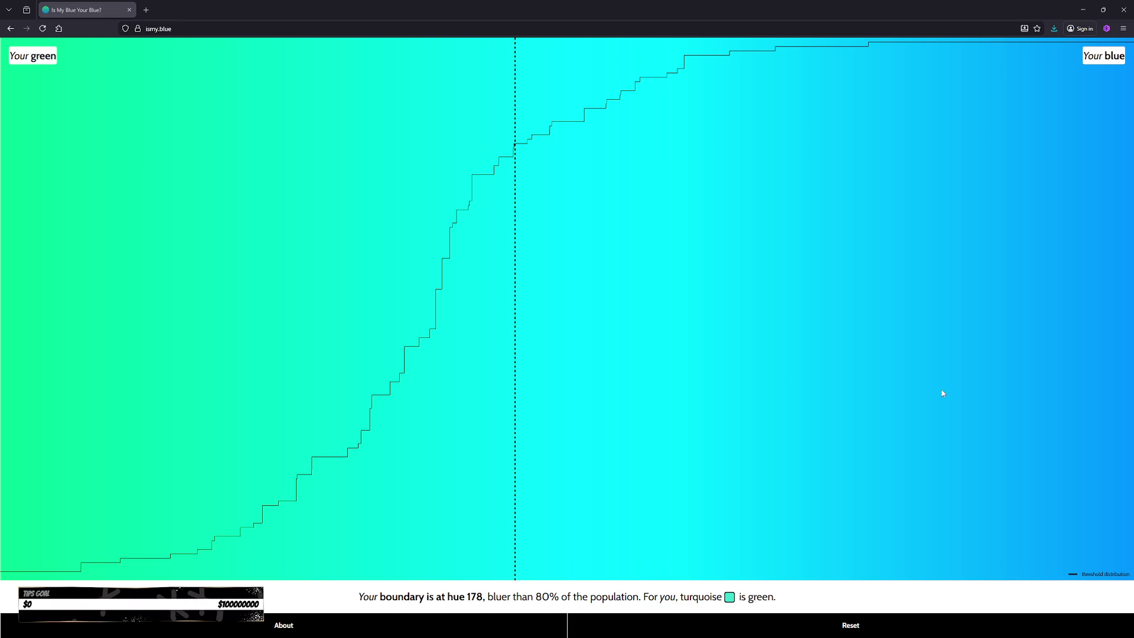
Reset Is My Blue Your Blue? so a fresh colour test begins.
left_click(809, 627)
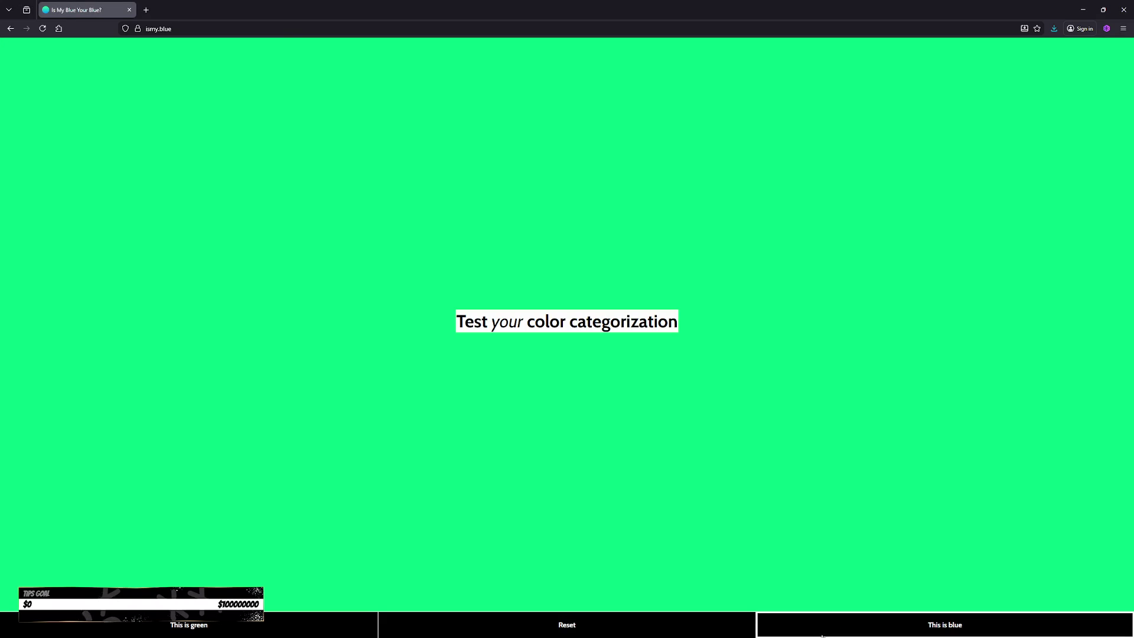
Answer the retake's seven shades as green or blue, then close the browser.
left_click(318, 627)
left_click(851, 625)
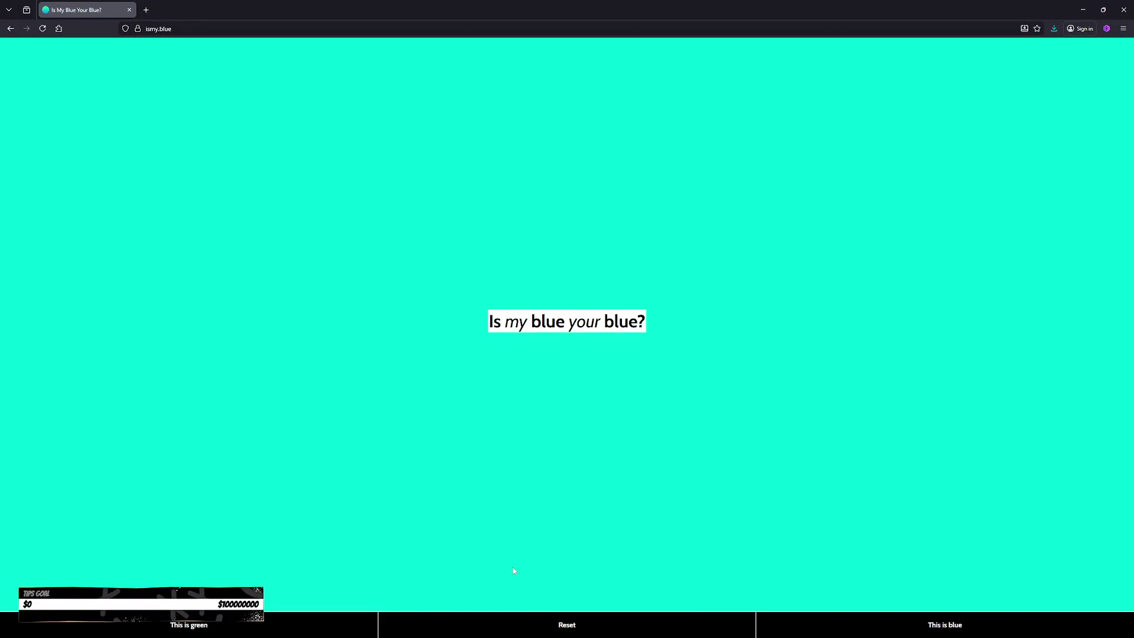
left_click(336, 623)
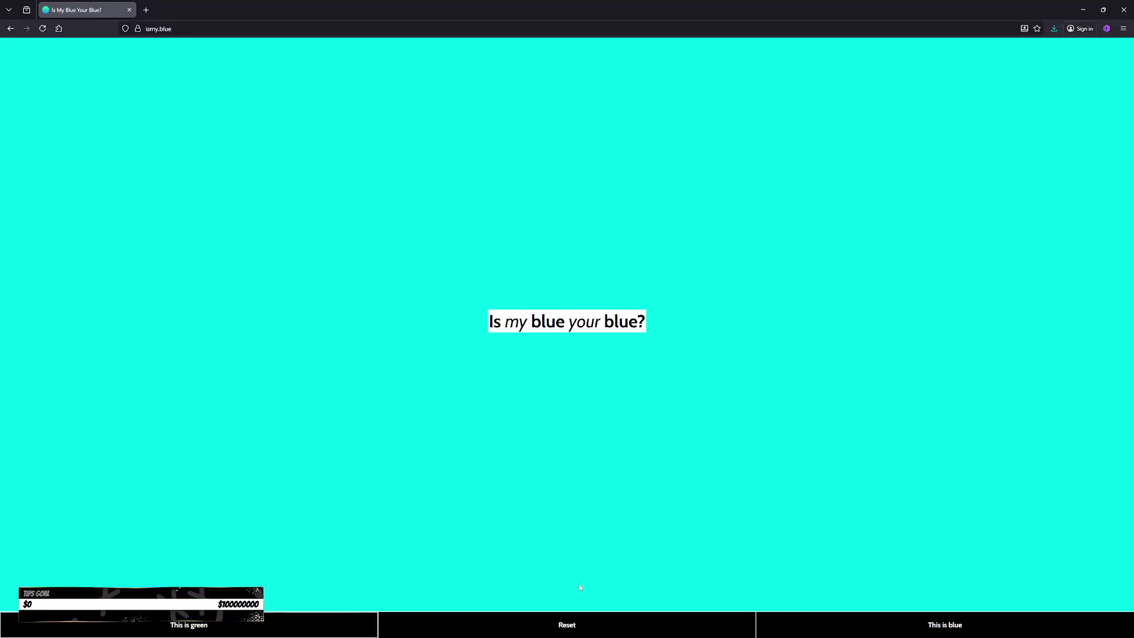
left_click(838, 633)
left_click(775, 632)
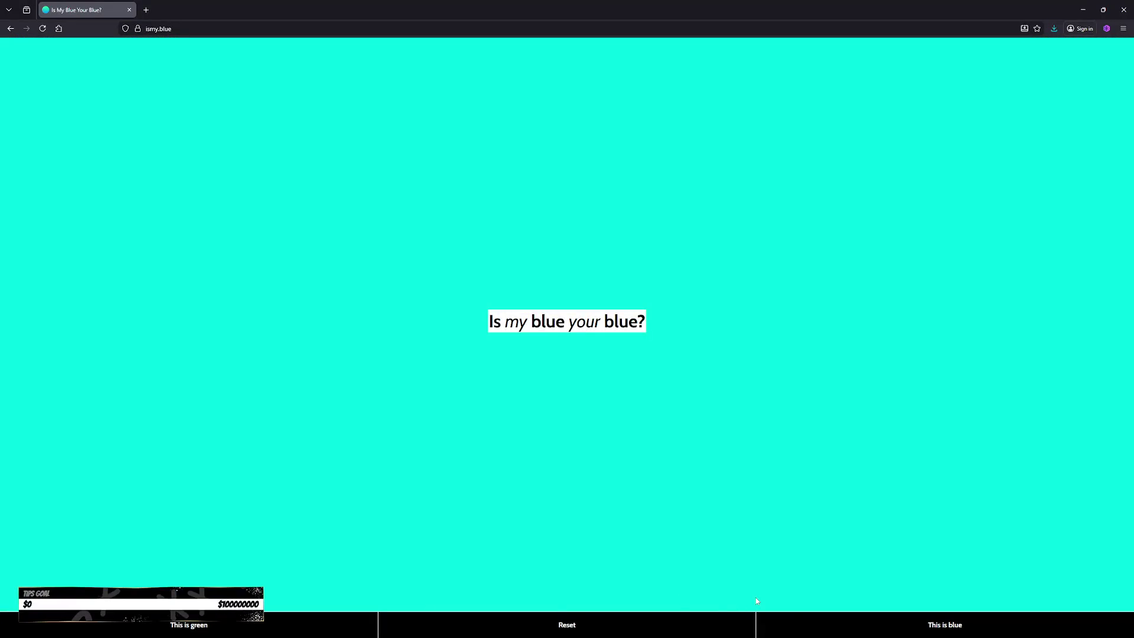
left_click(826, 628)
left_click(351, 622)
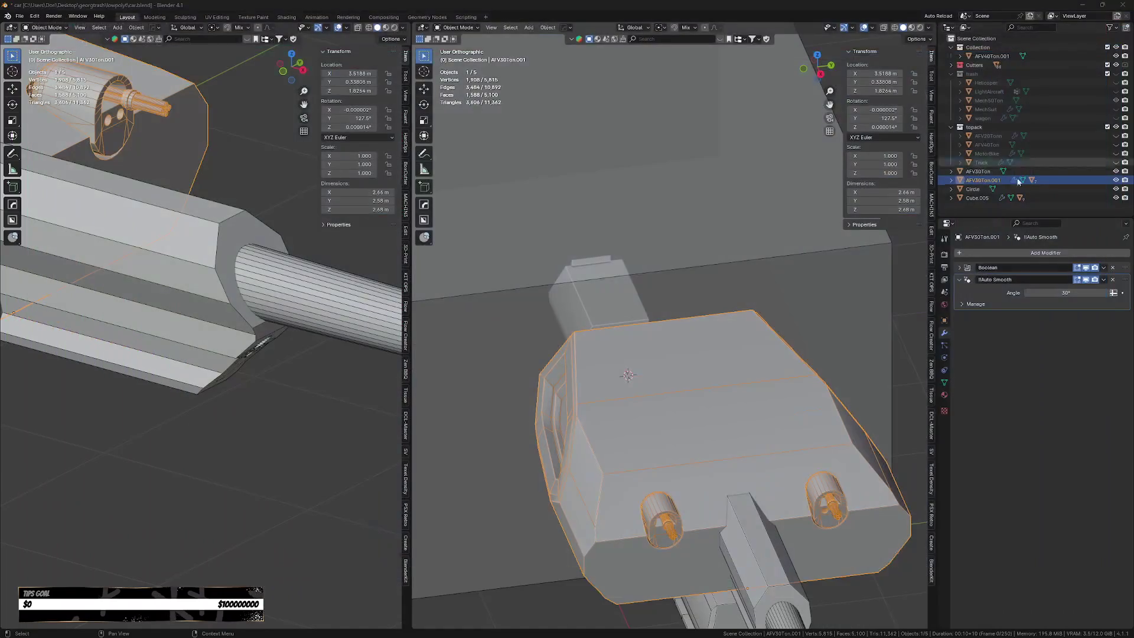
left_click(1124, 10)
Unhide the AFV40Ton tank in the outliner, select it and frame the view on it.
scroll(798, 491, "down", 4)
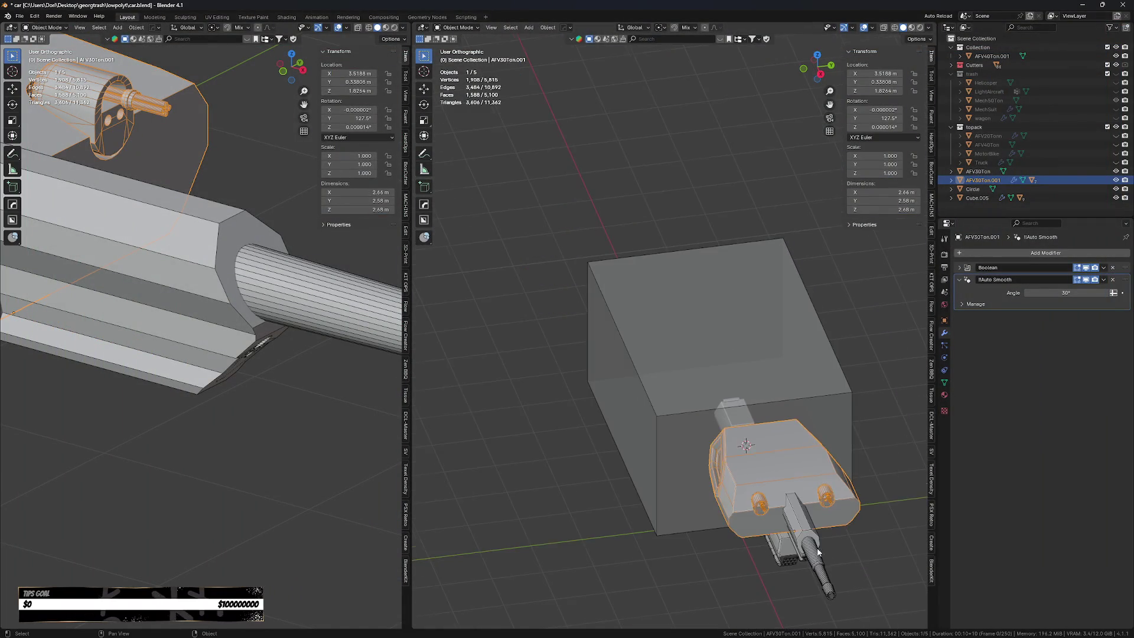
left_click(758, 483)
scroll(758, 483, "up", 4)
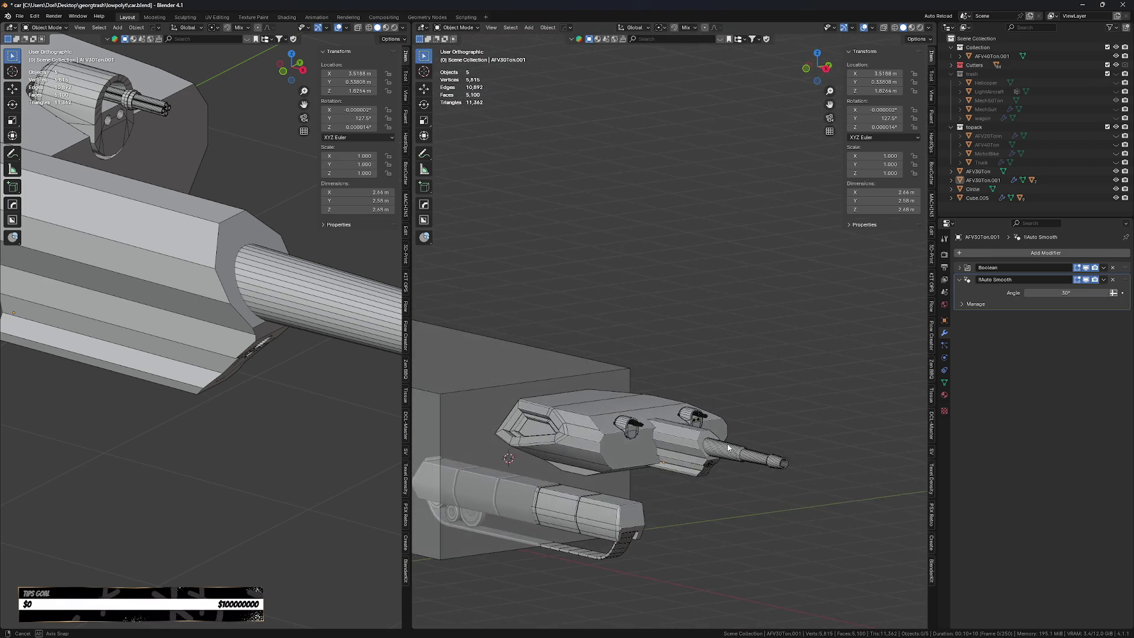
middle_click_drag(773, 435, 668, 372)
scroll(667, 371, "up", 3)
left_click(667, 372)
scroll(668, 397, "down", 2)
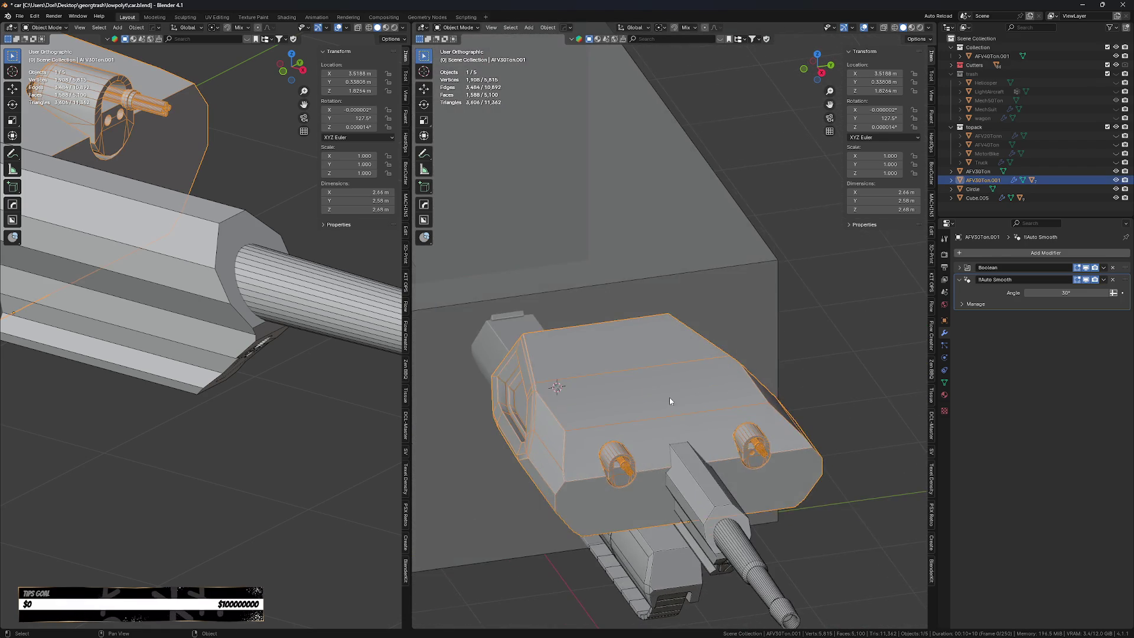
scroll(655, 389, "down", 2)
scroll(667, 378, "down", 5)
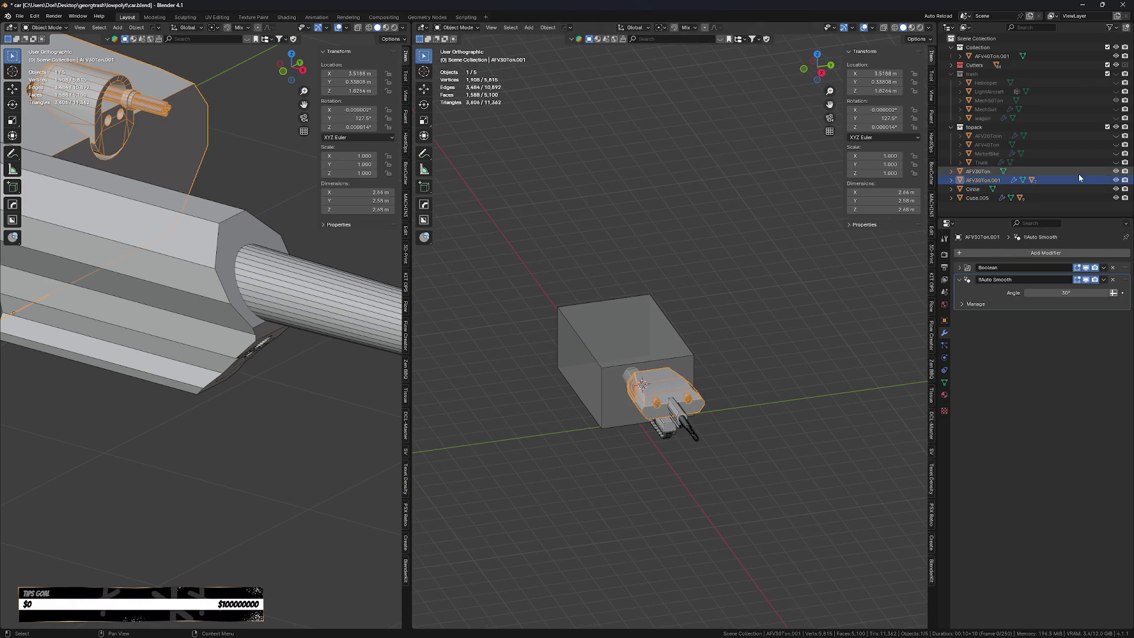
left_click(1116, 145)
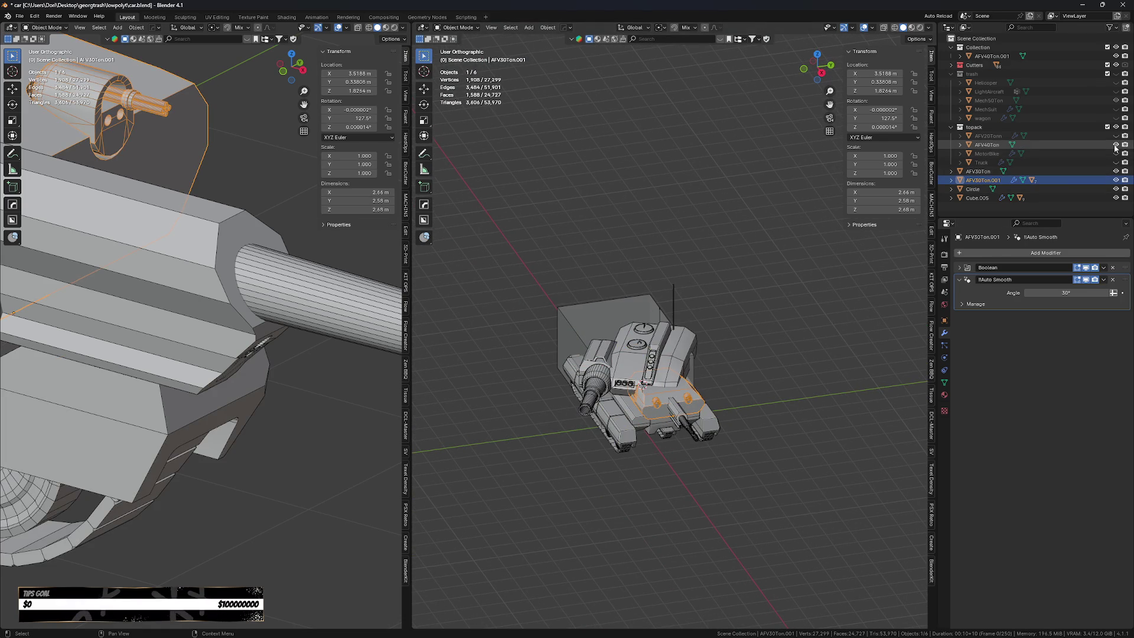
left_click(986, 145)
key("KP_Decimal")
Select the tank's round hatch and rim in Edit Mode and duplicate it along Y.
key("Tab")
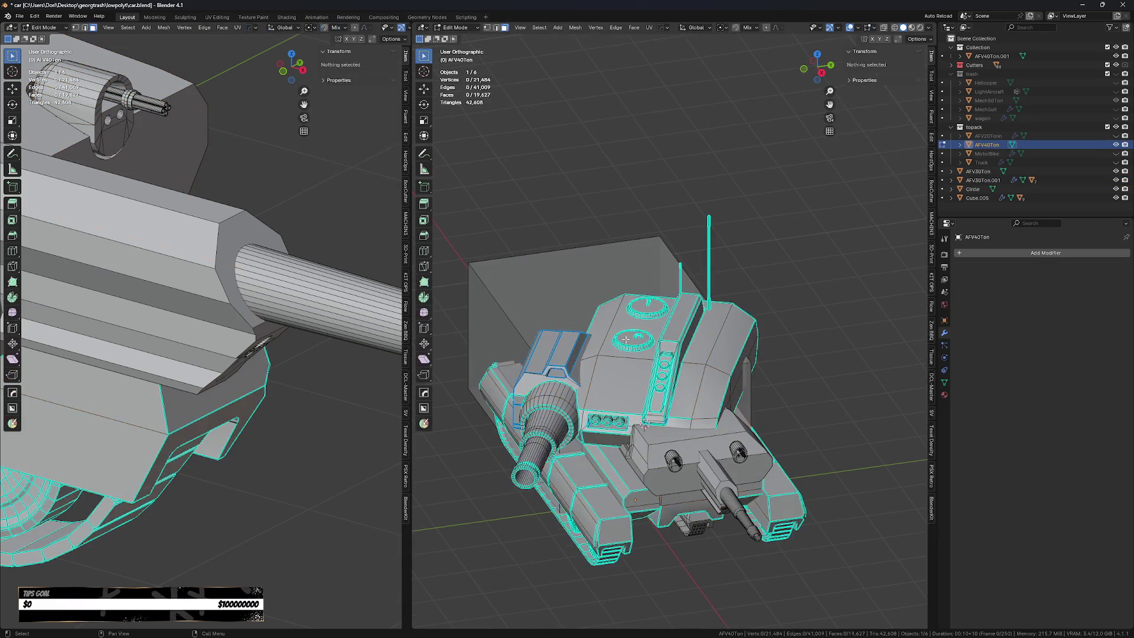
scroll(626, 340, "up", 3)
key("ctrl+l")
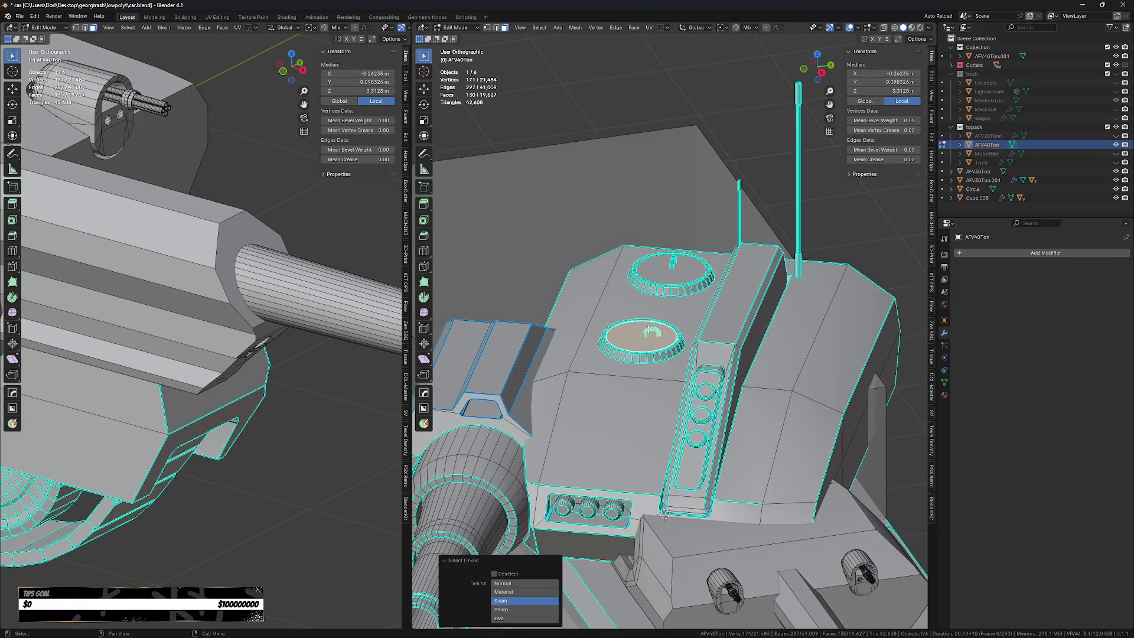
key("l")
scroll(628, 353, "down", 4)
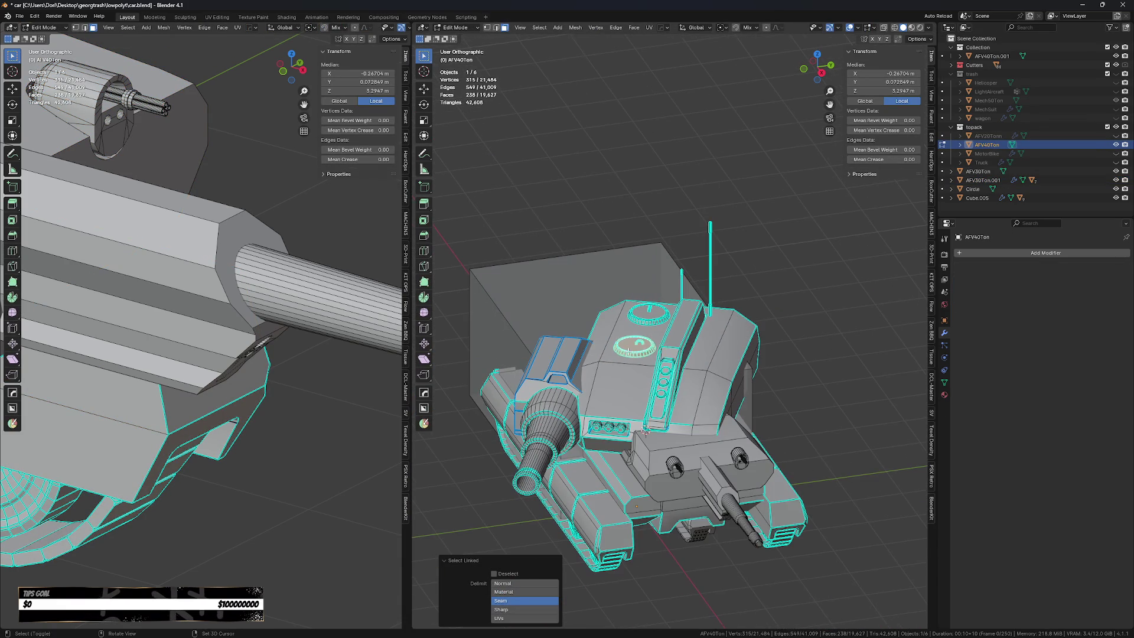
key("shift+d")
key("y")
left_click(854, 373)
Separate the hatch copy into its own object and hide the AFV40Ton tank.
key("p")
left_click(853, 371)
key("Tab")
left_click(697, 387)
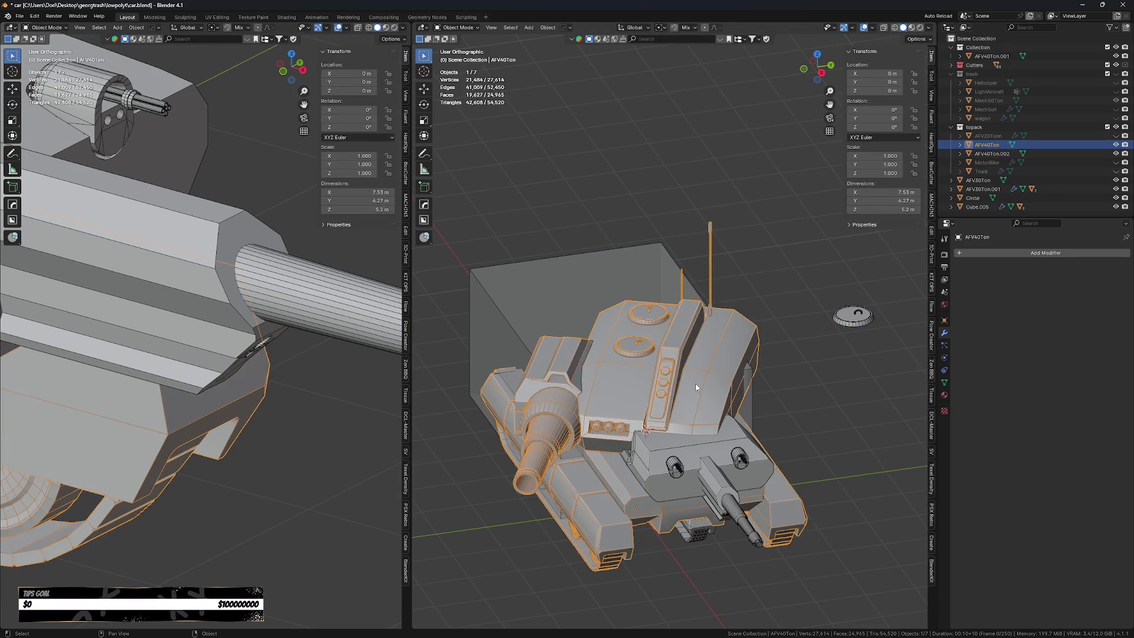
key("h")
left_click(810, 325)
Move the hatch onto the turret top, shifting it 0.173 m along Y.
key("g")
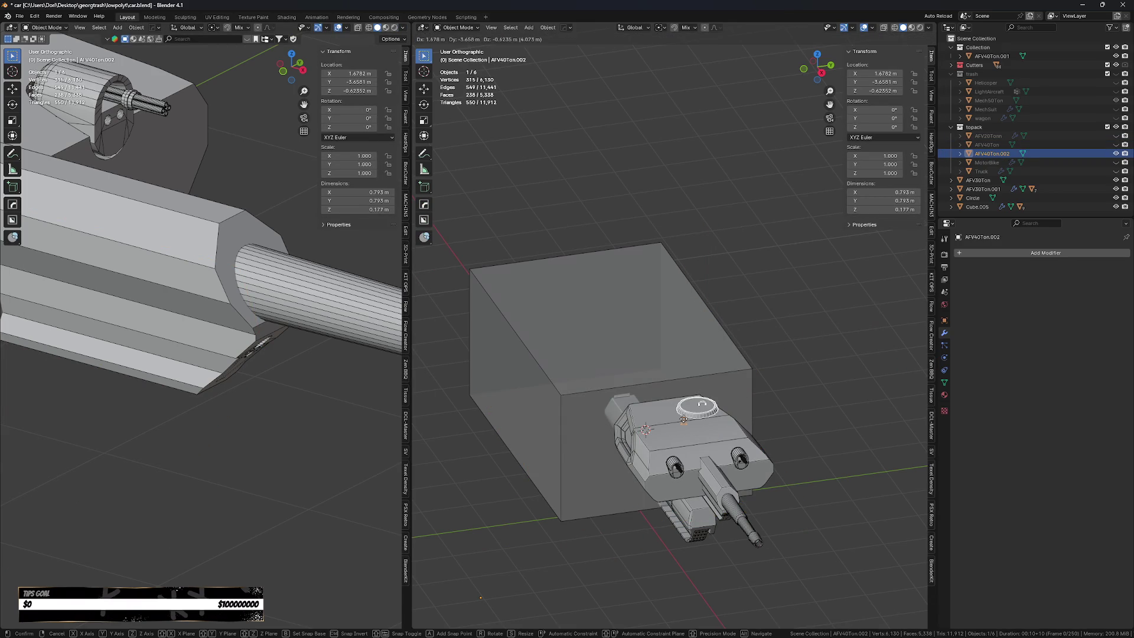
left_click(685, 414)
scroll(685, 413, "up", 2)
key("g")
key("x")
right_click(699, 413)
key("g")
key("y")
left_click(713, 463)
Set the hatch origin to its bottom, scale it to 0.714 and adjust its height.
key("shift+s")
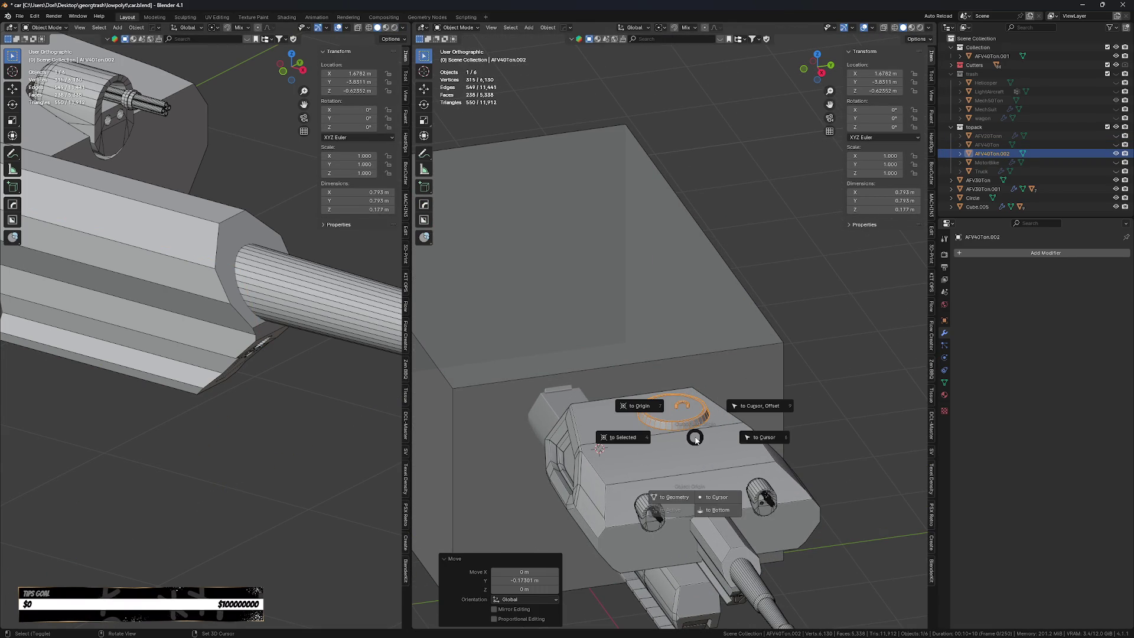
left_click(667, 400)
key("s")
left_click(792, 363)
key("g")
key("z")
left_click(710, 443)
middle_click_drag(710, 446, 753, 473)
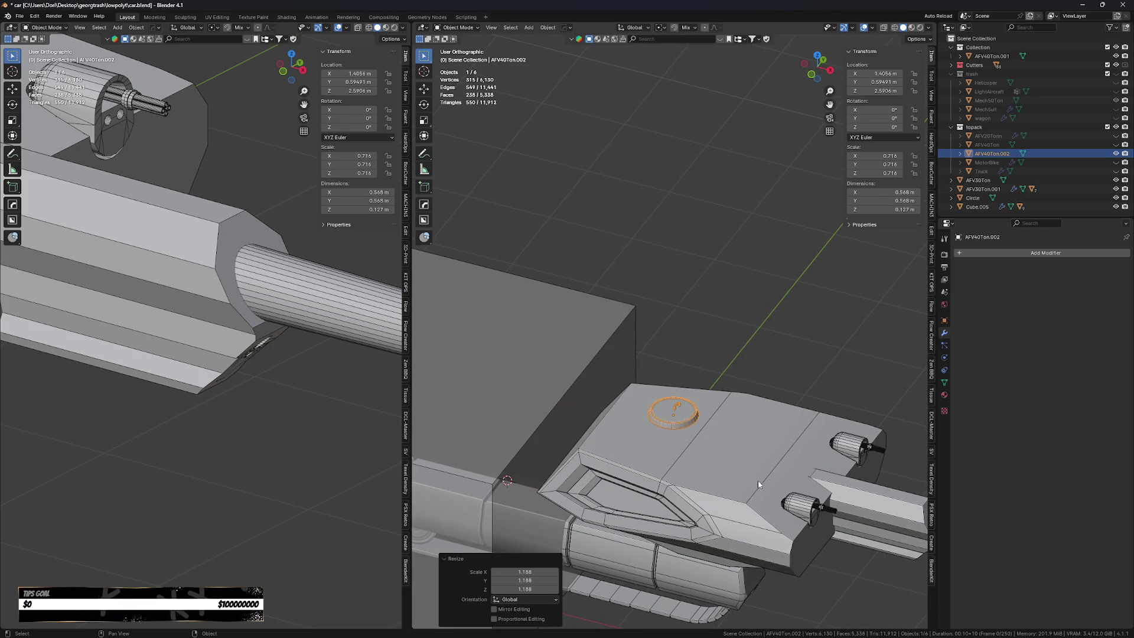
key("KP_Decimal")
Delete the hatch's inner handle geometry, leaving only the rim ring.
key("Tab")
left_click(703, 400)
key("ctrl+l")
key("Delete")
scroll(701, 418, "up", 3)
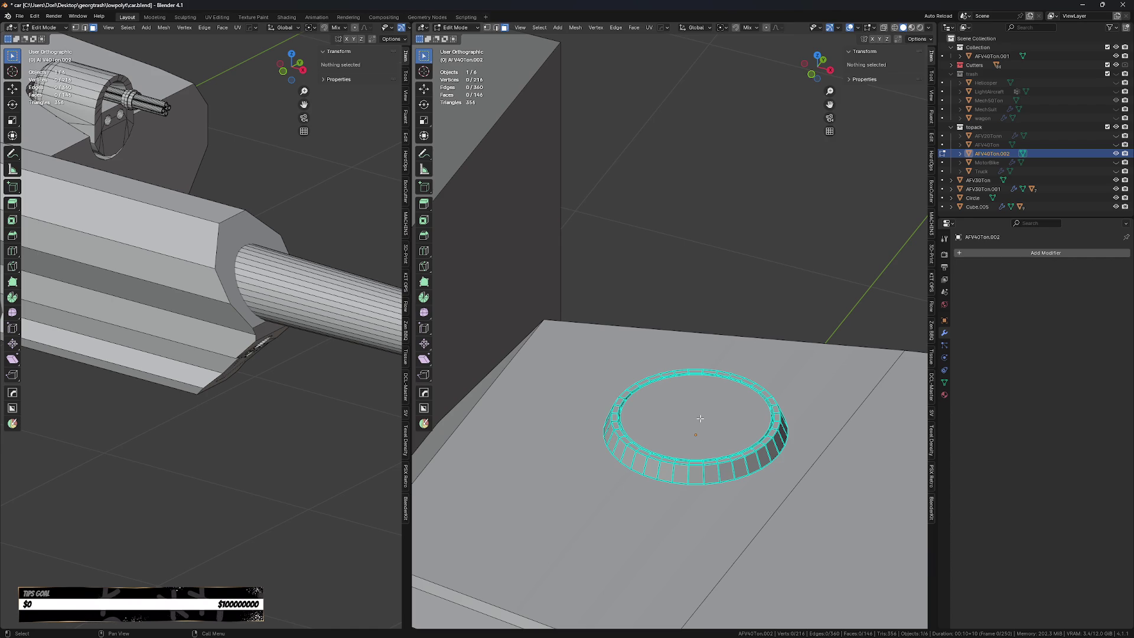
Inset the ring's inner cap face and raise it about 0.015 m.
left_click(746, 418)
middle_click_drag(746, 418, 729, 426)
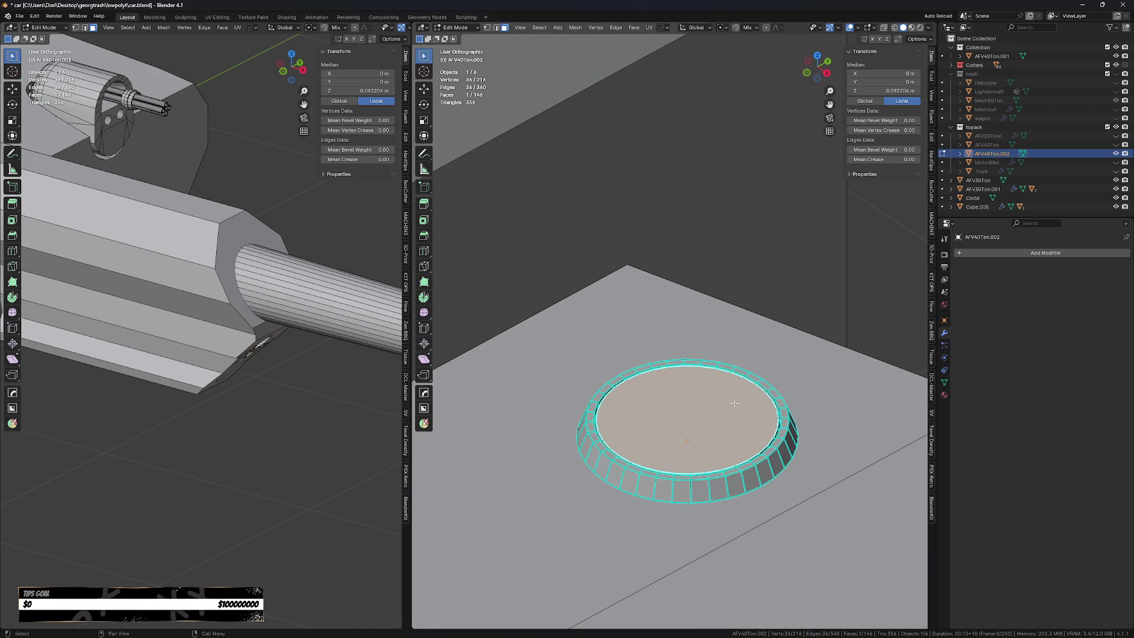
middle_click_drag(742, 413, 738, 449)
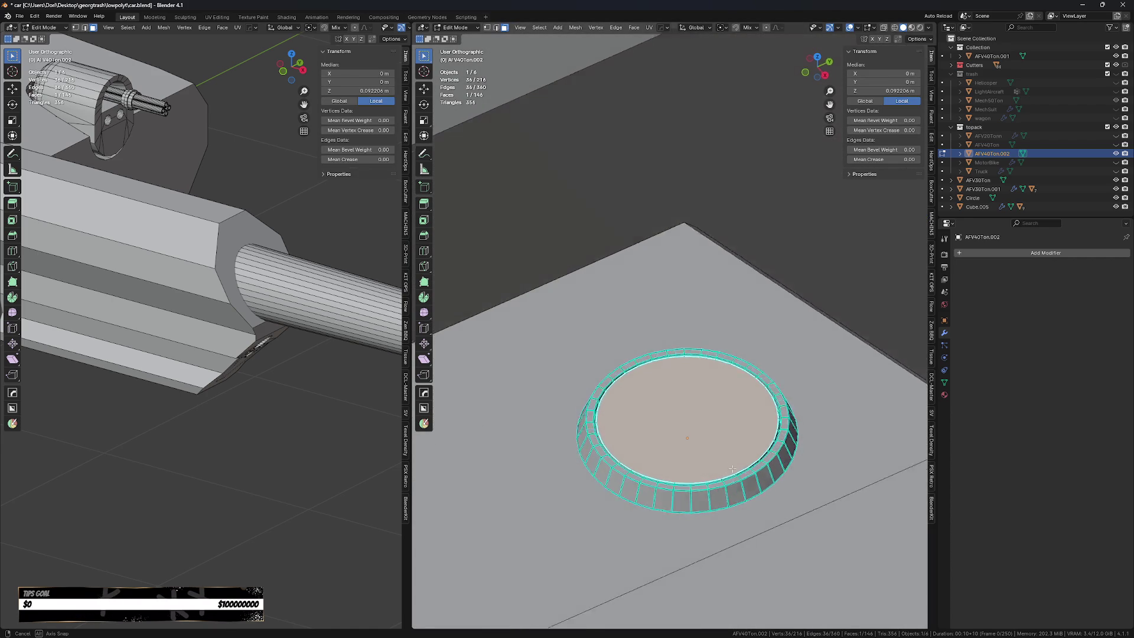
key("i")
left_click(828, 371)
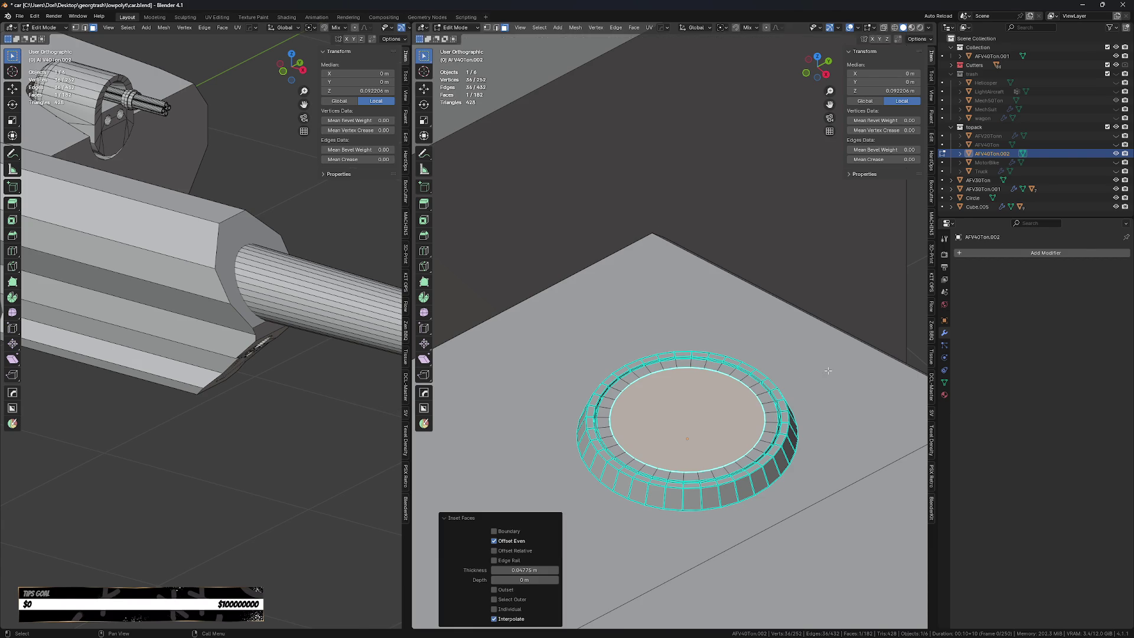
key("g")
key("z")
left_click(830, 367)
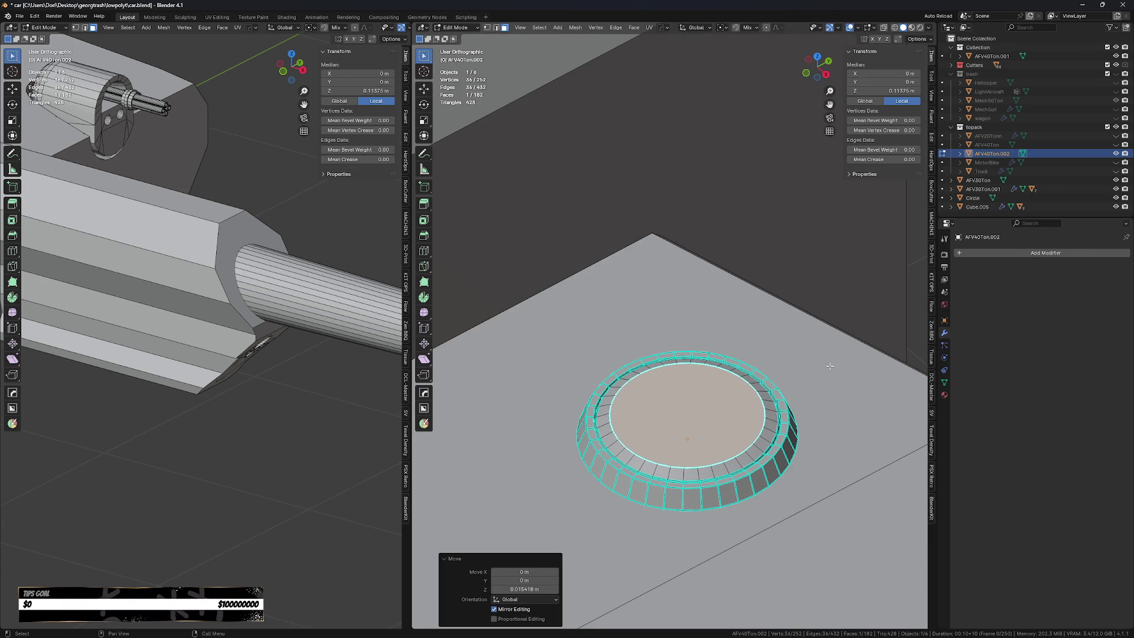
key("g")
key("z")
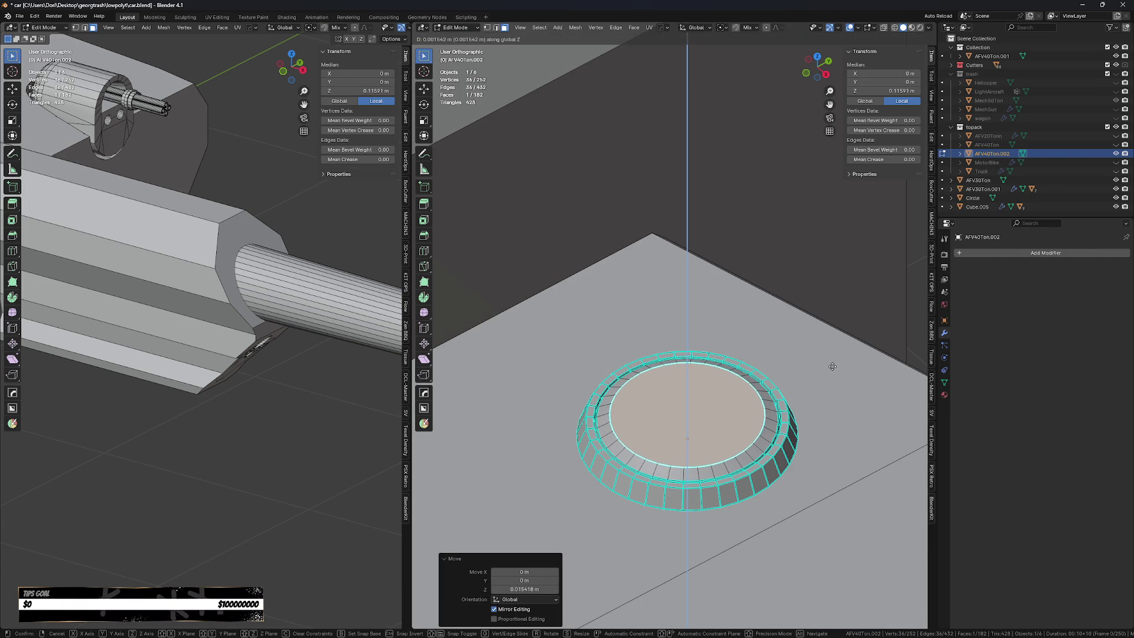
left_click(827, 369)
Extrude the cap face upward, scale it to about 0.866 and lower it slightly.
key("e")
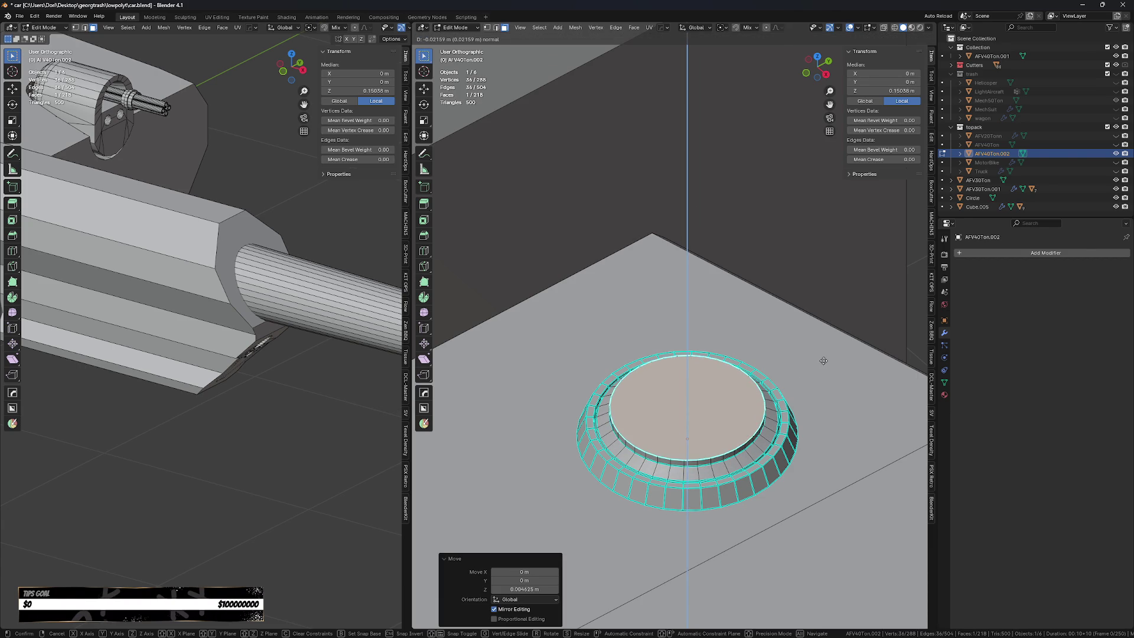
left_click(837, 355)
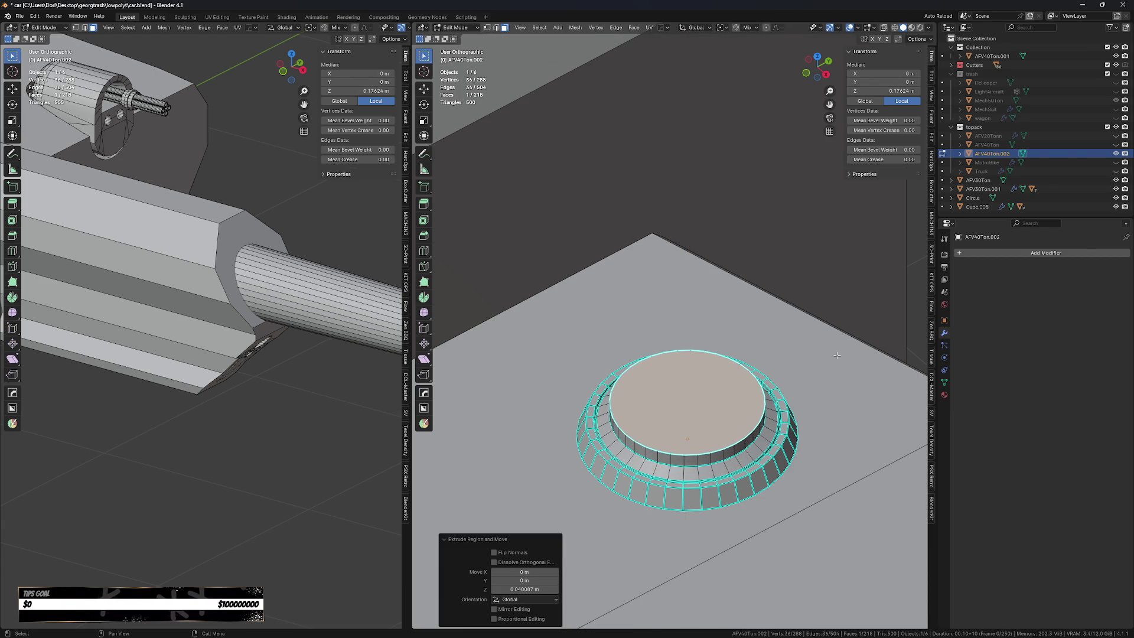
key("s")
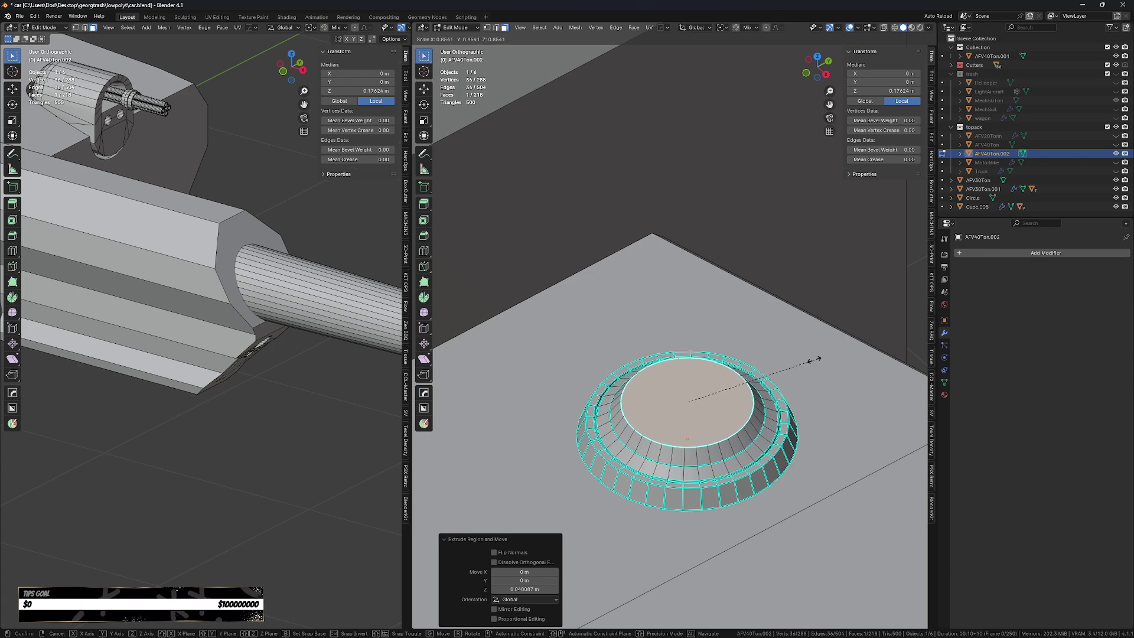
left_click(818, 362)
key("g")
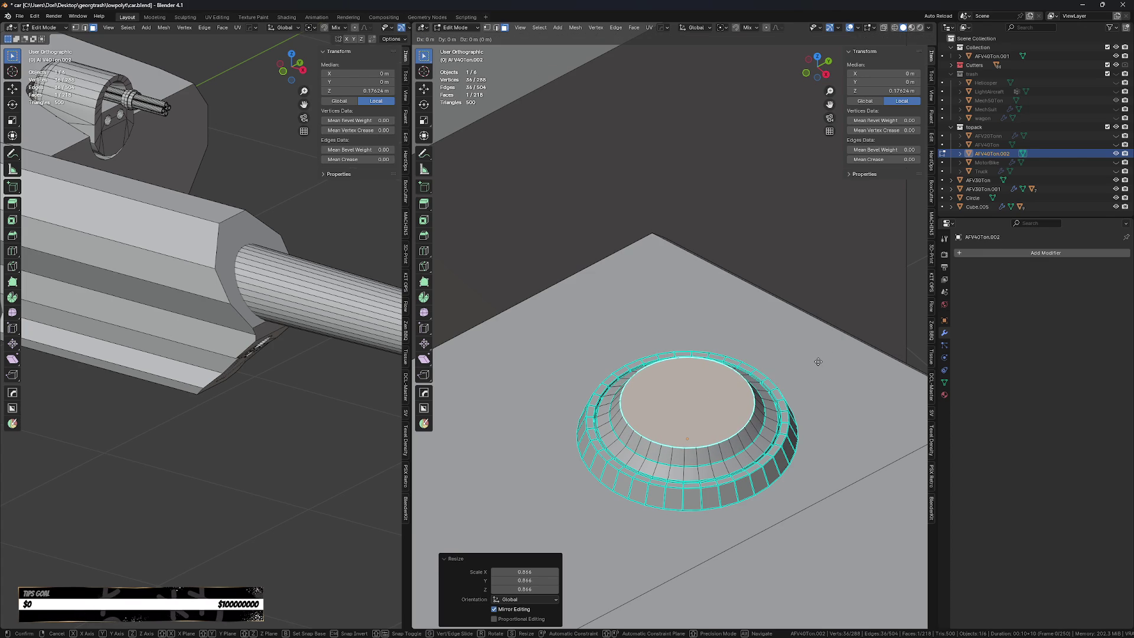
key("z")
left_click(820, 356)
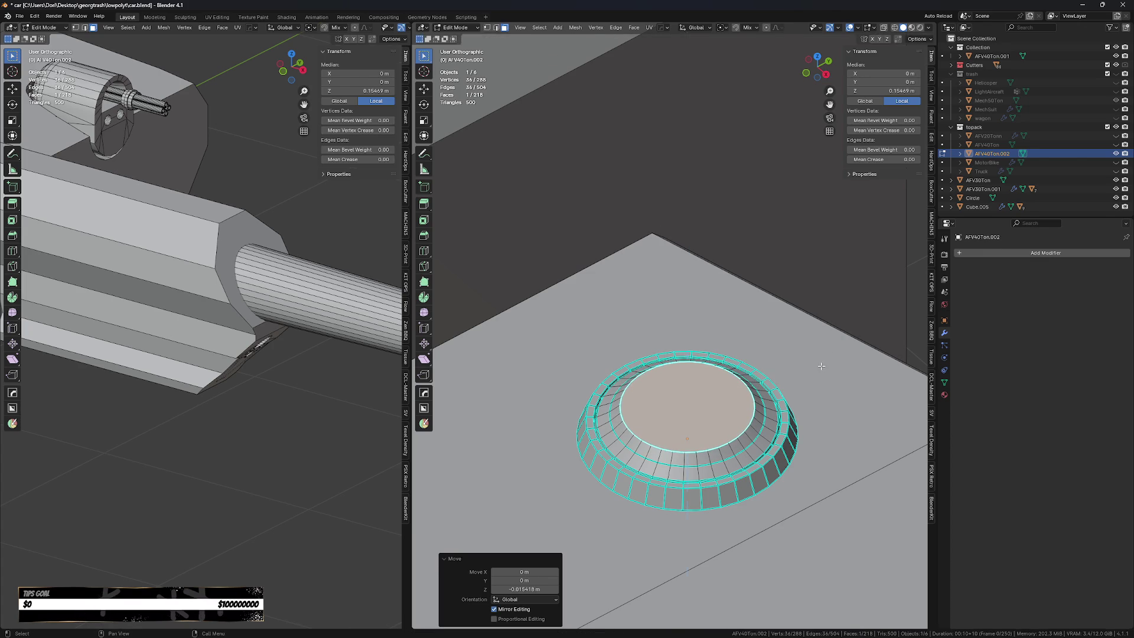
Extrude the cap vertically again to raise an inner cylinder, undoing a stray extrusion.
key("e")
key("Escape")
key("ctrl+z")
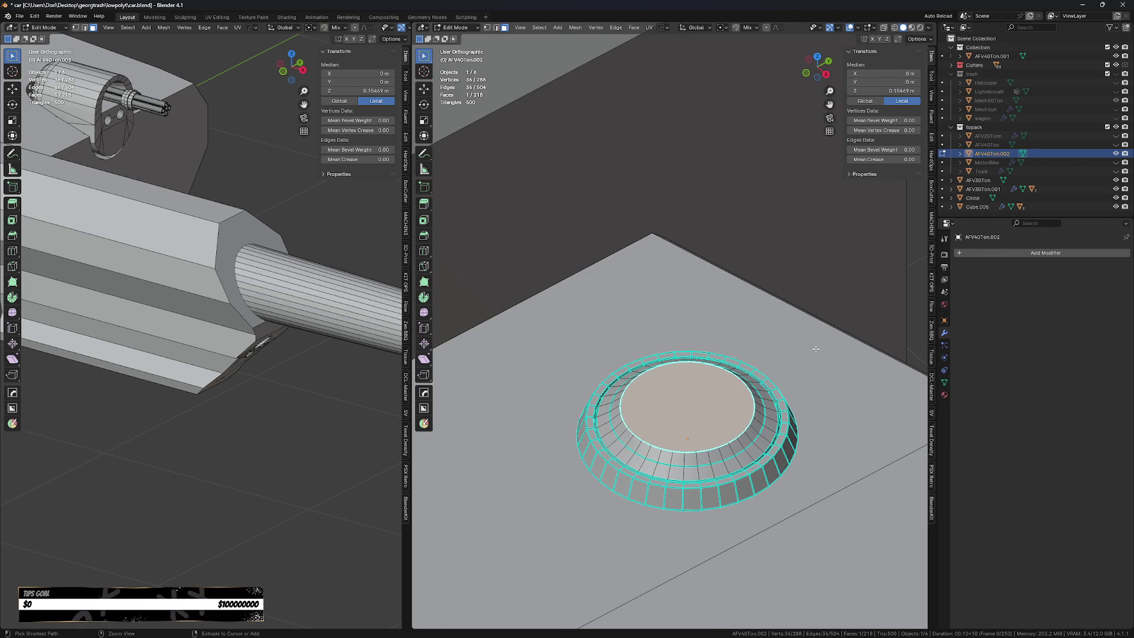
key("e")
key("z")
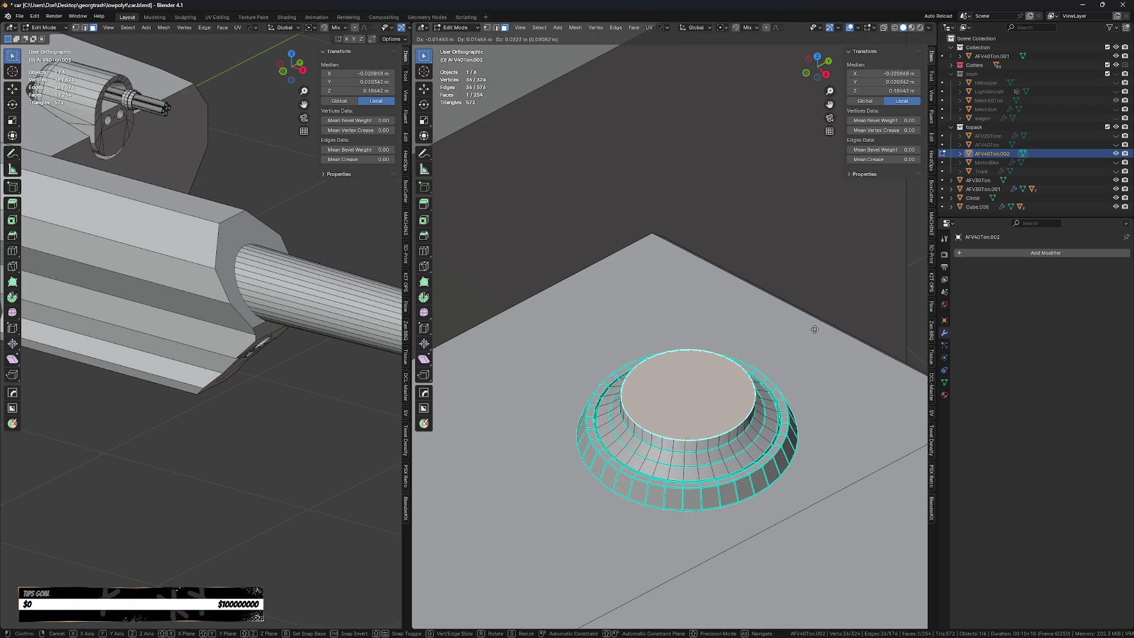
left_click(815, 317)
Add another extruded step on the cap and scale it along one axis.
key("e")
key("Escape")
key("s")
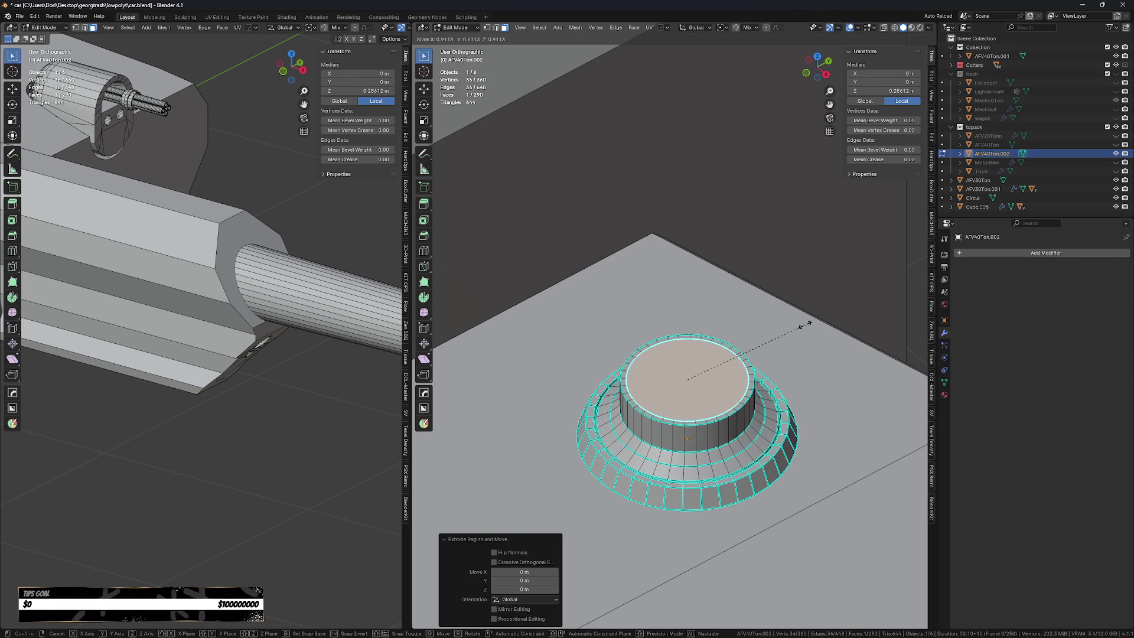
key("z")
left_click(739, 404)
Shrink and lower the cylinder's base edge loop to taper it.
left_click(742, 408, "alt")
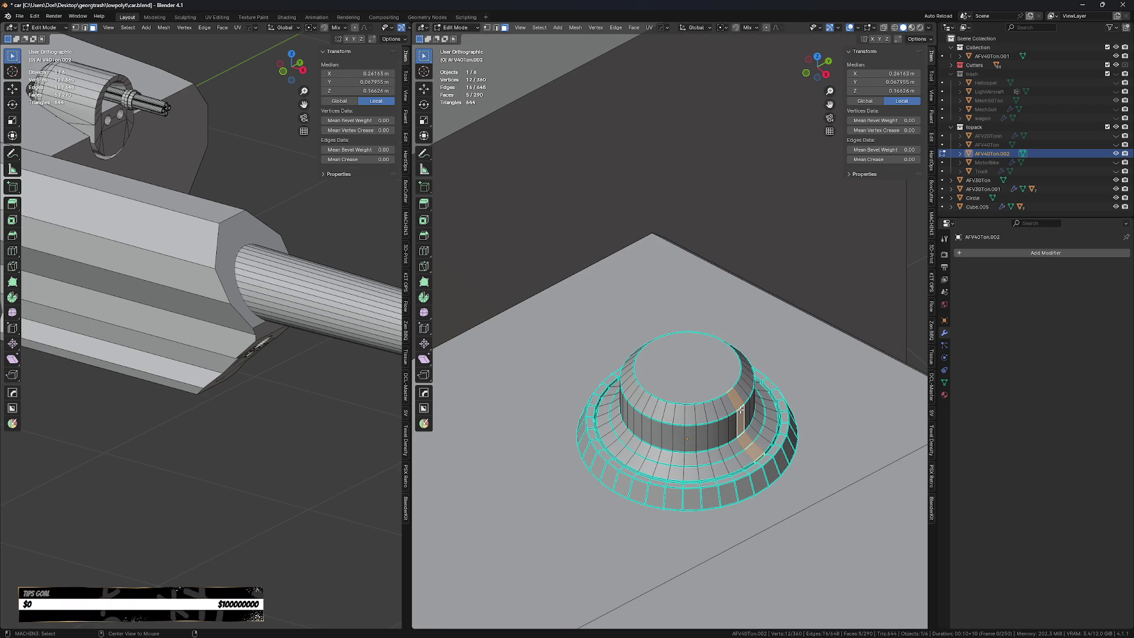
key("2")
left_click(737, 412)
left_click(737, 415, "alt")
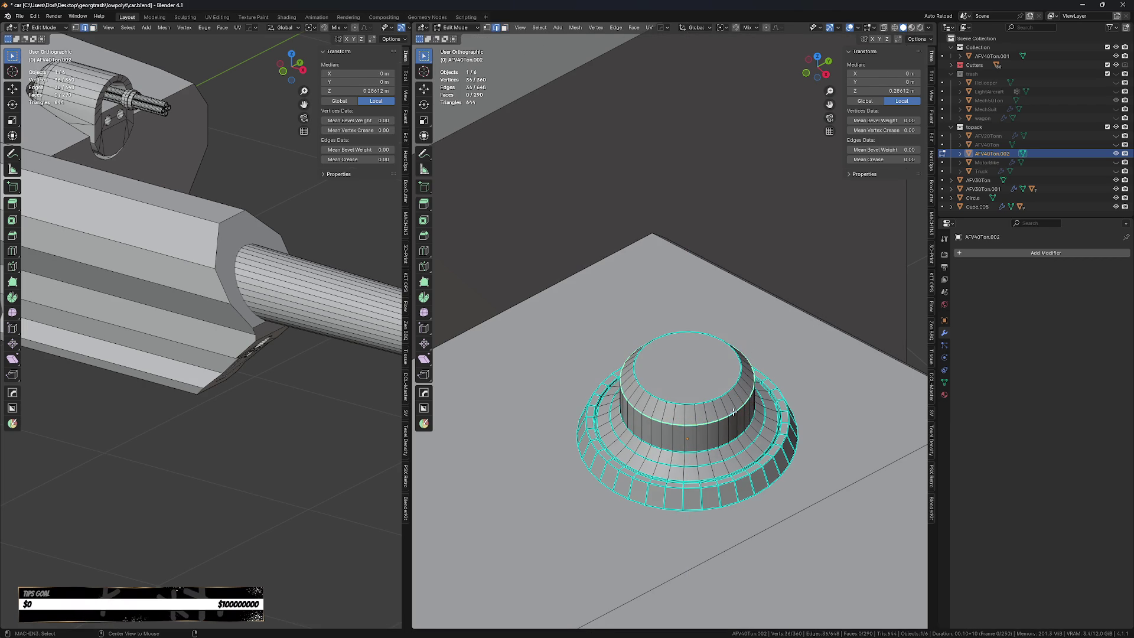
key("s")
left_click(811, 329)
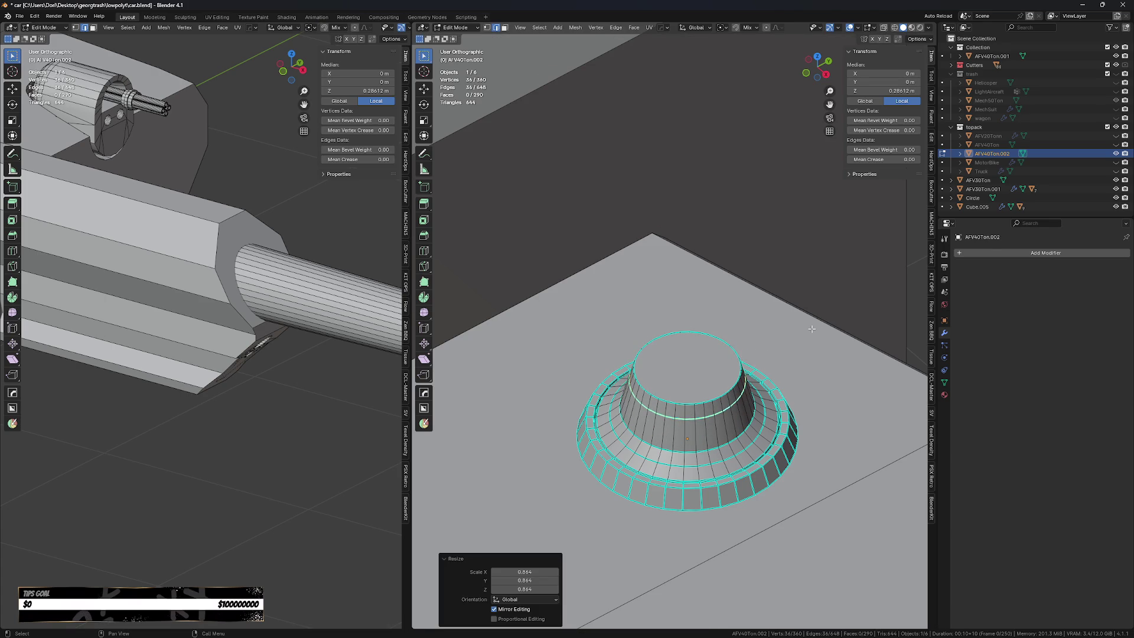
key("g")
key("z")
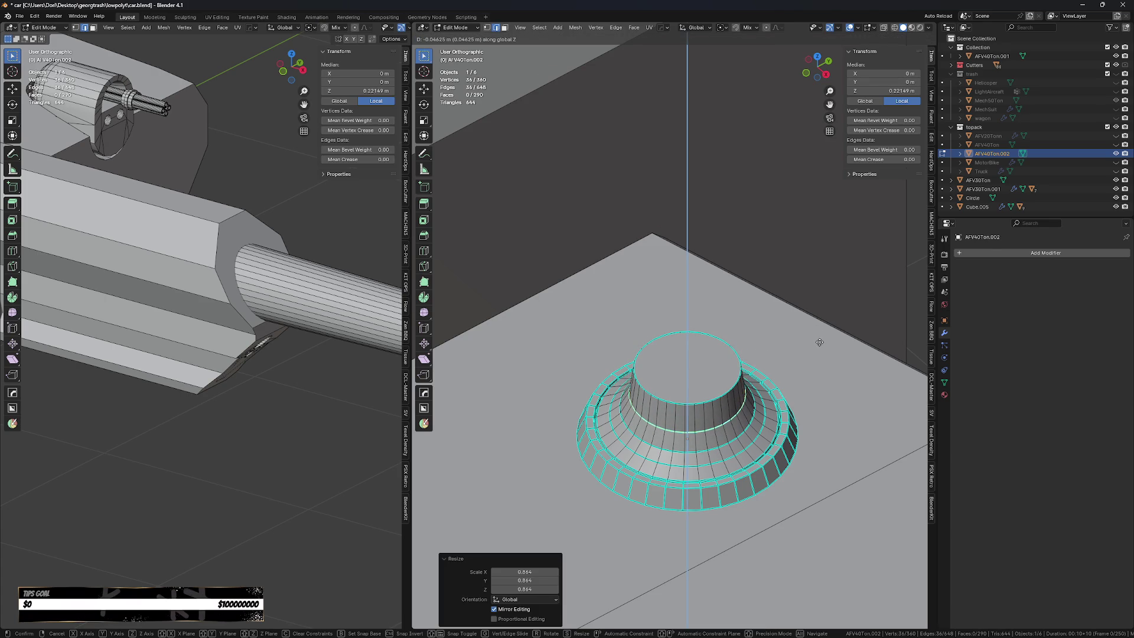
left_click(815, 336)
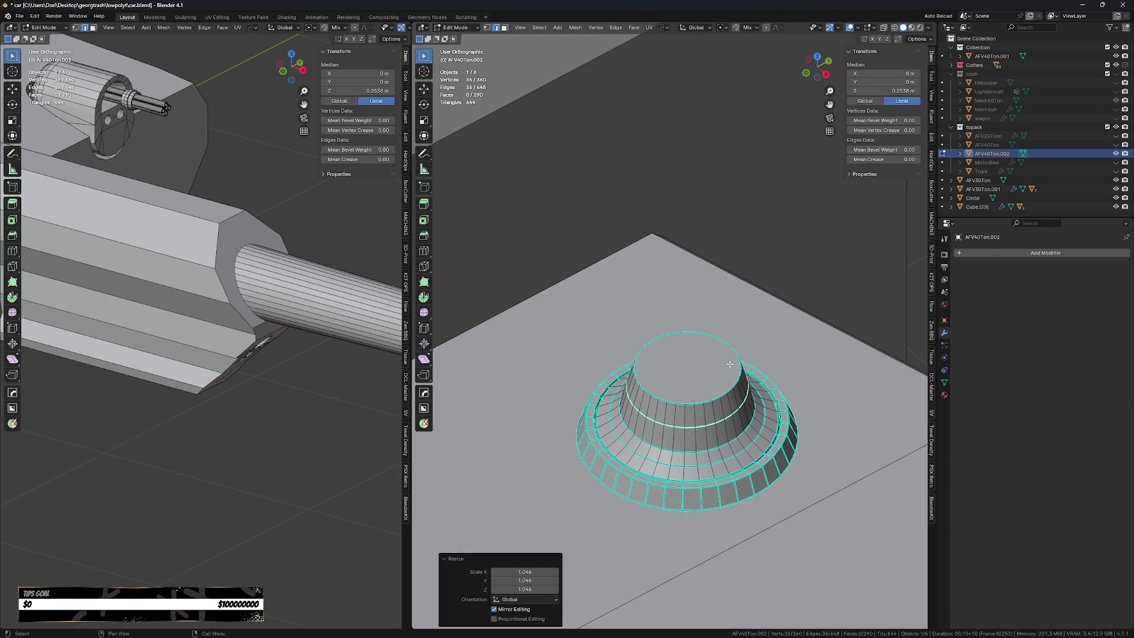
Raise the top cap slightly, inset it and push the inset face along Z.
left_click(664, 368)
left_click(664, 368)
key("g")
key("z")
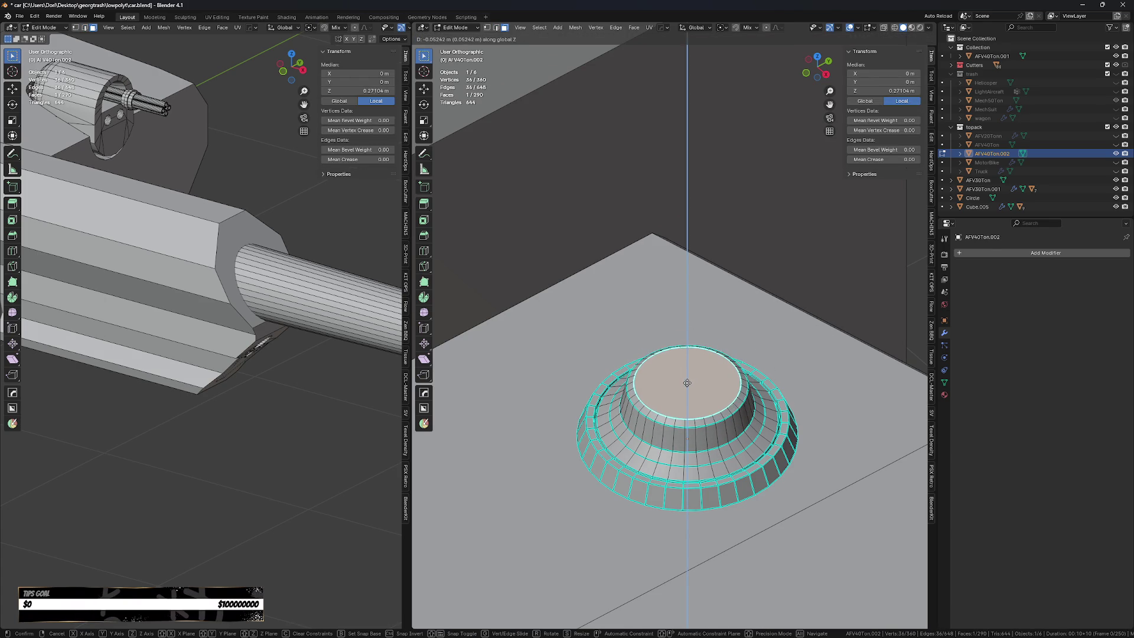
left_click(689, 381)
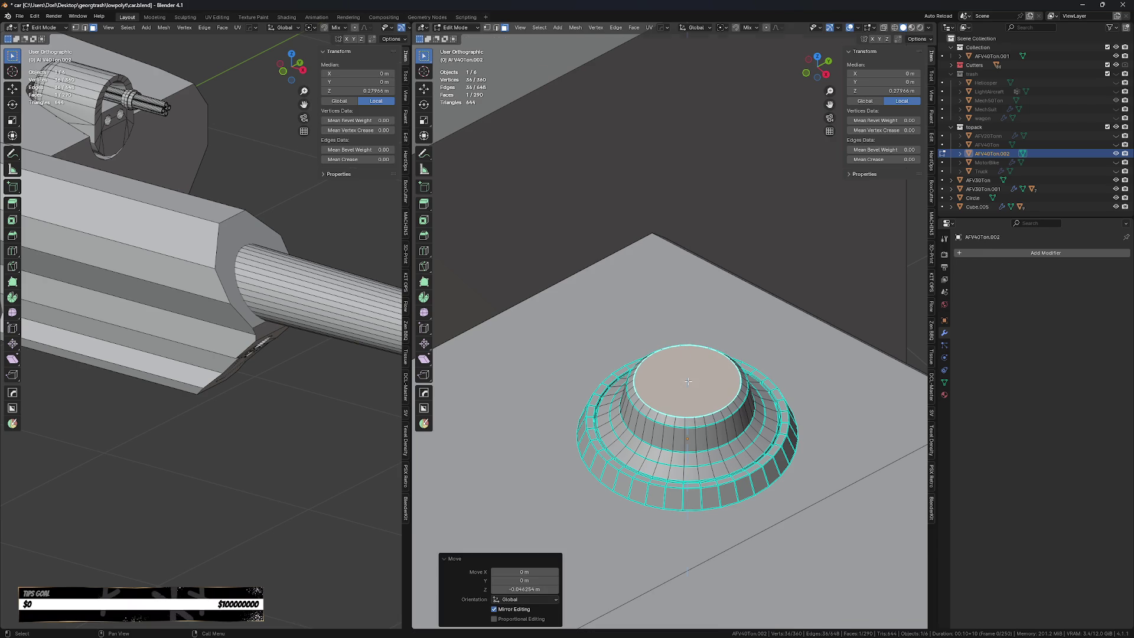
key("i")
left_click(804, 331)
key("g")
key("z")
key("z")
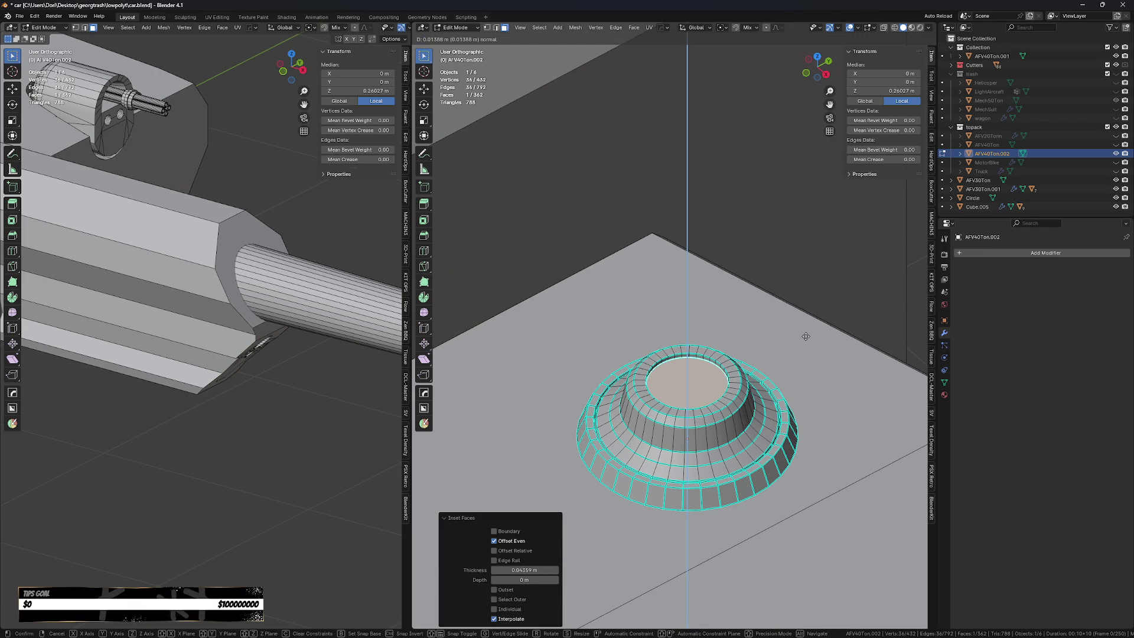
left_click(806, 337)
Sink the inset face downward to form a recessed top opening.
key("r")
key("x")
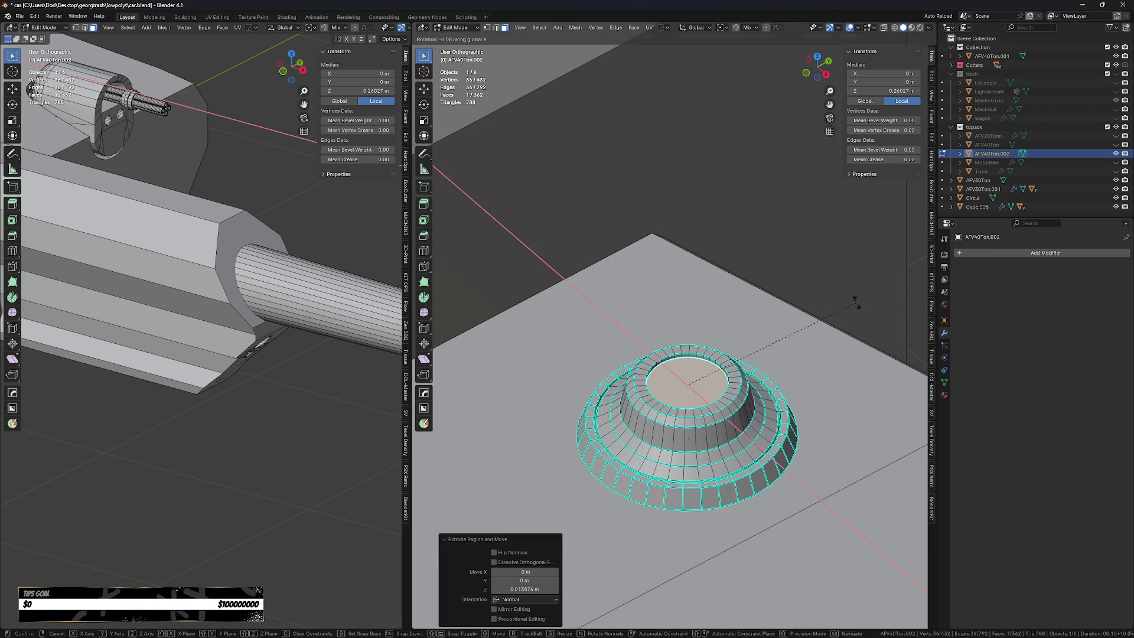
key("Escape")
key("g")
key("z")
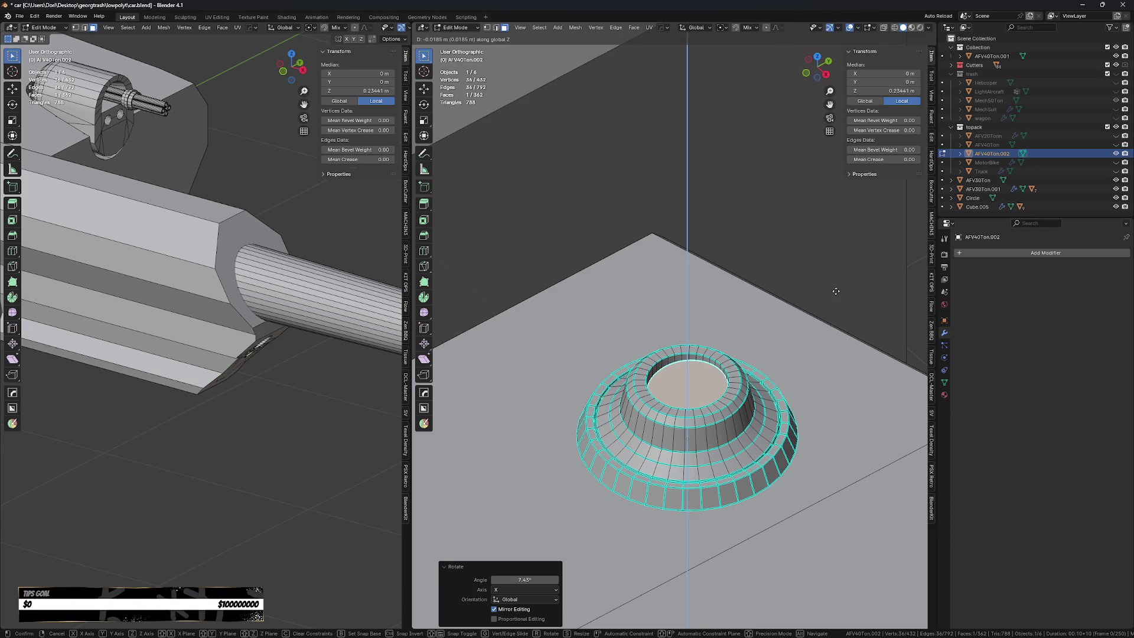
left_click(841, 284)
middle_click_drag(840, 284, 807, 263)
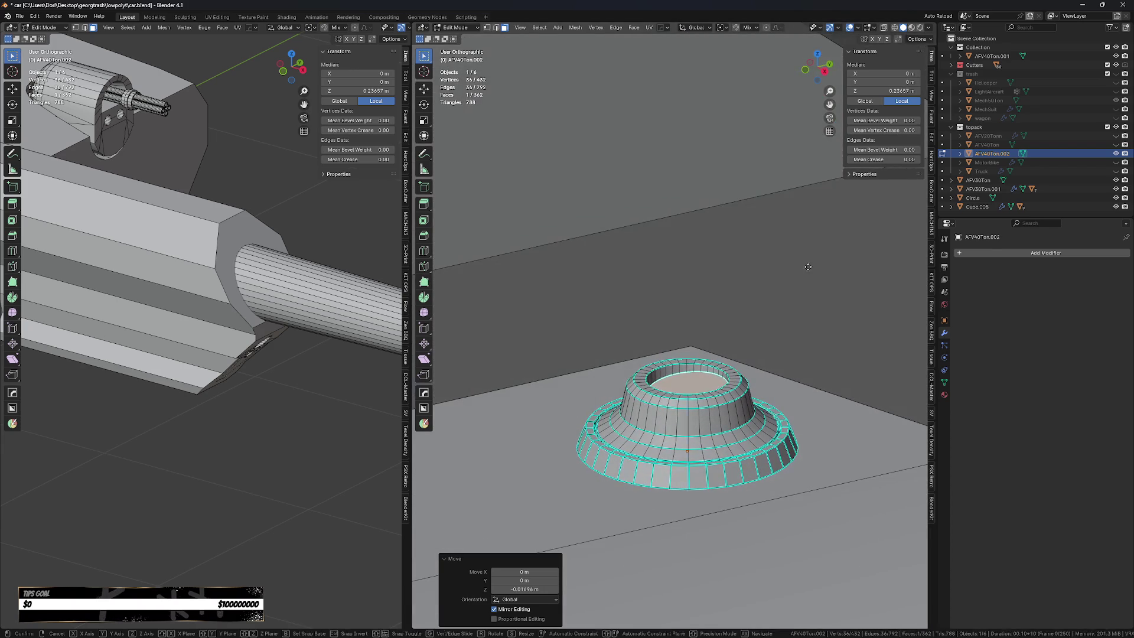
Tilt the recessed opening 4.82° around X and return to Object Mode.
key("g")
key("z")
key("Escape")
key("r")
key("x")
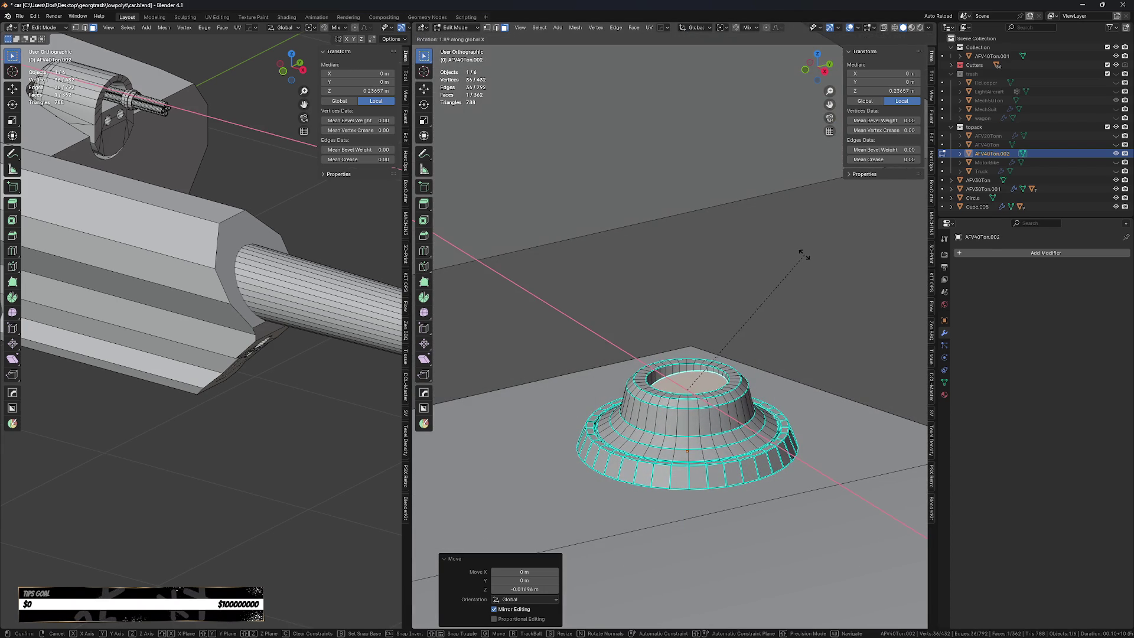
left_click(797, 249)
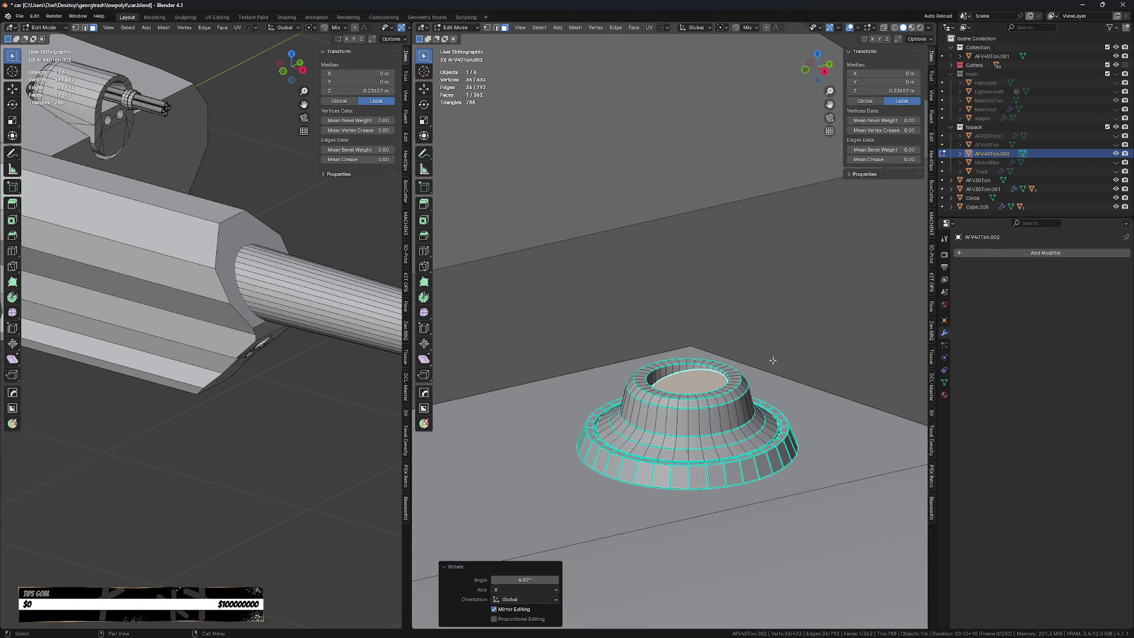
key("Tab")
scroll(771, 359, "down", 3)
mouse_move(757, 303)
middle_mouse_down()
mouse_move(761, 403)
mouse_move(706, 411)
mouse_move(794, 423)
middle_mouse_up()
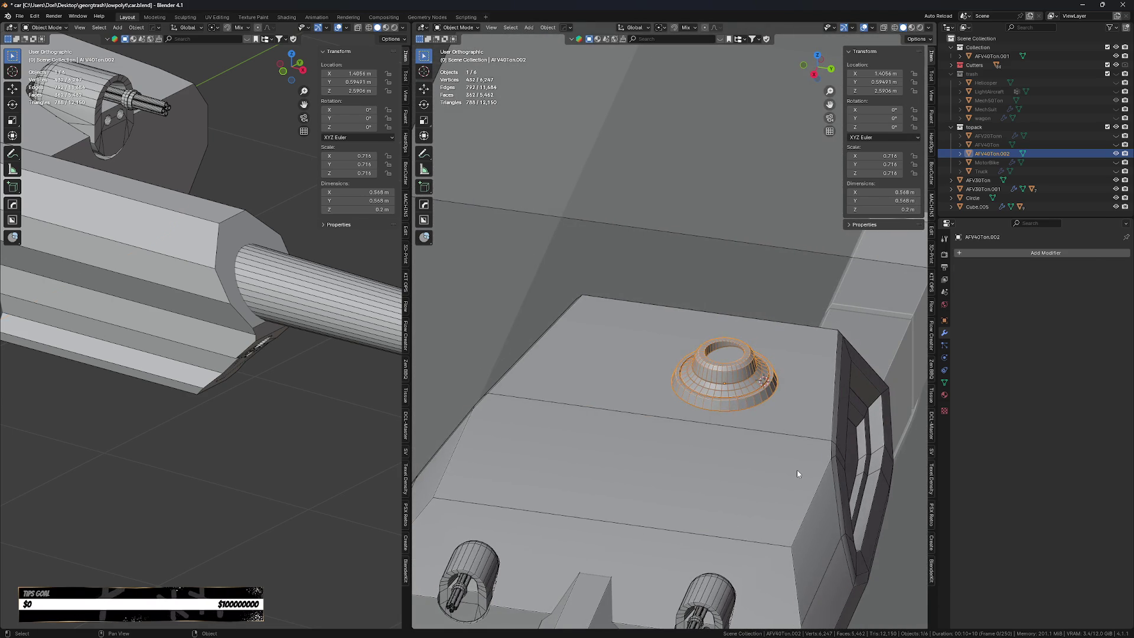
From the top view, draw a circular BoxCutter cut on the turret top plate and set its depth.
left_click(797, 469)
key("KP_7")
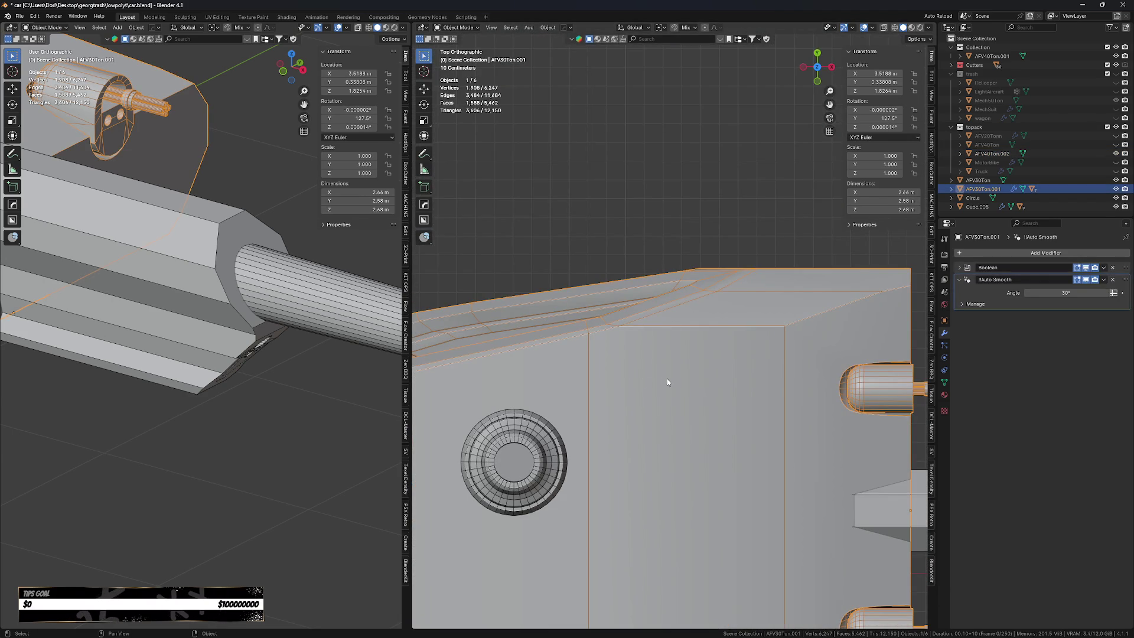
key("w")
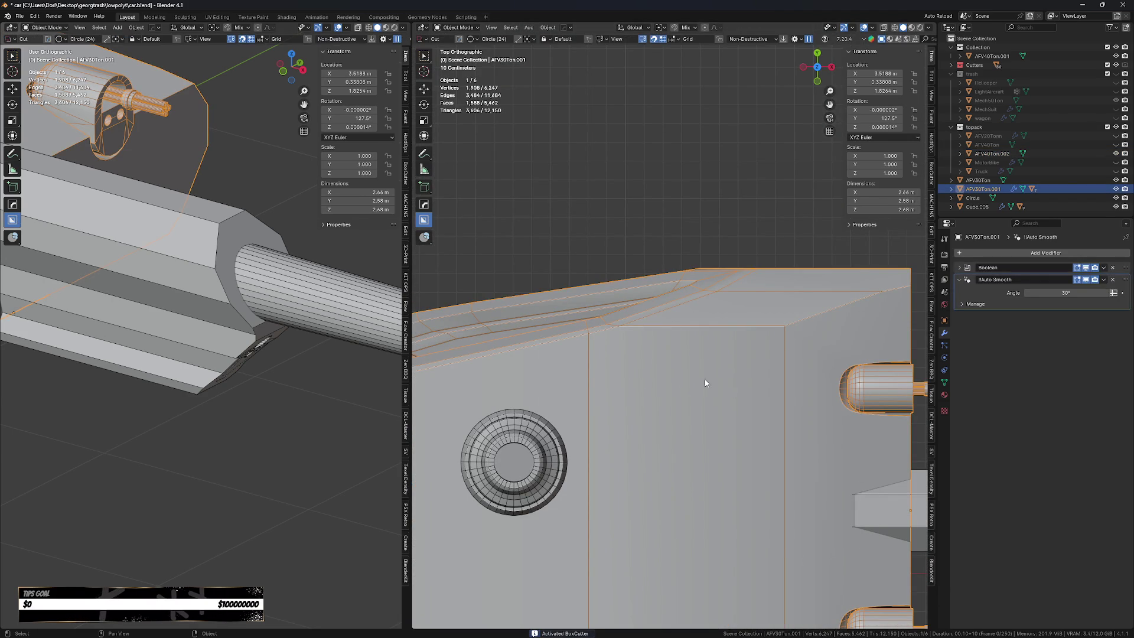
left_click_drag(608, 345, 646, 371)
key("g")
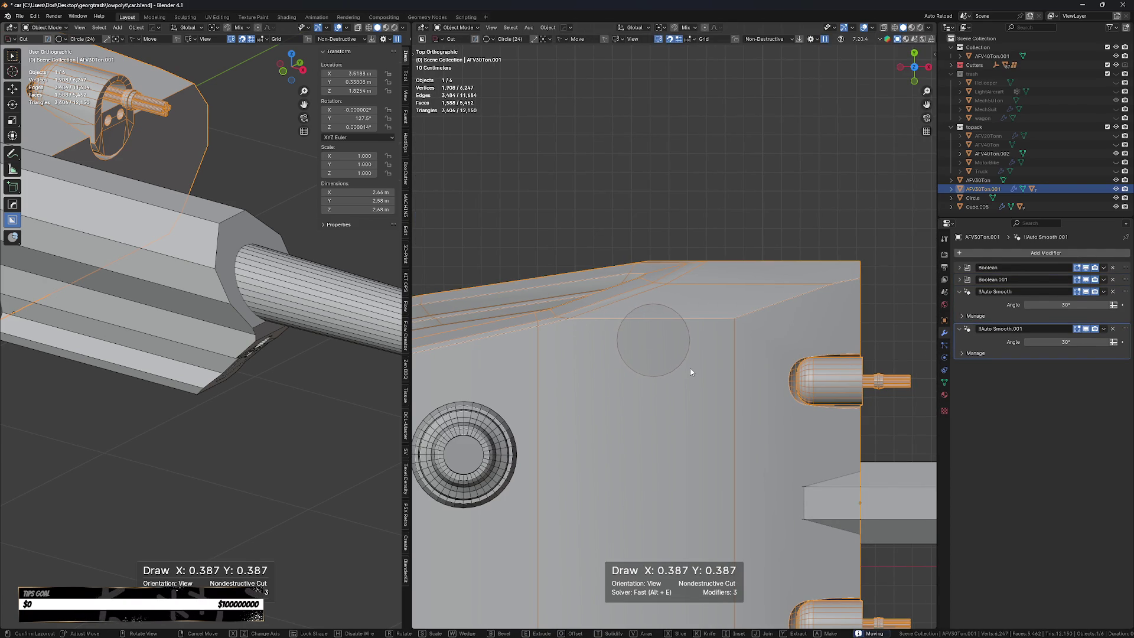
key("Tab")
middle_click_drag(723, 387, 721, 361)
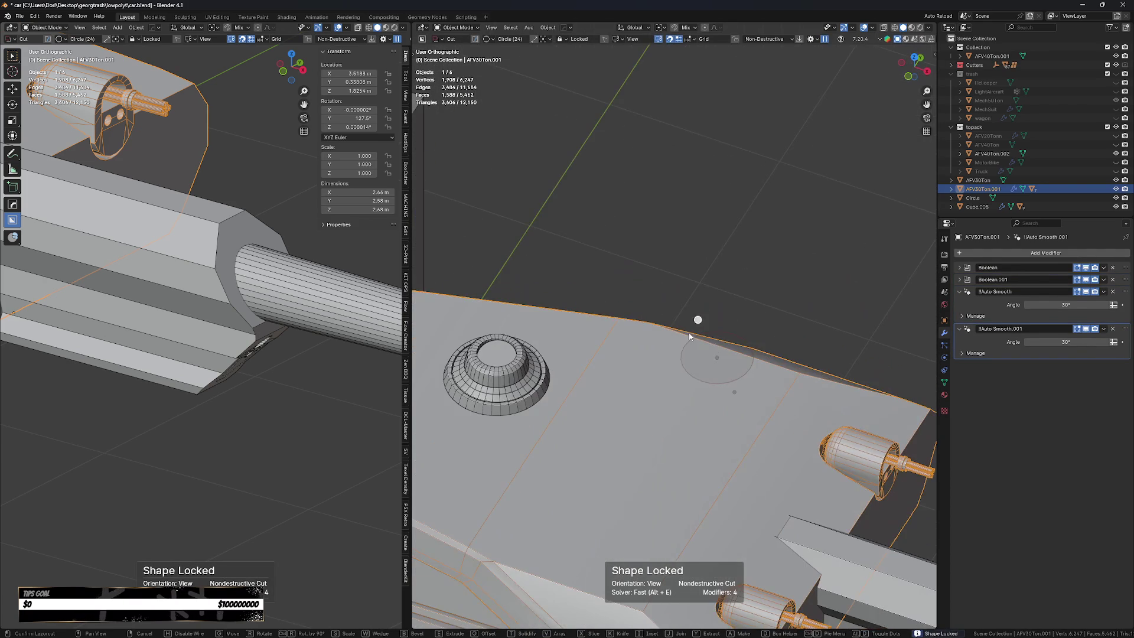
key("e")
key("Tab")
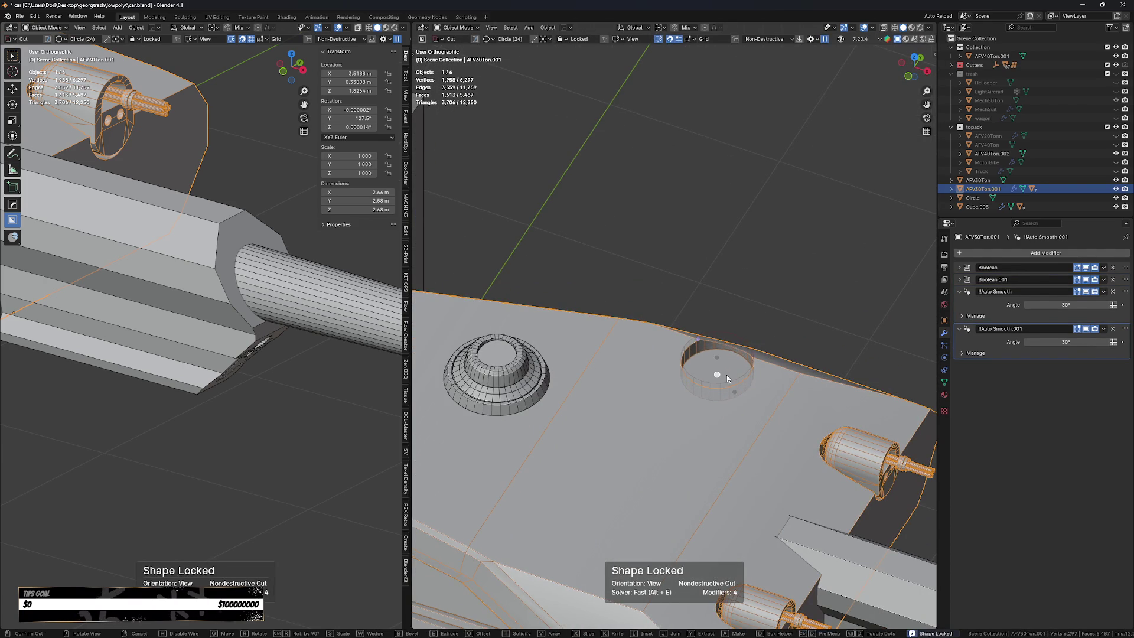
Give the circular cut a four-segment bevel.
key("b")
mouse_move(702, 304)
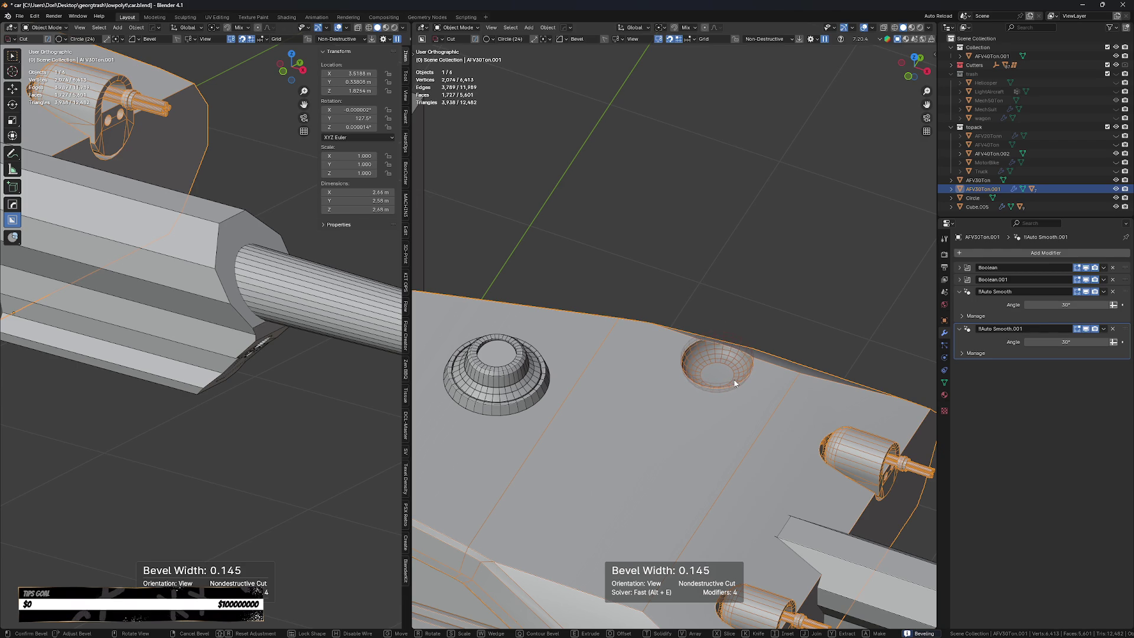
scroll(735, 385, "up", 1)
key("s")
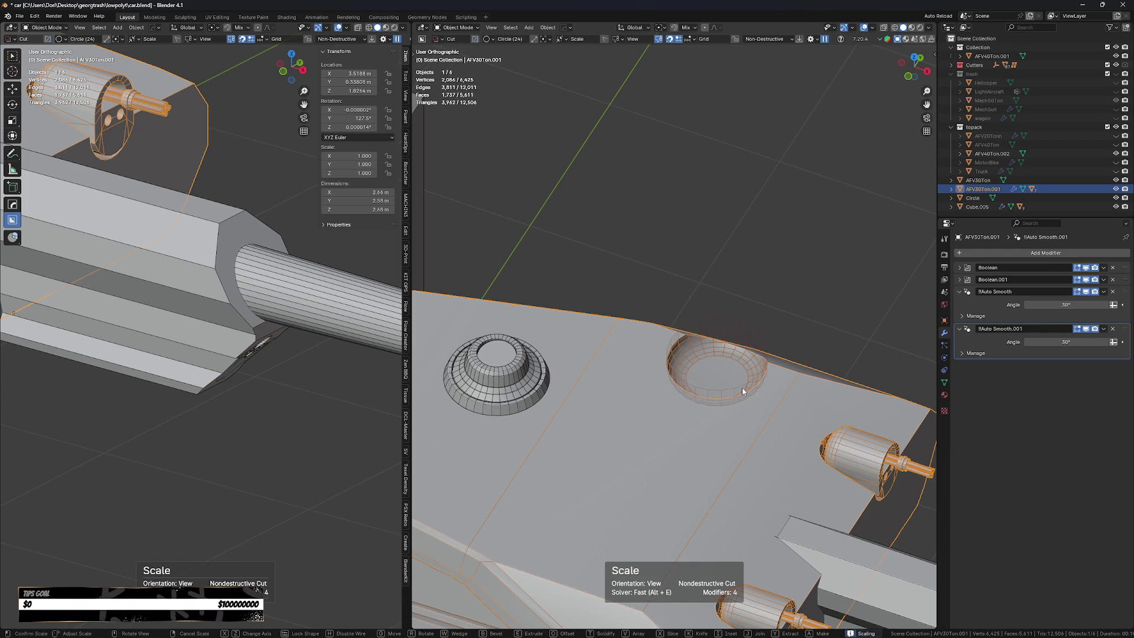
mouse_move(744, 390)
middle_mouse_down()
mouse_move(769, 302)
mouse_move(714, 297)
middle_mouse_up()
Scale the circular cutter to its new size.
key("g")
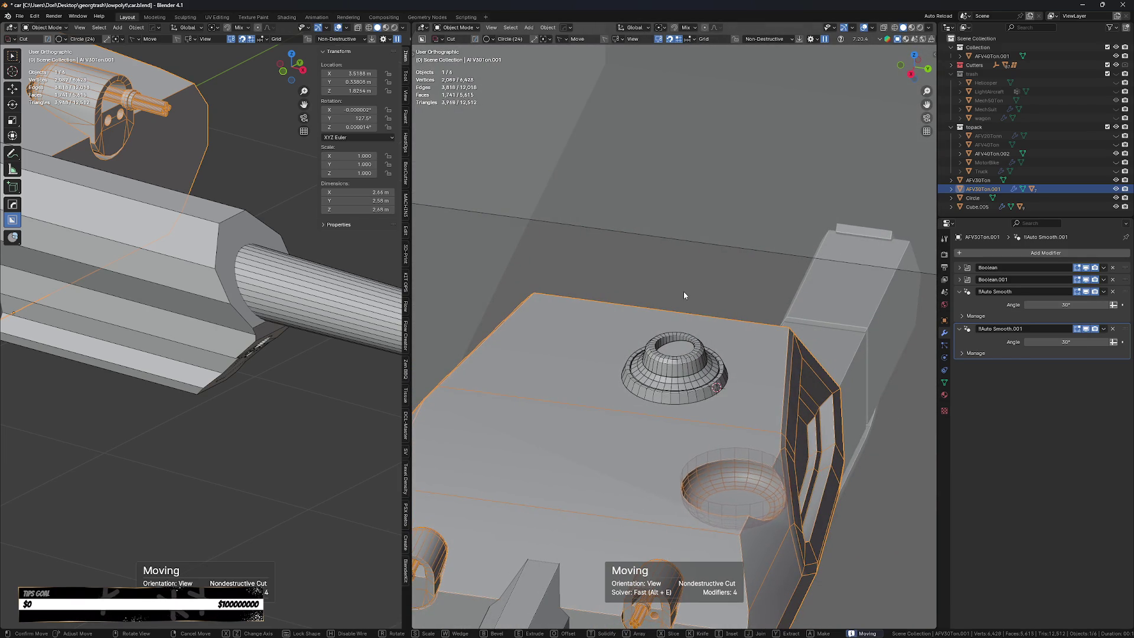
key("x")
key("s")
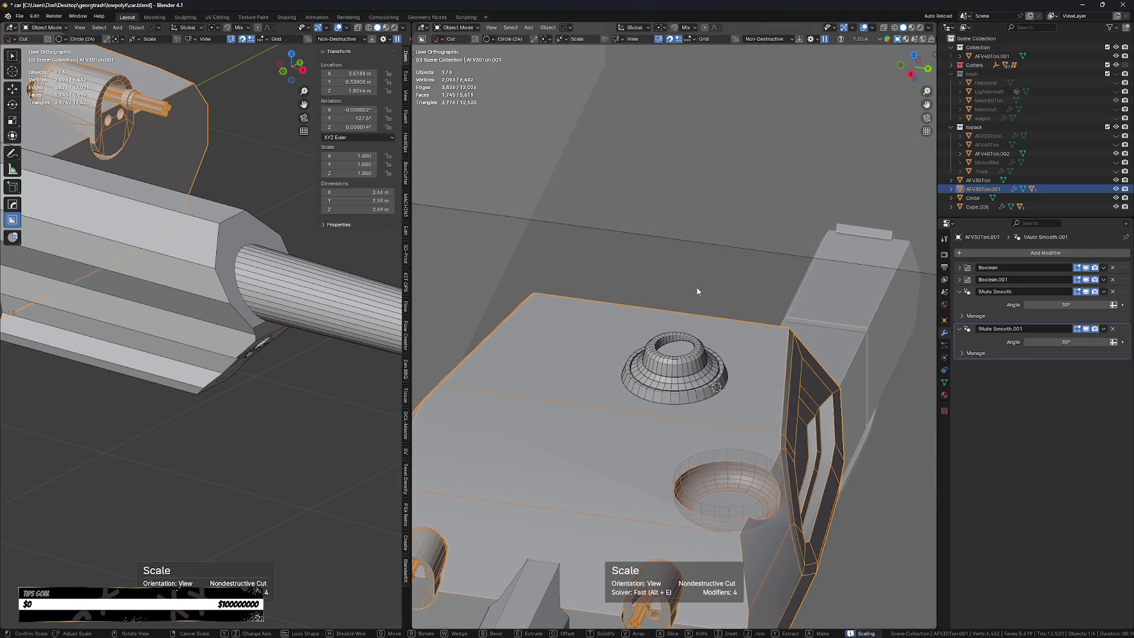
left_click(715, 280)
middle_click_drag(715, 281, 709, 272)
Slide the cutter along X and Y beside the raised ring, lock its shape and finish the recess.
key("g")
key("y")
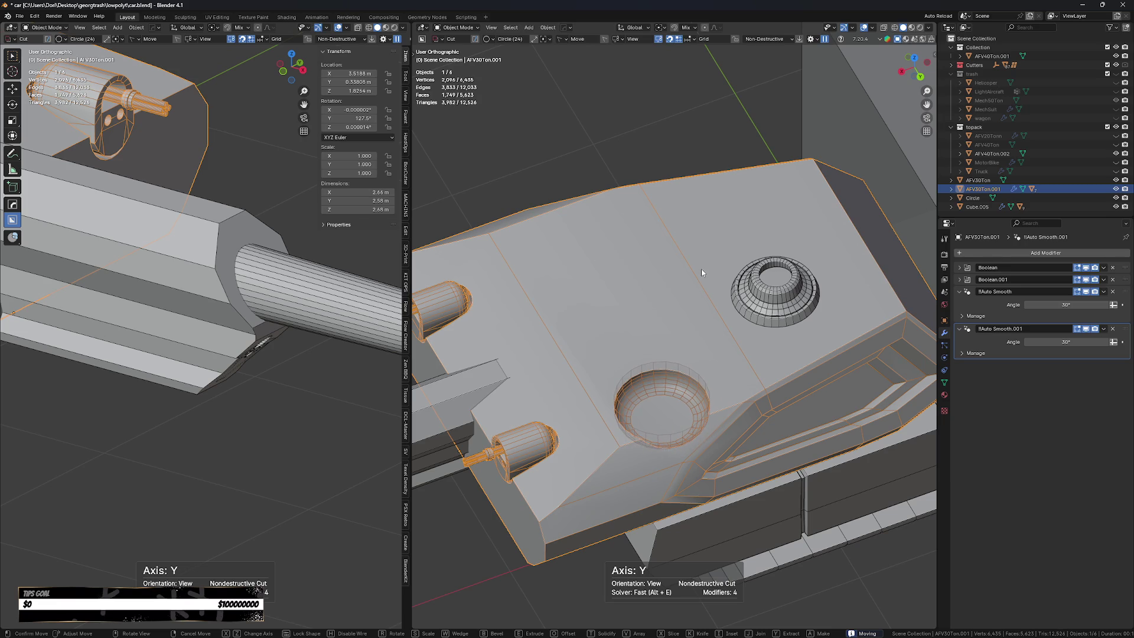
key("y")
key("x")
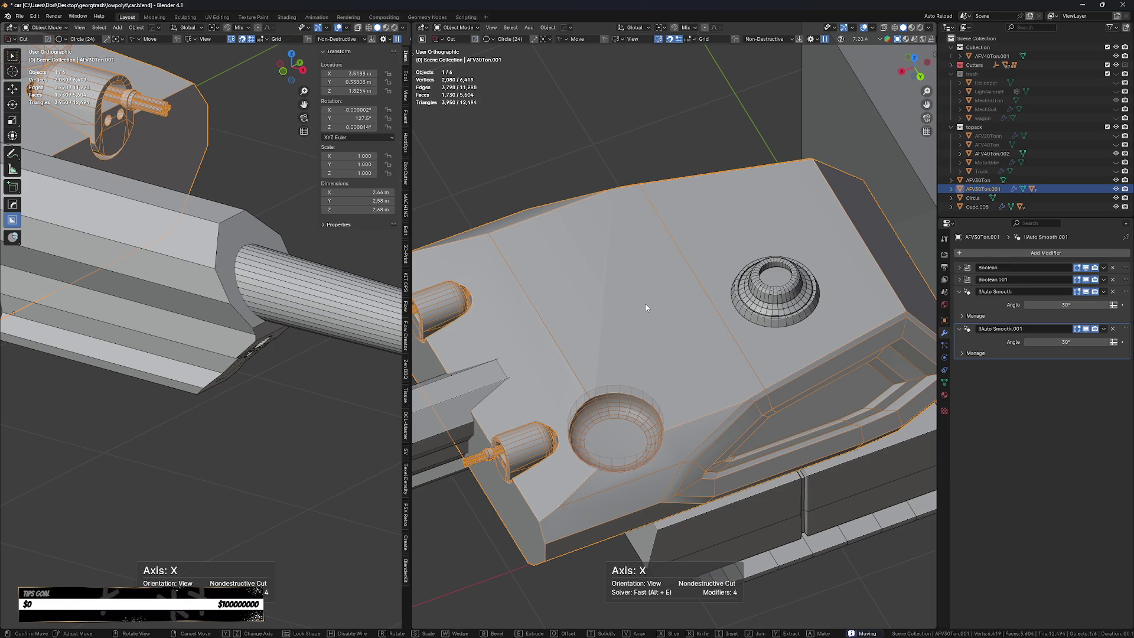
key("Tab")
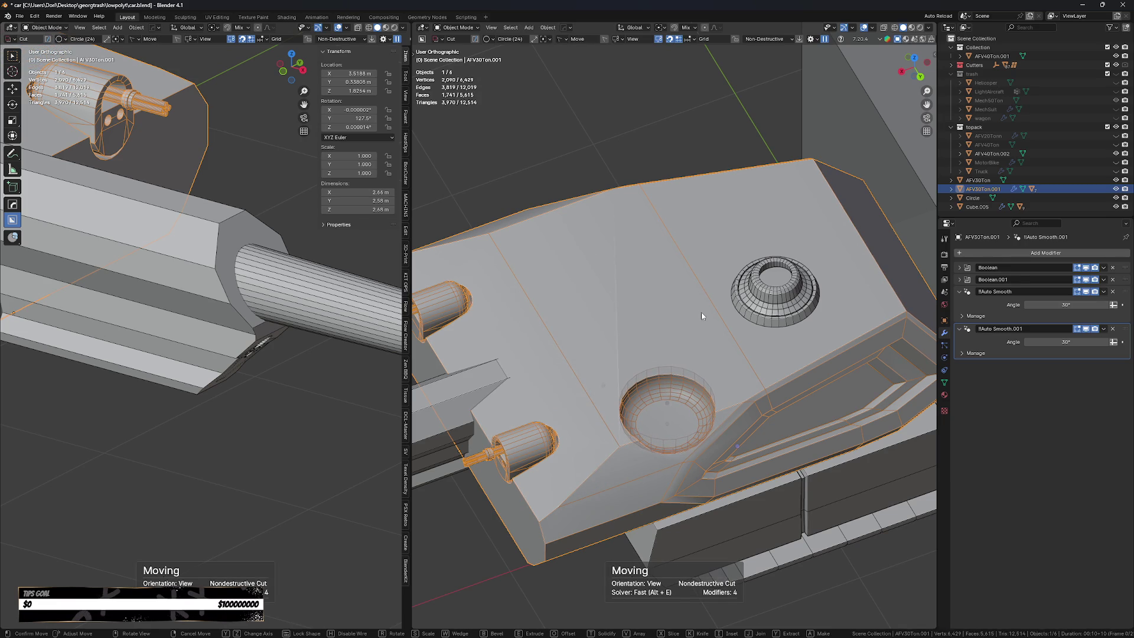
key("y")
key("Tab")
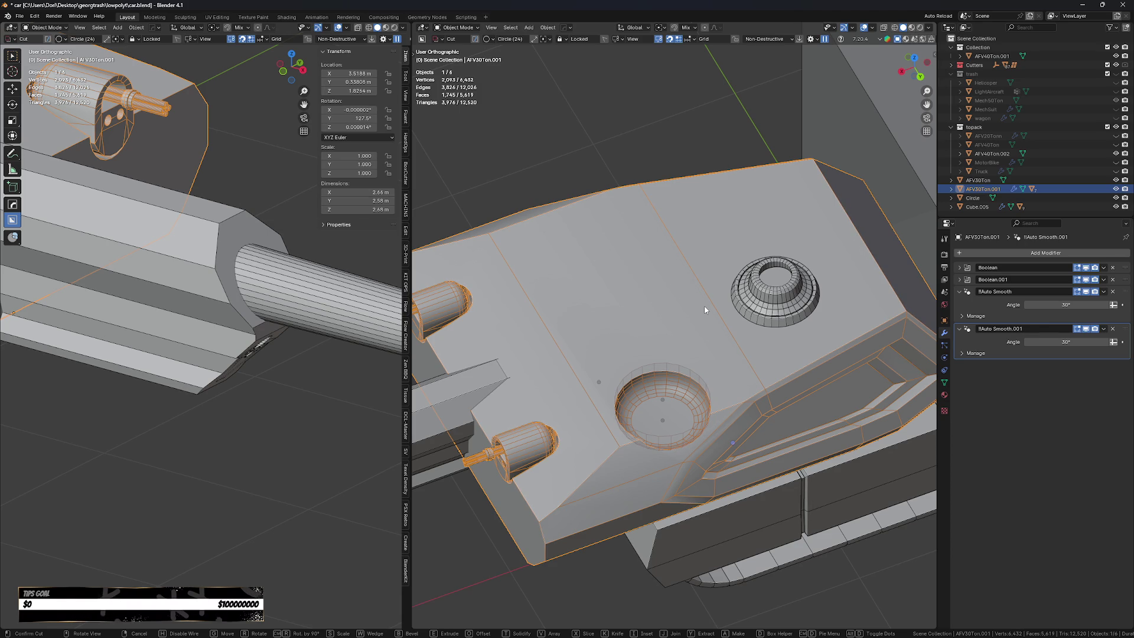
left_click(623, 120)
middle_click_drag(675, 438, 698, 457)
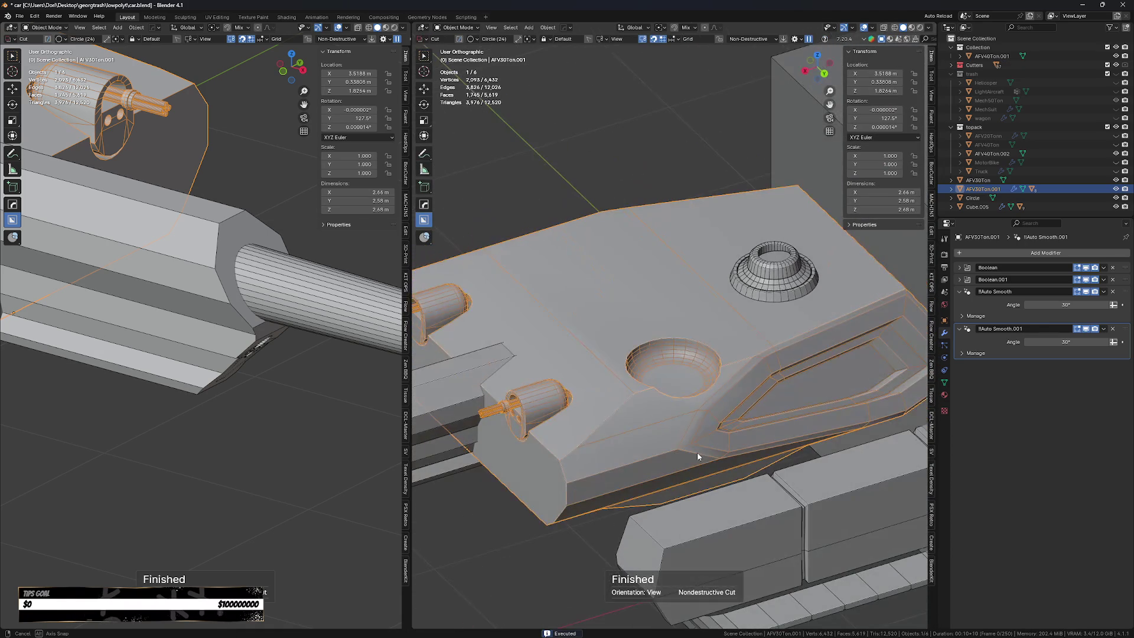
Reveal the turret's boolean cutters and reposition the dish cutter.
scroll(667, 413, "up", 2)
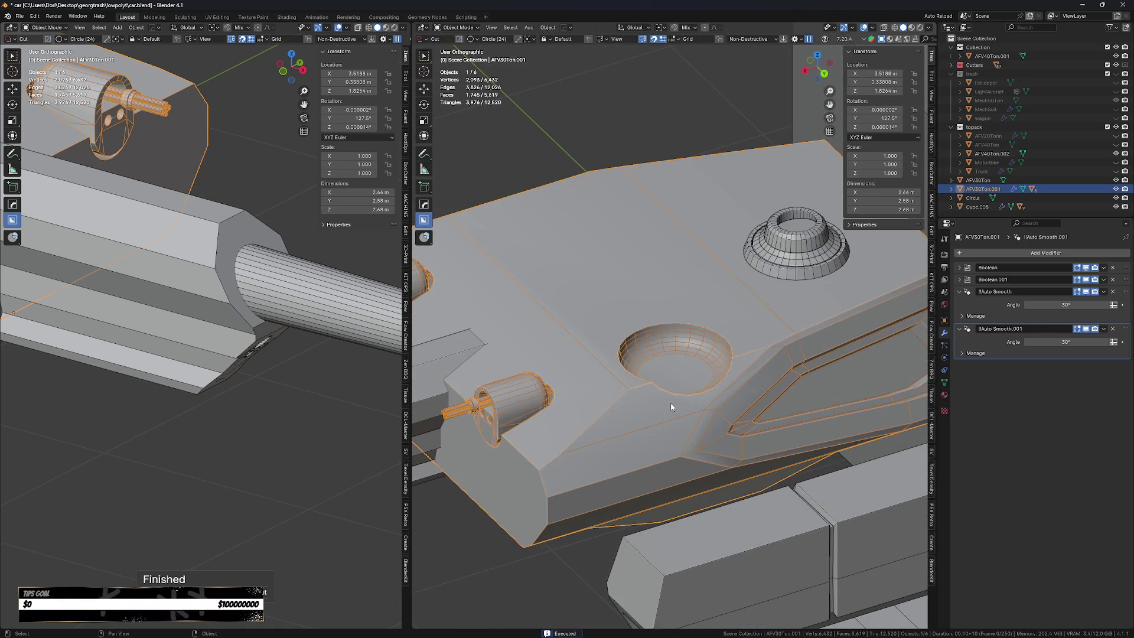
scroll(679, 390, "up", 2)
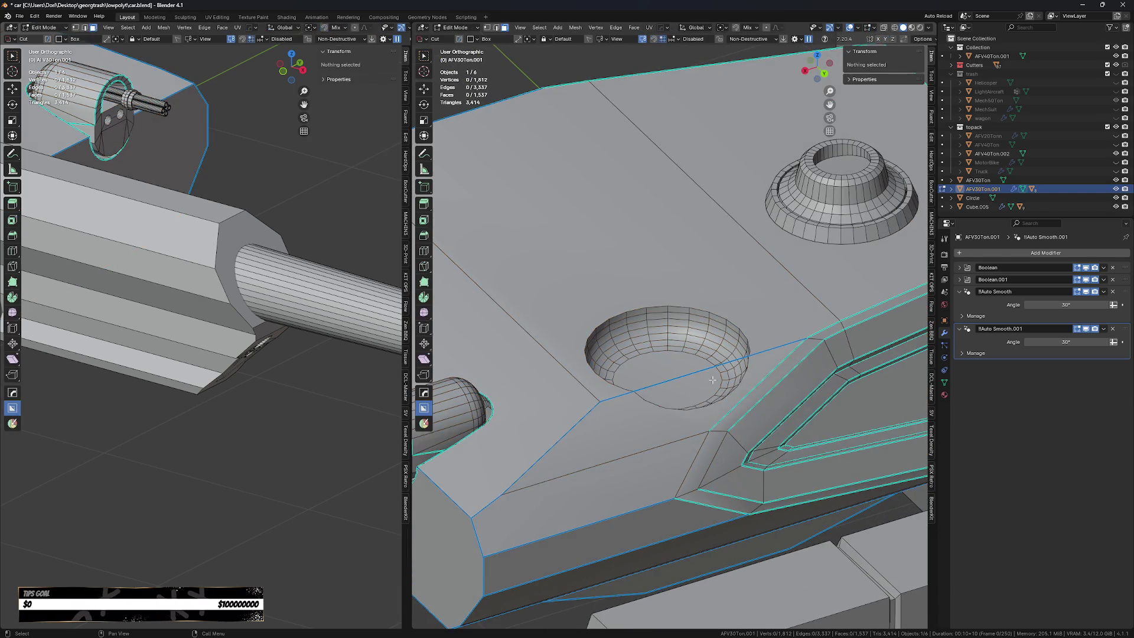
scroll(697, 371, "up", 1)
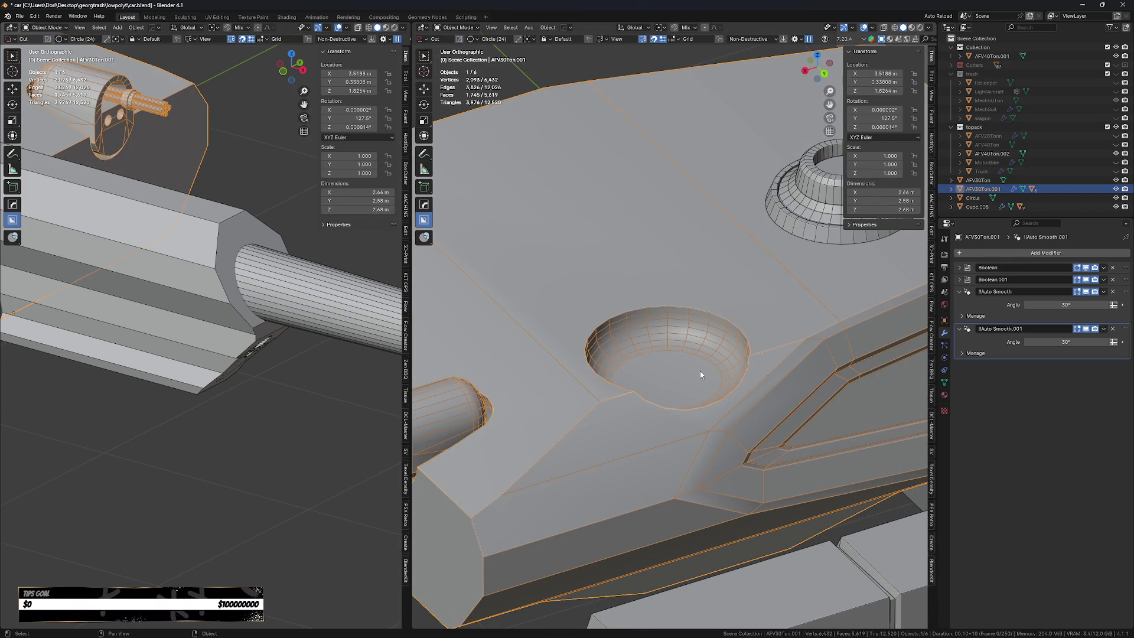
key("q")
left_click(663, 302)
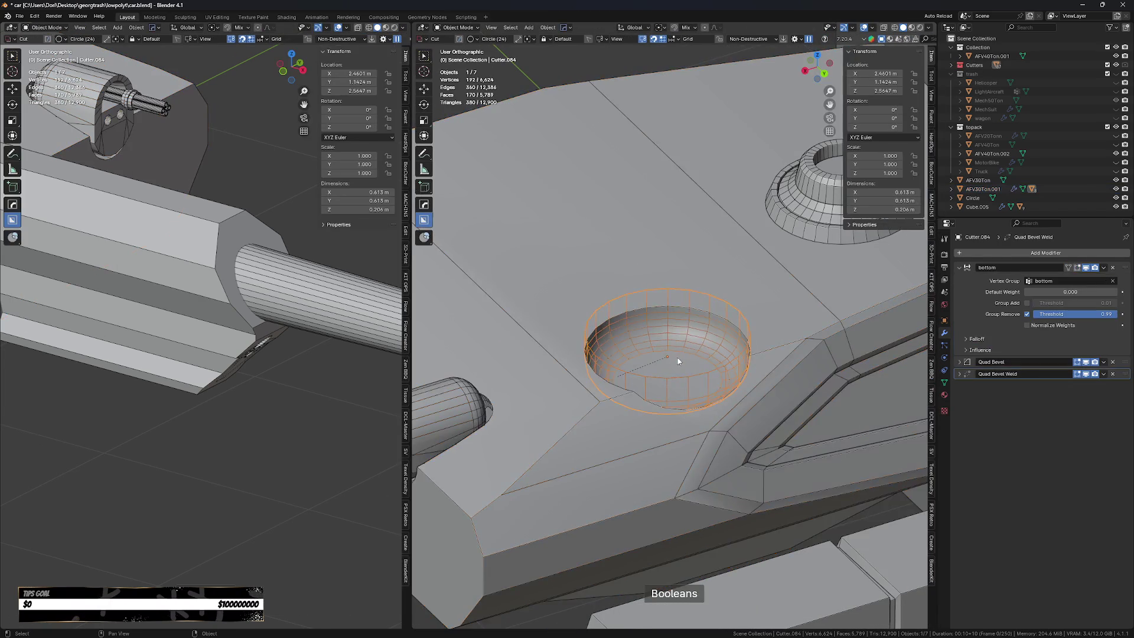
key("g")
left_click(738, 359)
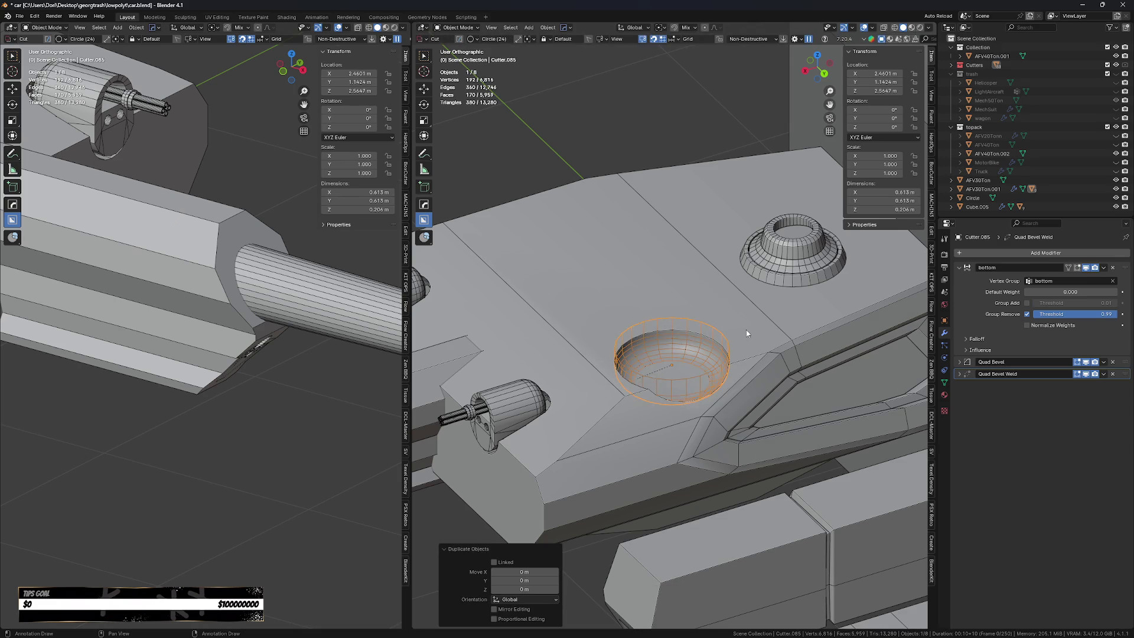
Reselect the dish cutter and move it vertically back into its hole.
left_click(746, 330)
left_click(712, 340)
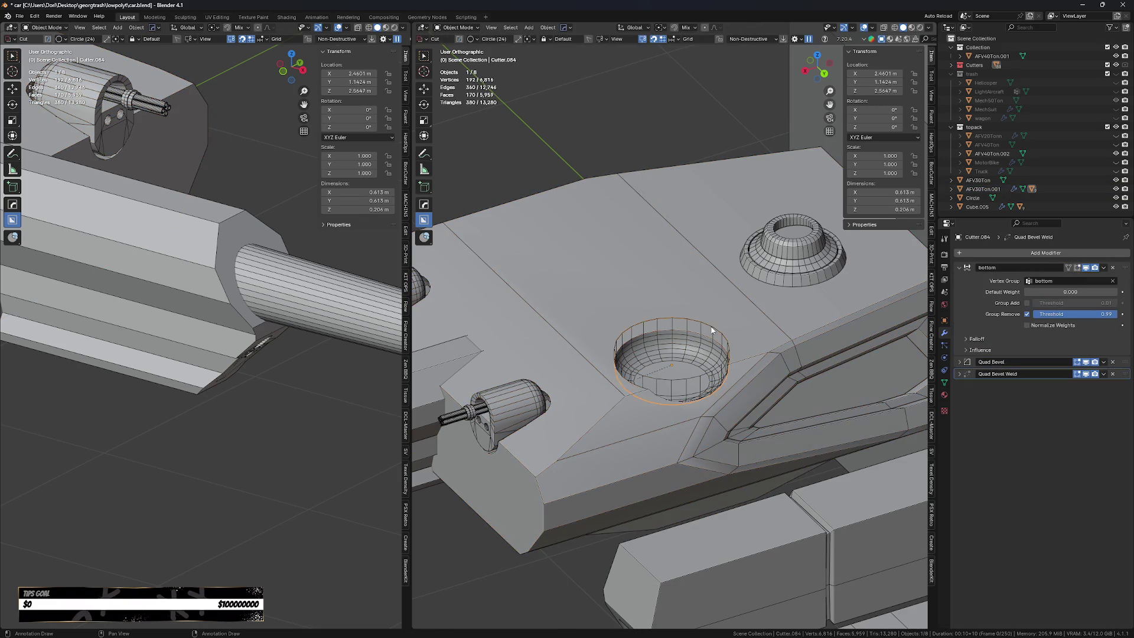
key("g")
key("z")
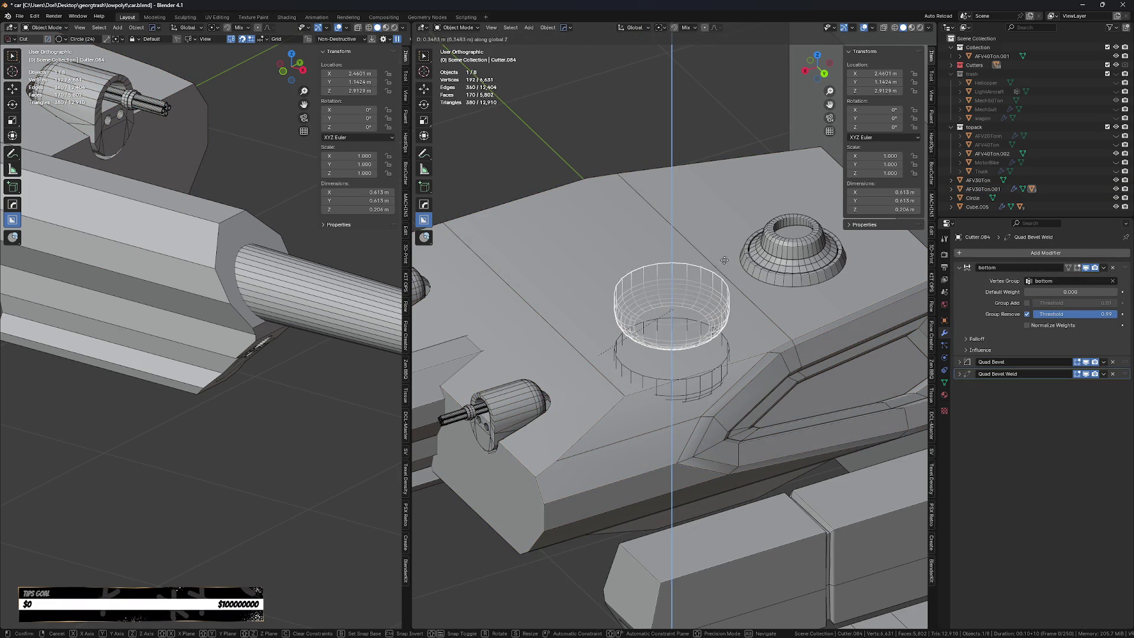
left_click(724, 313)
left_click(725, 333)
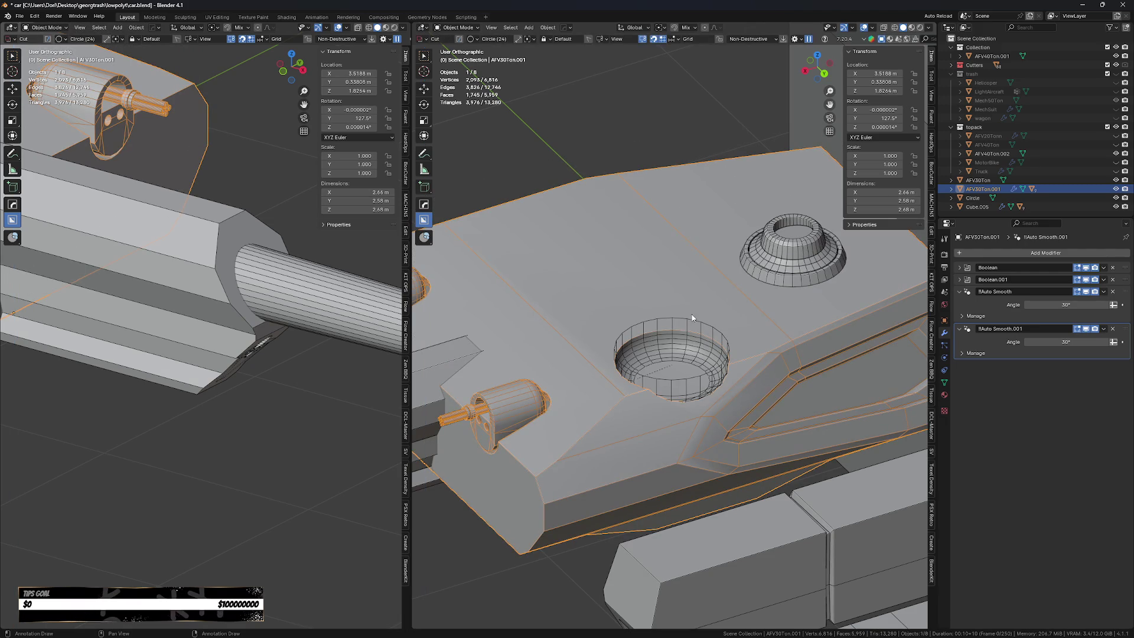
left_click(699, 323)
key("g")
key("z")
right_click(705, 286)
Duplicate the dish cutter upward on Z, set its origin to bottom, and clear its parent.
key("shift+d")
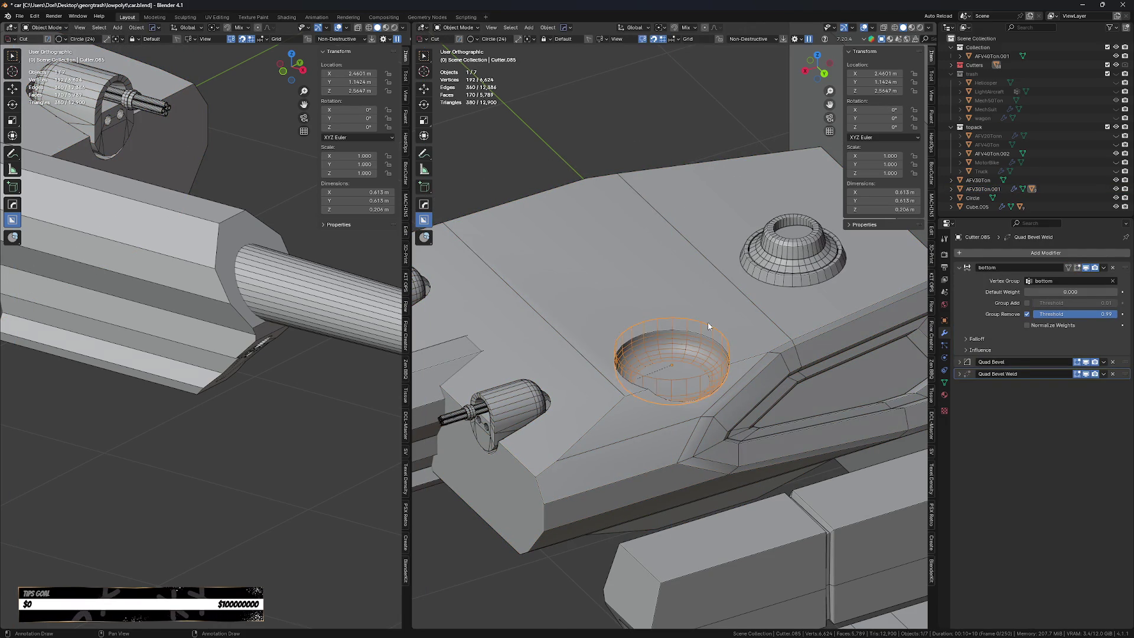
key("z")
left_click(715, 285)
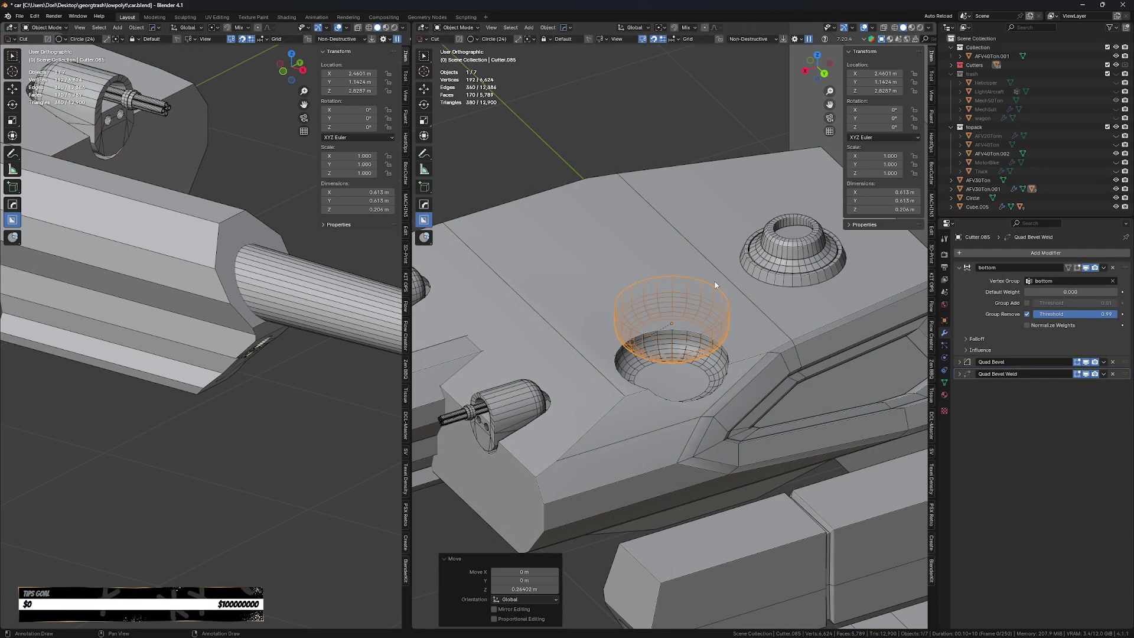
key("shift+s")
left_click(737, 355)
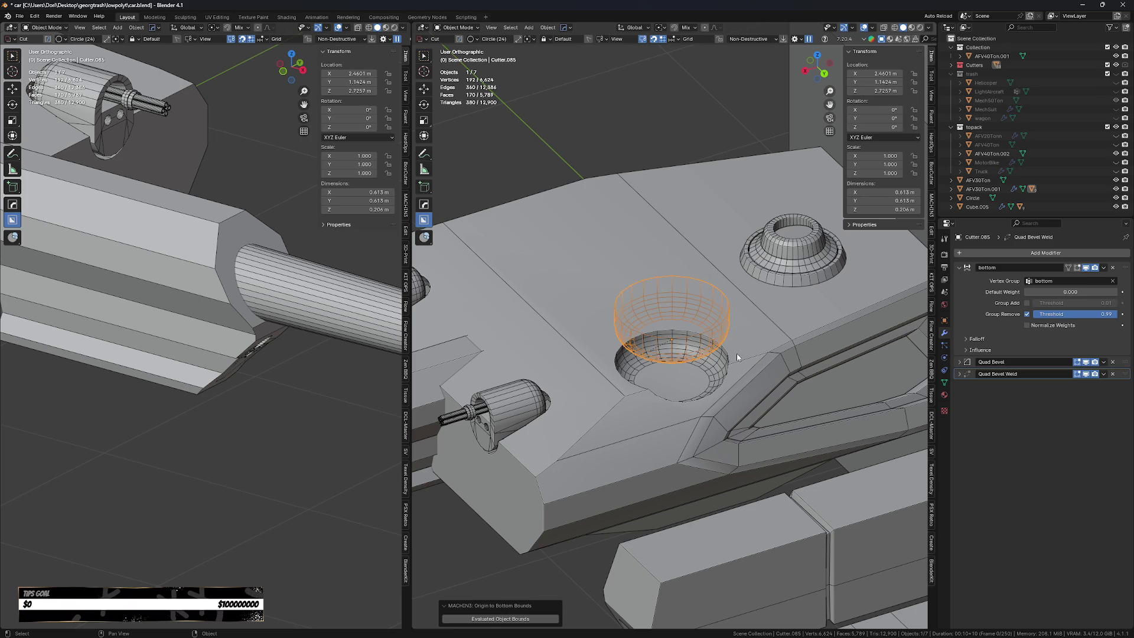
key("alt+p")
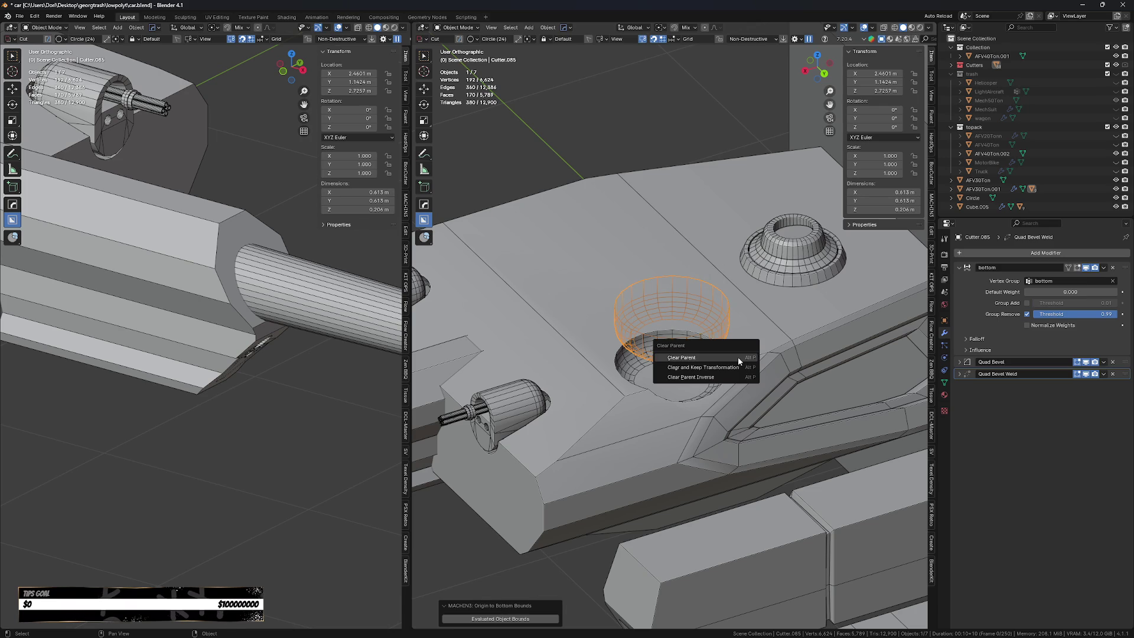
left_click(739, 358)
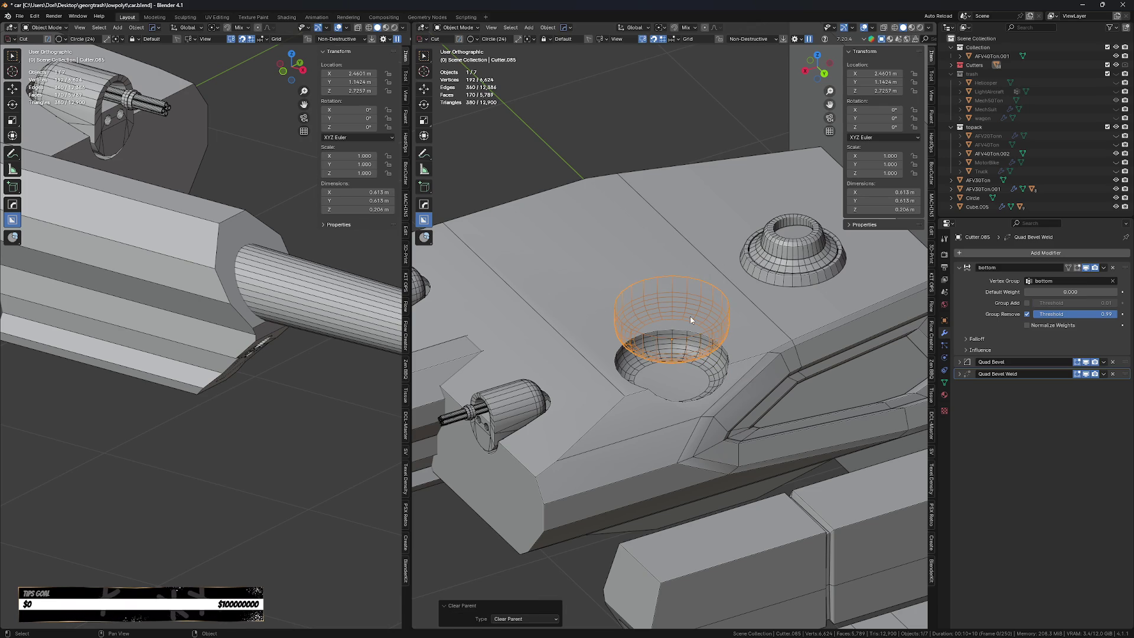
Rotate the copy 180° on X, then move it along Y and up on Z.
type("rx180")
key("Return")
key("g")
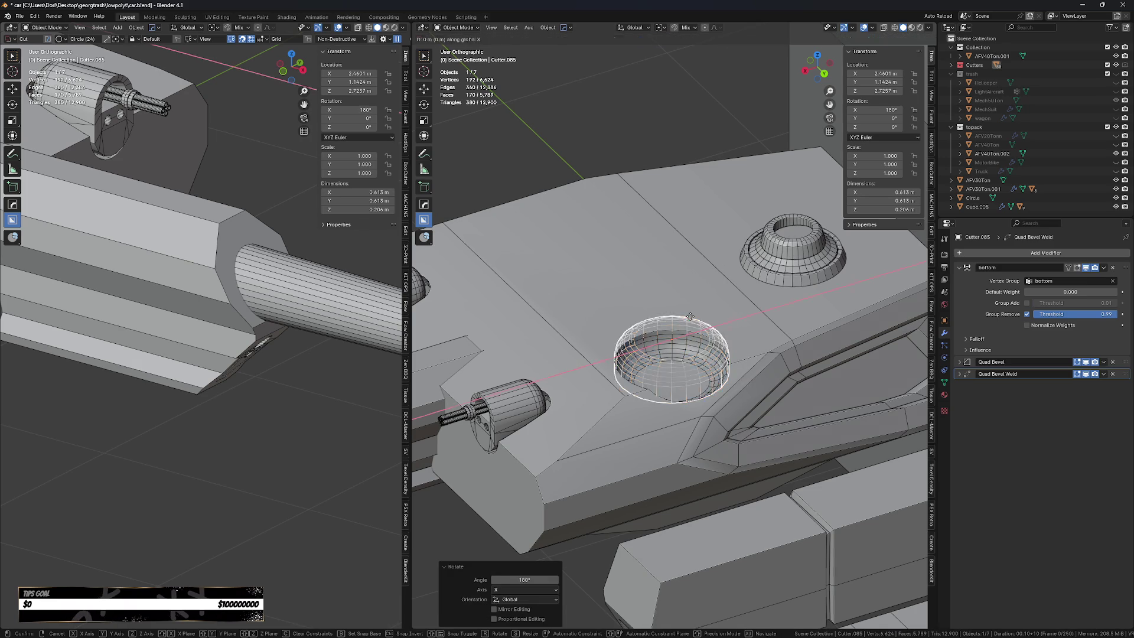
key("y")
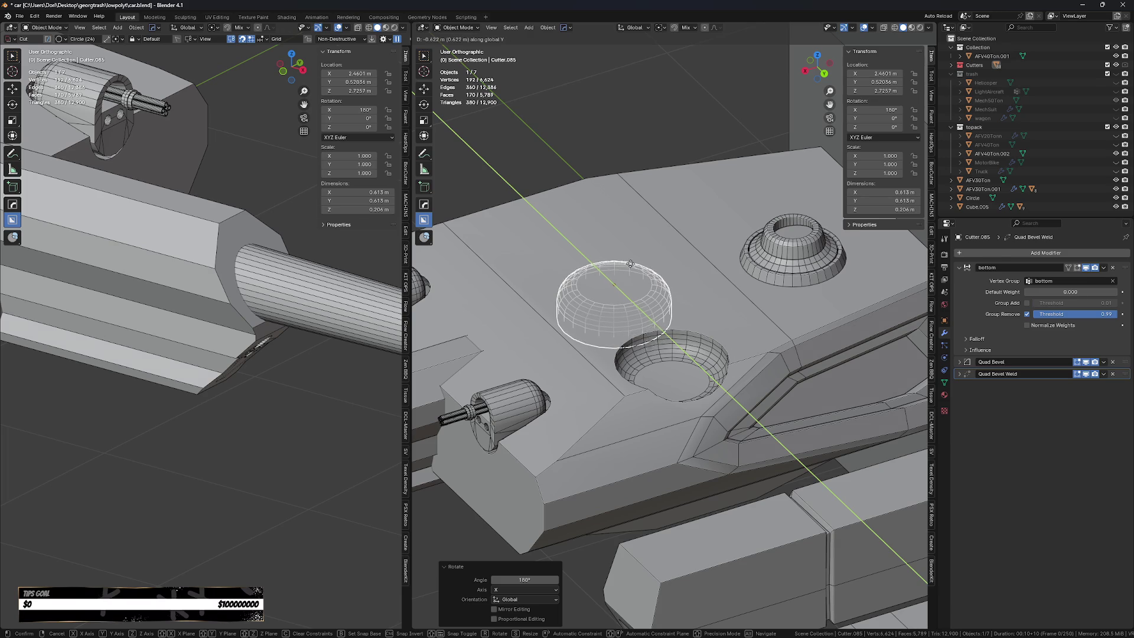
left_click(601, 237)
scroll(601, 236, "up", 1)
key("g")
key("z")
left_click(619, 207)
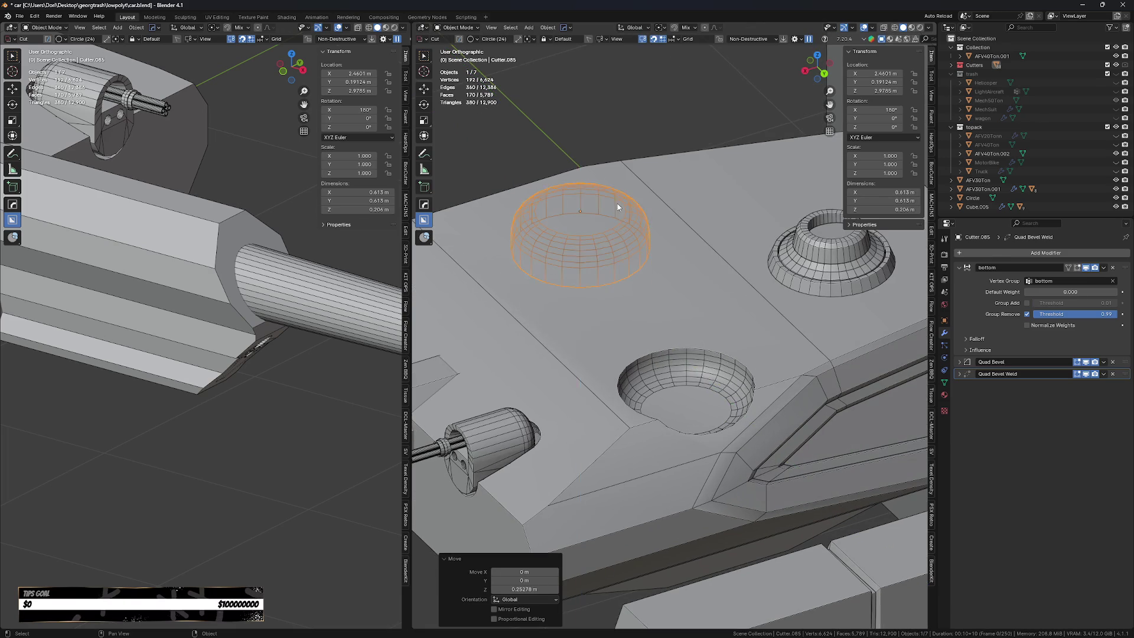
scroll(626, 236, "down", 3)
In top view, deselect everything and draw a new circular shape on the turret top.
key("KP_7")
scroll(626, 236, "up", 1)
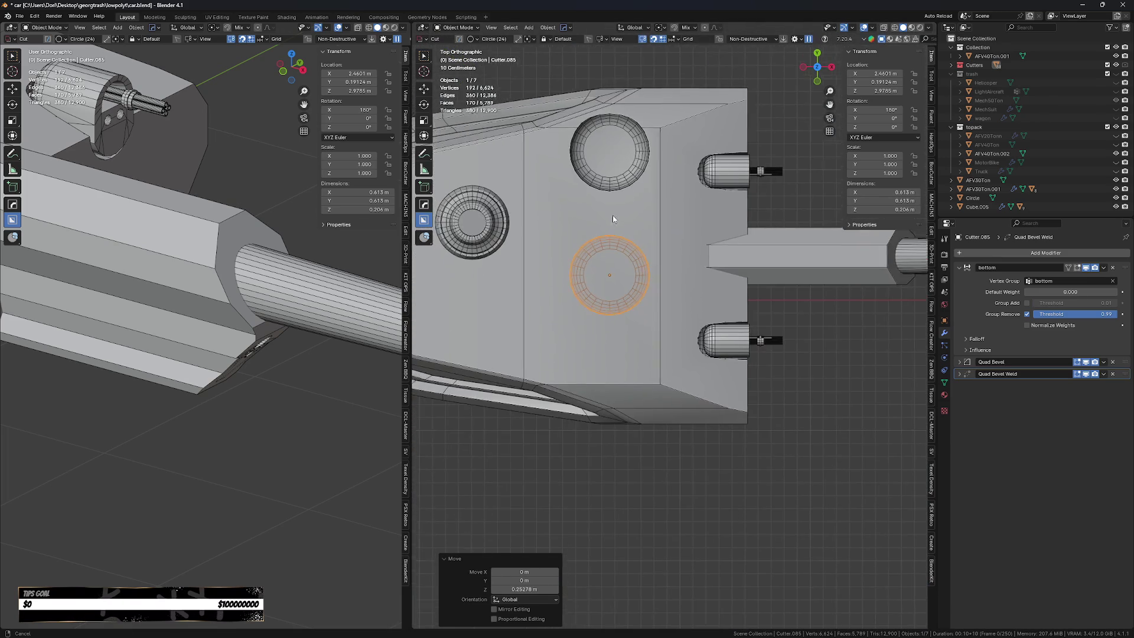
scroll(636, 214, "up", 1)
middle_click_drag(636, 214, 639, 285, "shift")
key("alt+a")
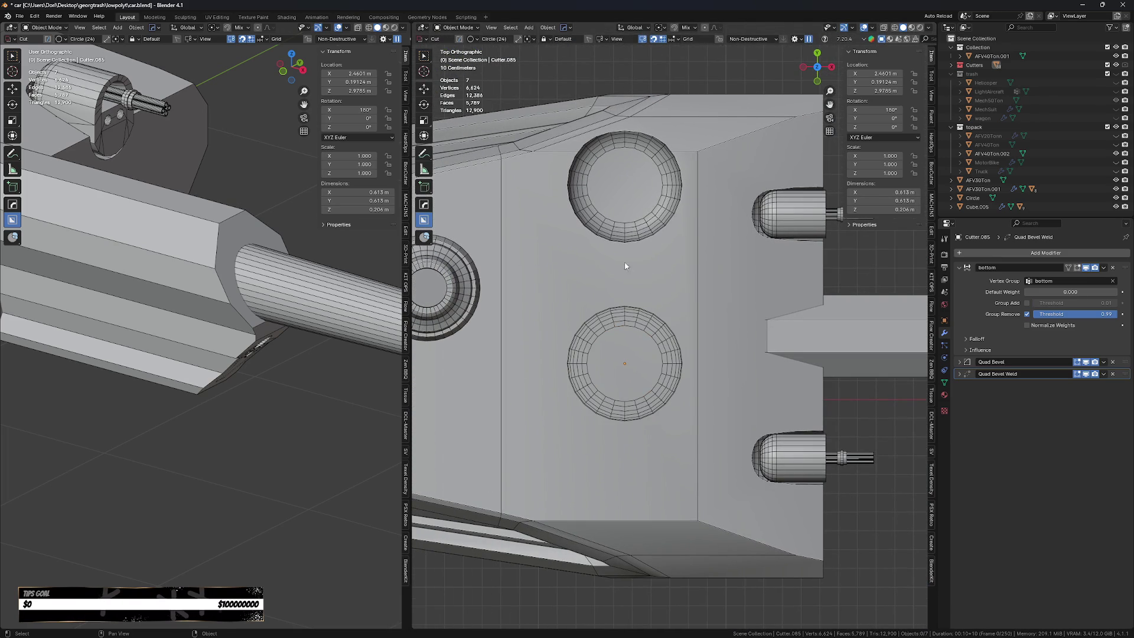
left_click_drag(650, 271, 670, 348)
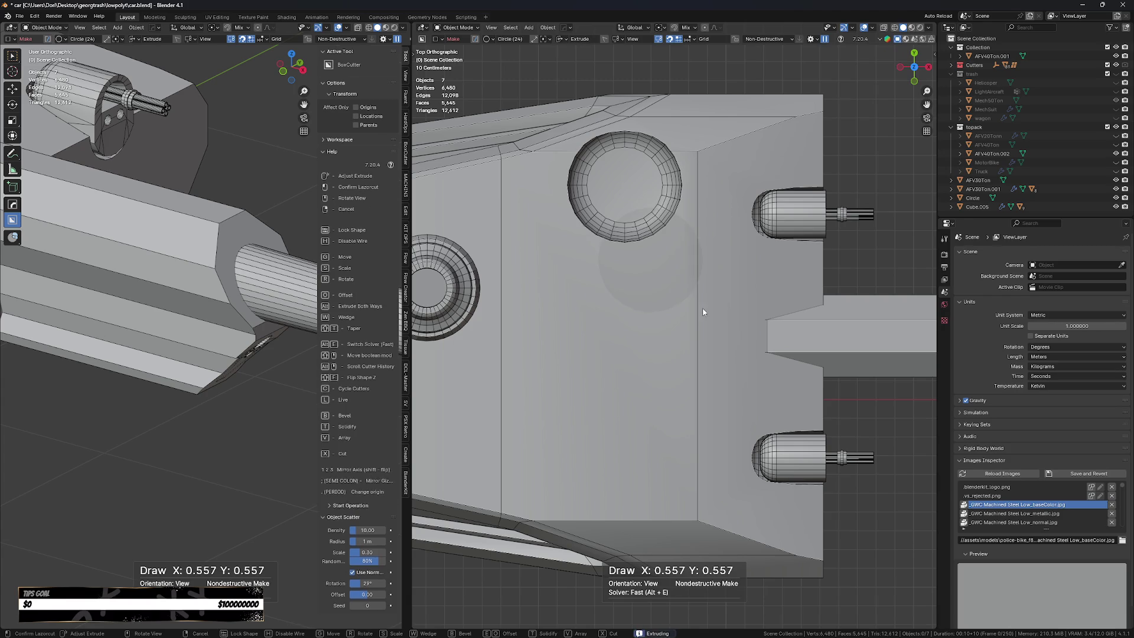
Extrude the drawn circle, bevel its edges, and confirm the cut on the turret.
key("Tab")
middle_click_drag(736, 389, 721, 332)
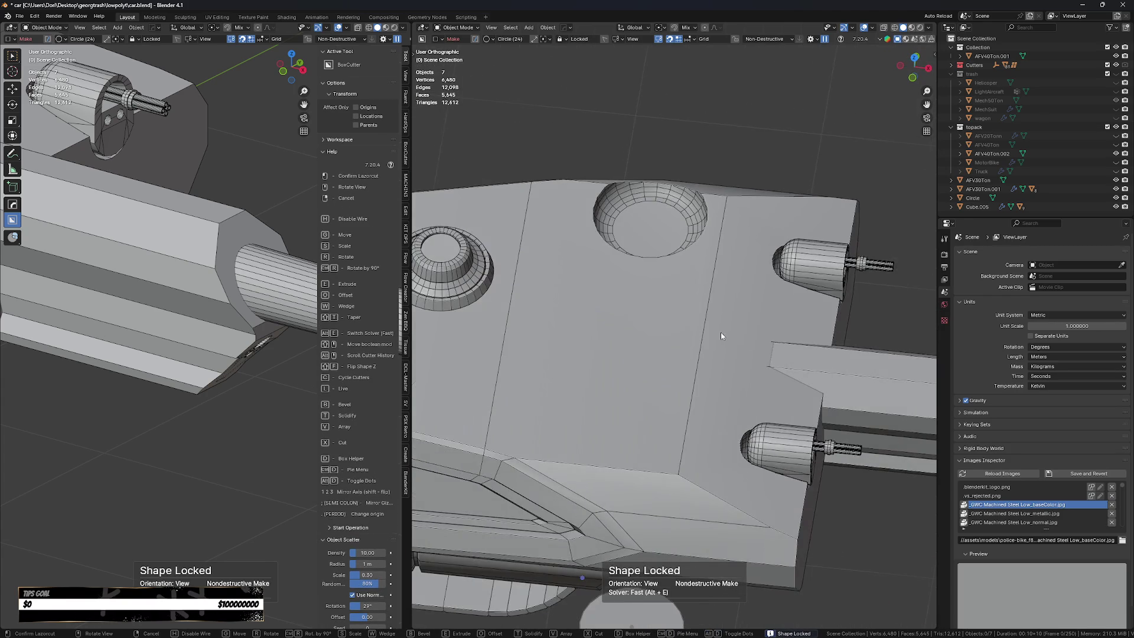
scroll(721, 332, "down", 2)
key("e")
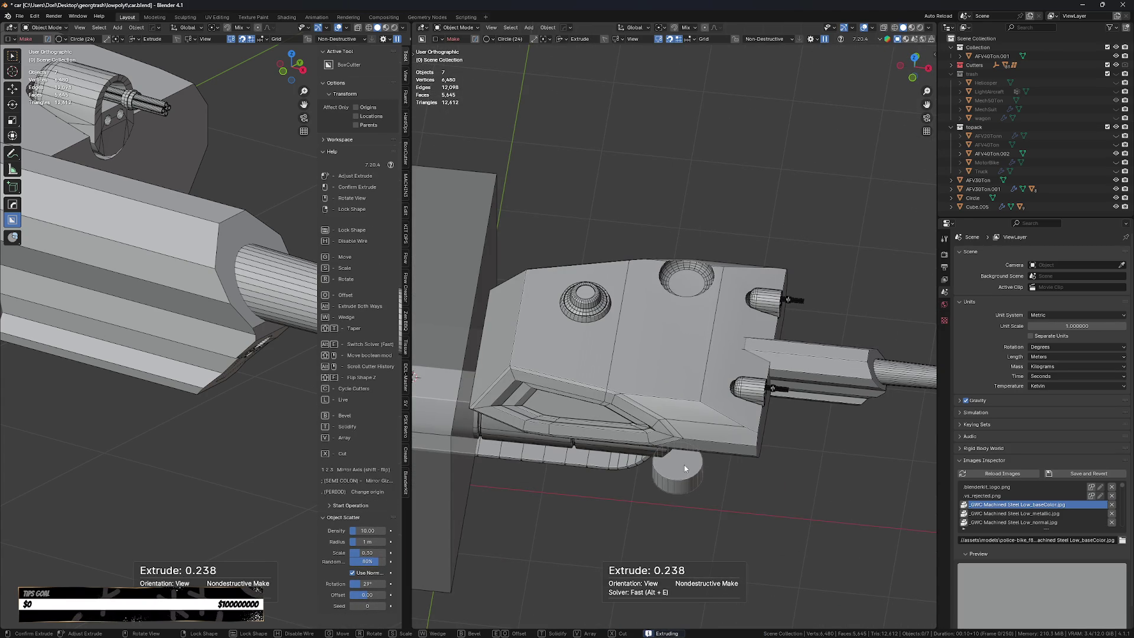
key("Tab")
scroll(685, 467, "up", 3)
key("b")
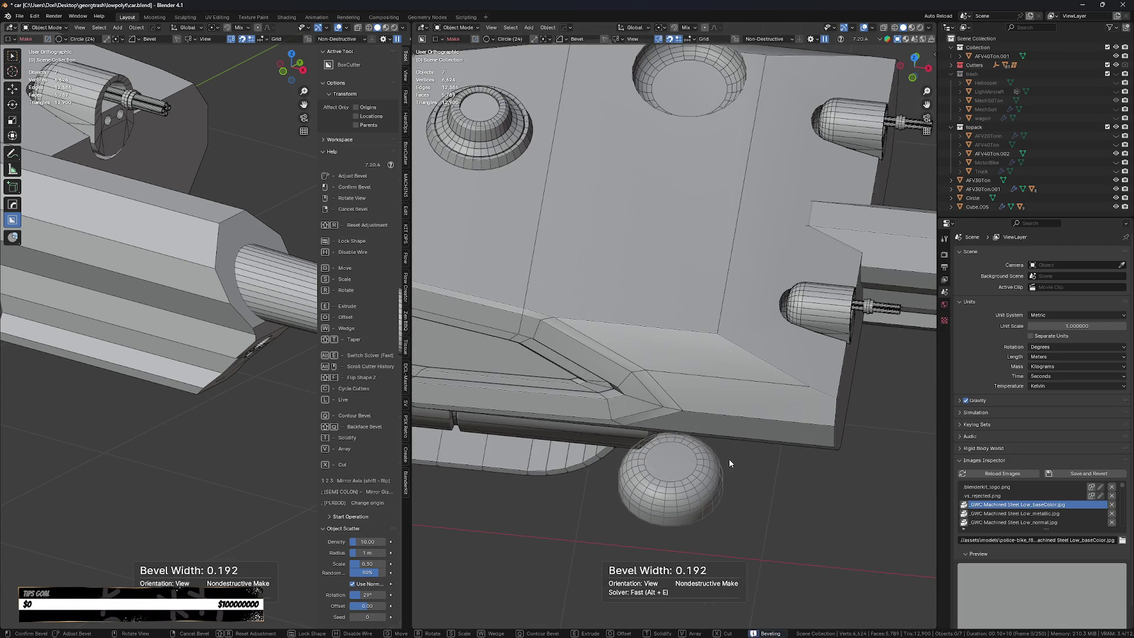
scroll(731, 460, "up", 2)
key("Tab")
scroll(750, 468, "down", 4)
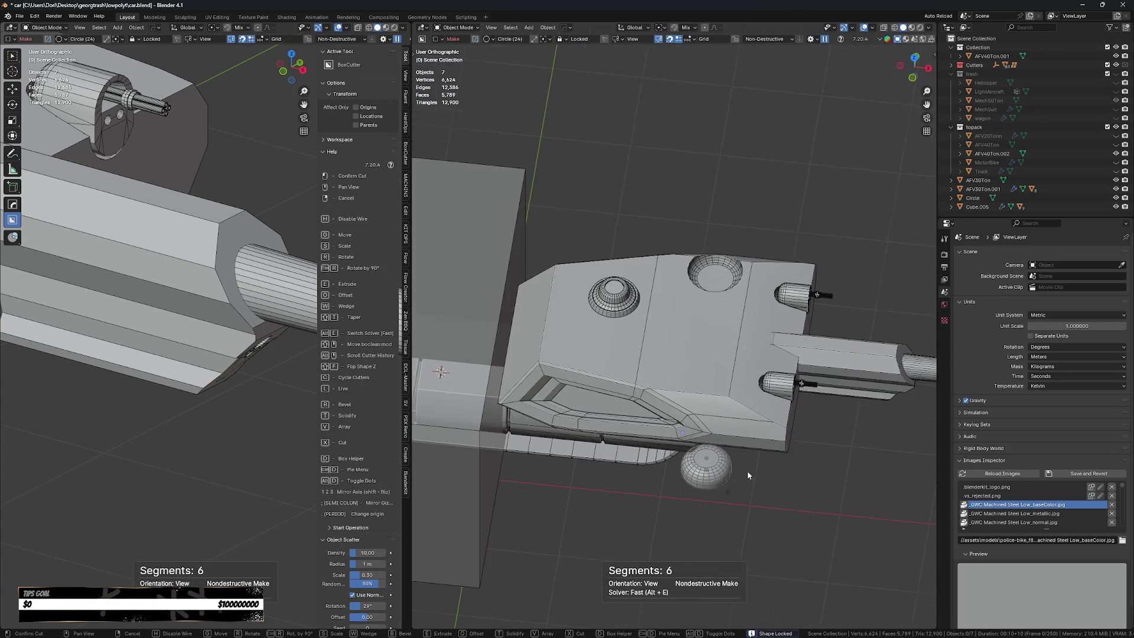
middle_click_drag(750, 470, 728, 474)
left_click(754, 476)
Raise the Circle.002 dome on Z from under the turret to above its top.
left_click(715, 470)
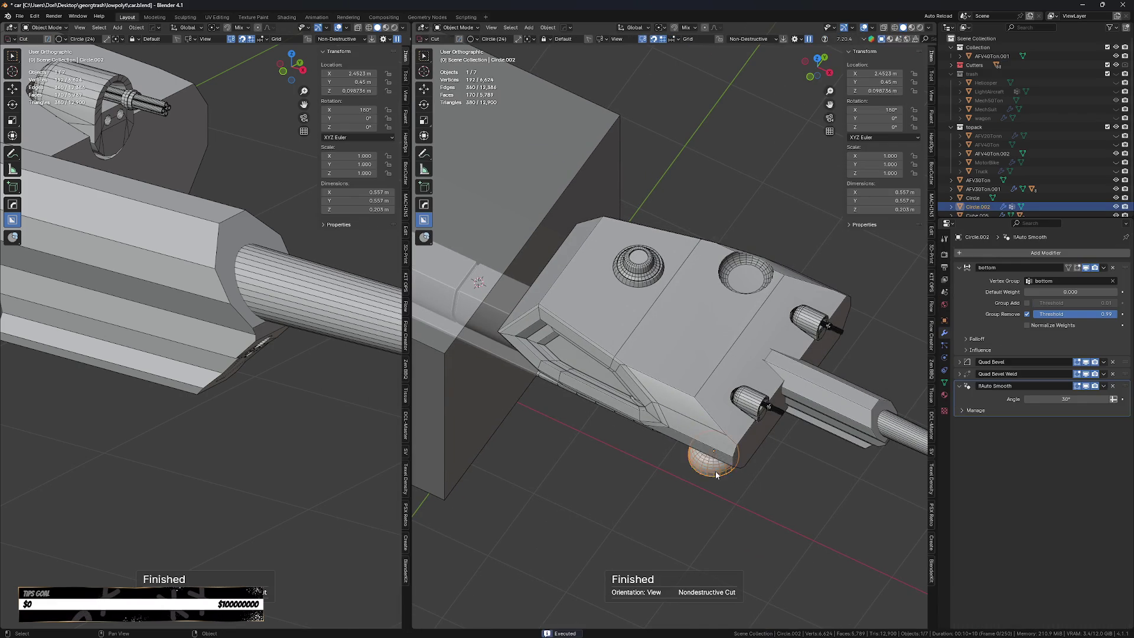
key("g")
key("z")
left_click(714, 317)
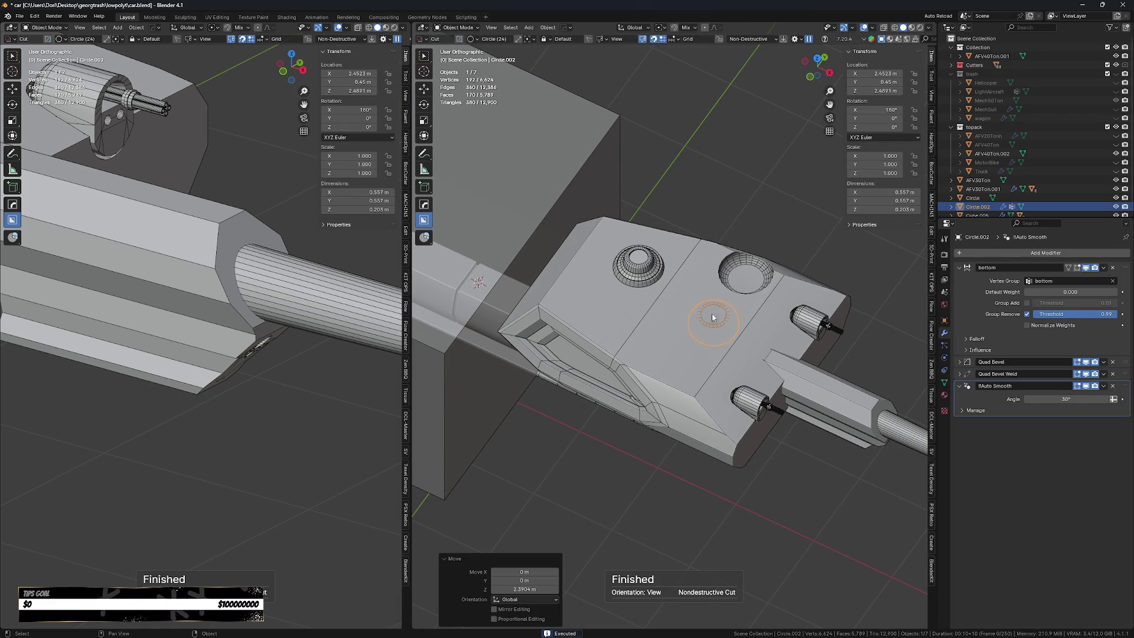
key("KP_7")
middle_click_drag(712, 318, 733, 331)
key("g")
key("z")
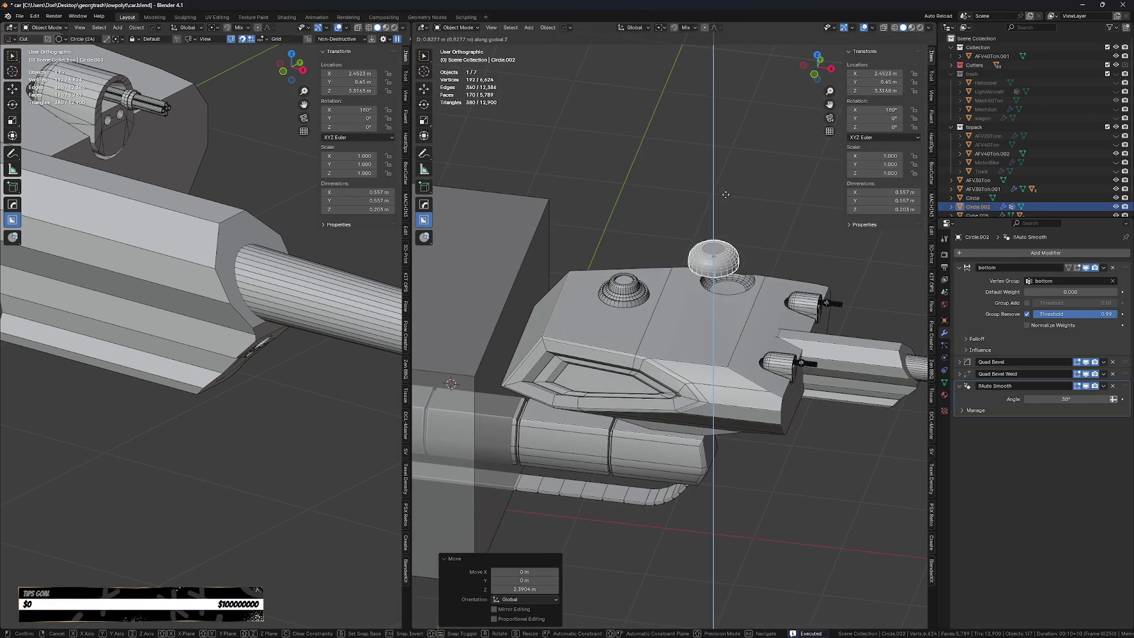
left_click(735, 315)
Set the dome's origin to its bottom and enable Face Orientation shading.
key("shift+s")
left_click(753, 372)
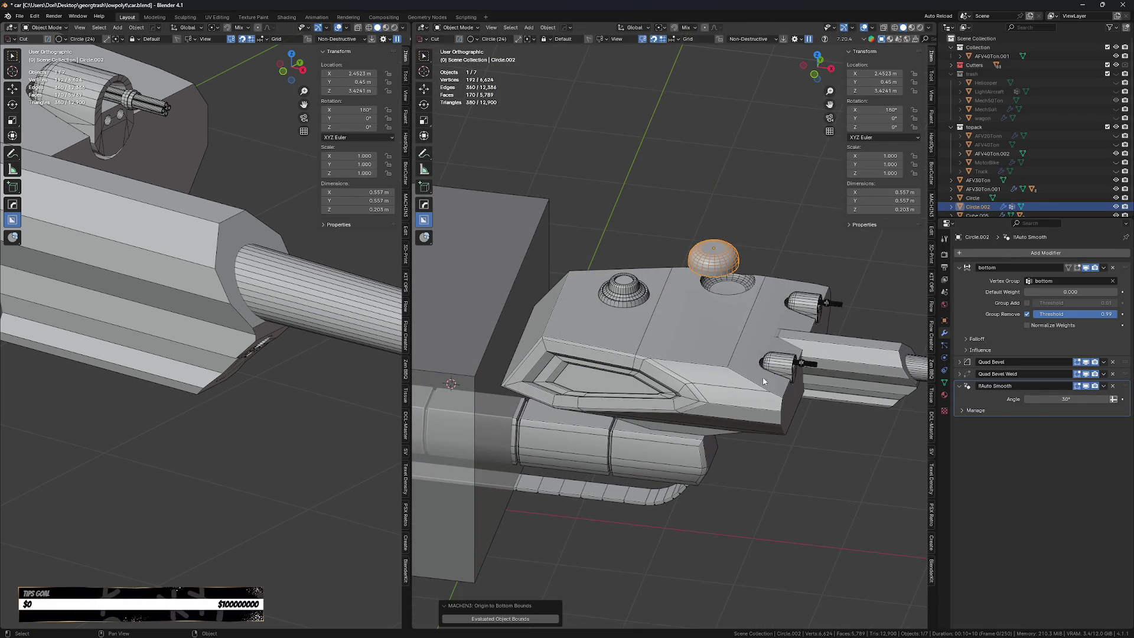
key("q")
mouse_move(740, 432)
left_click(794, 430)
scroll(798, 438, "down", 1)
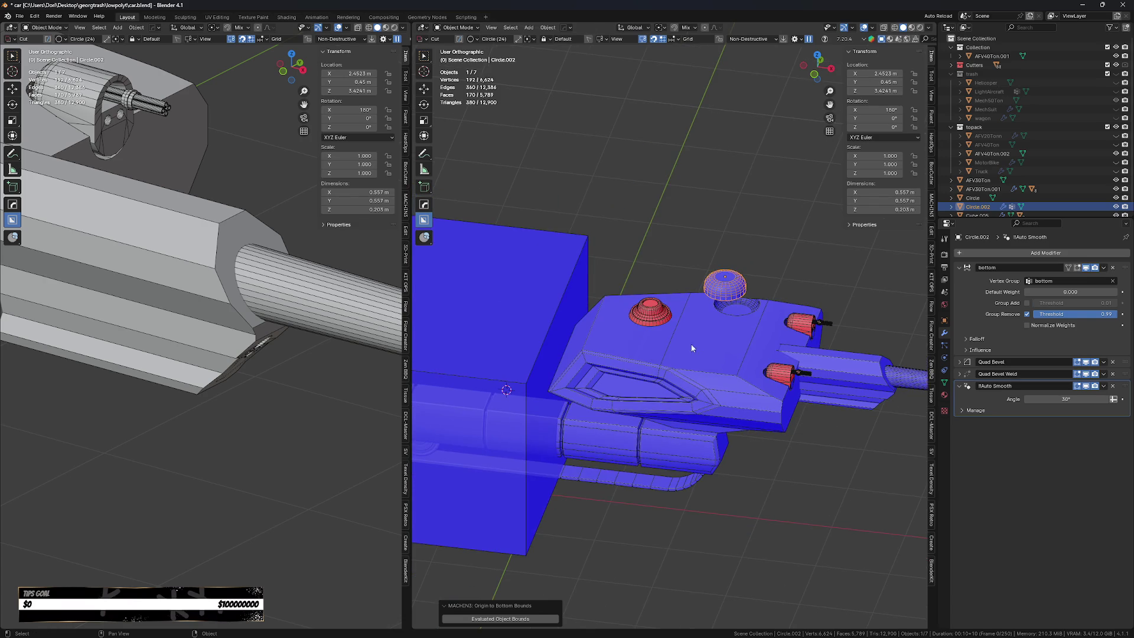
Recalculate the dome's normals to face outside in Edit Mode.
key("Tab")
key("Tab")
left_click(649, 313)
key("Tab")
left_click(726, 318)
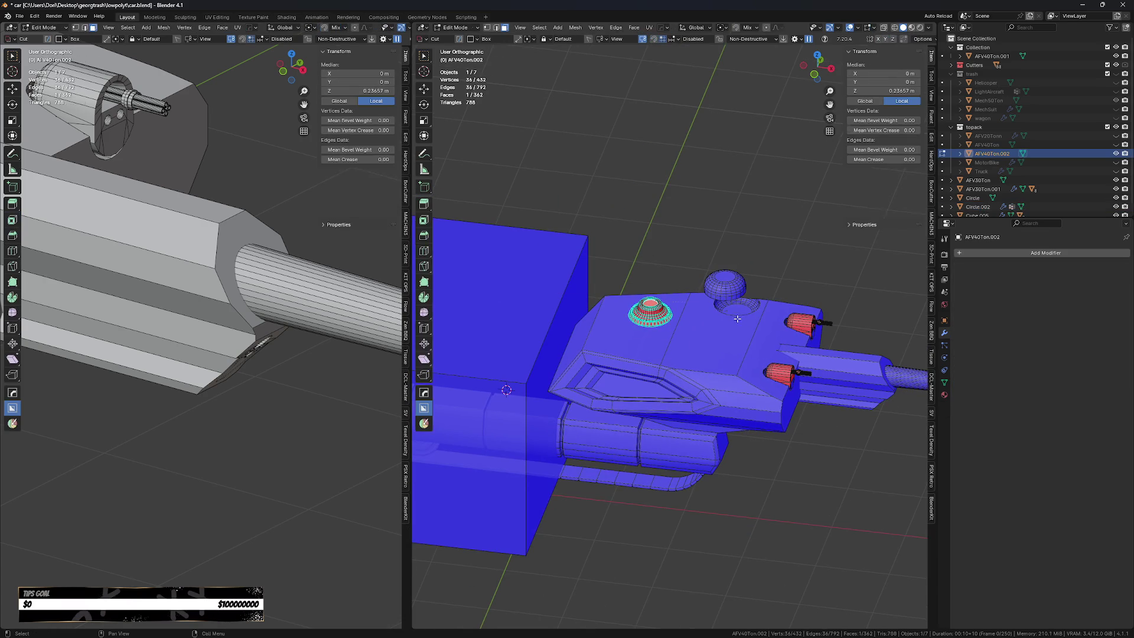
key("alt+n")
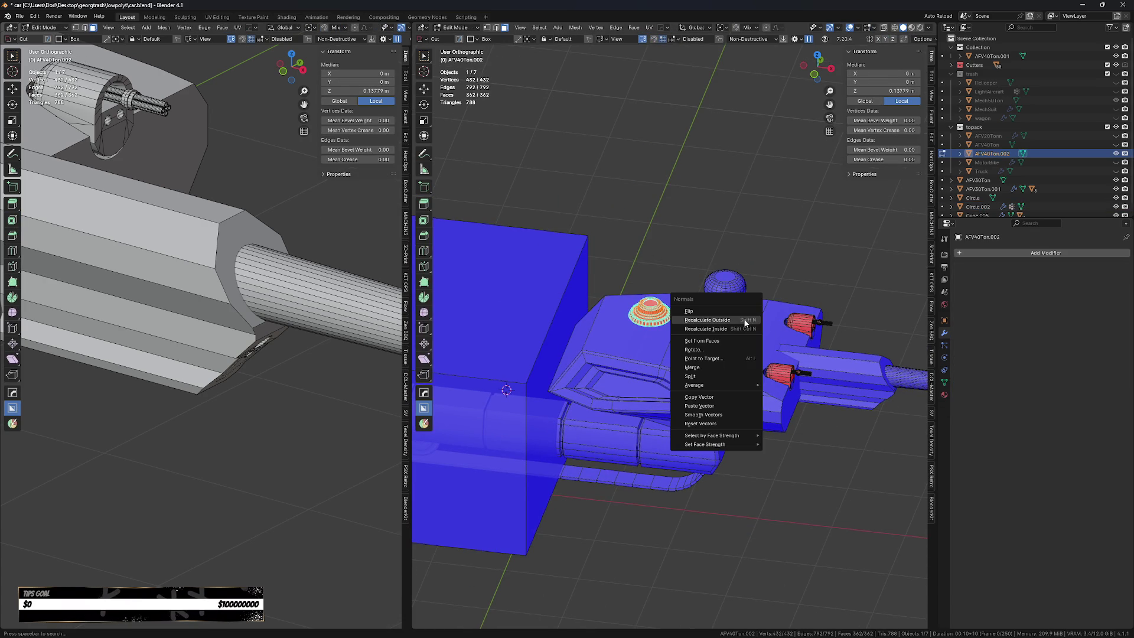
left_click(739, 325)
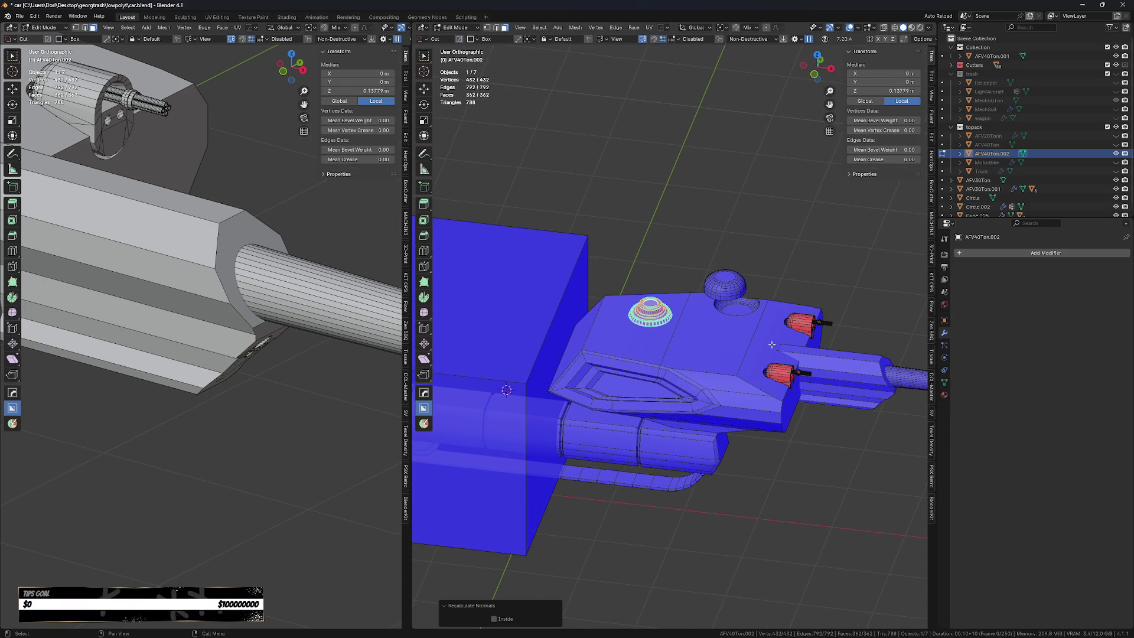
key("Tab")
Recalculate the tank hull's normals to face outside.
left_click(805, 322)
key("Tab")
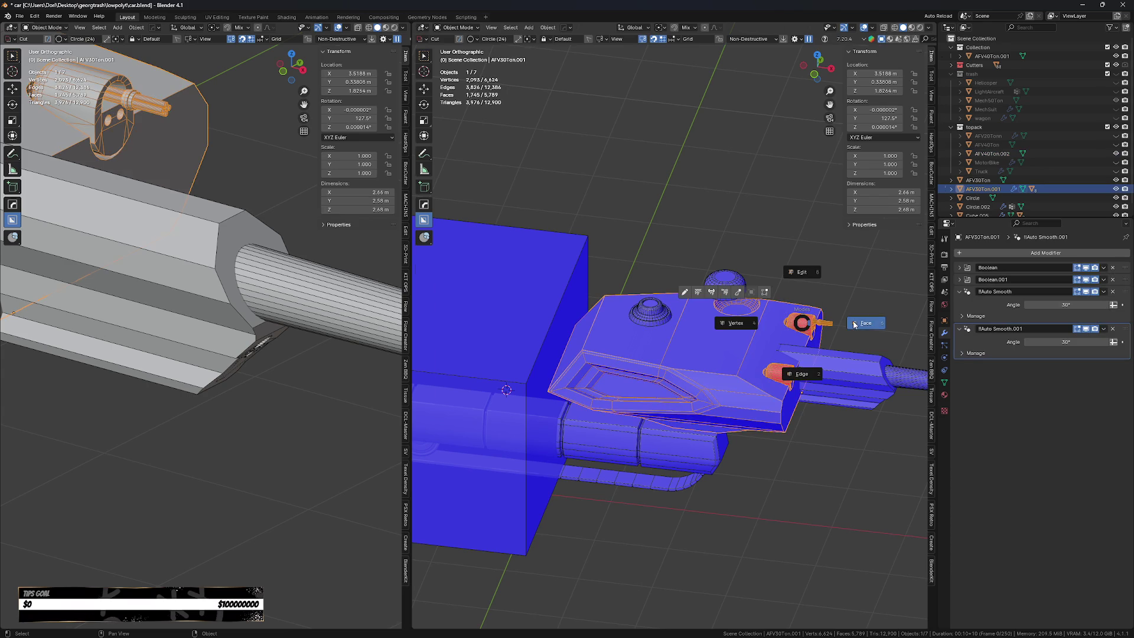
left_click(850, 323)
key("alt+n")
left_click(853, 321)
key("Tab")
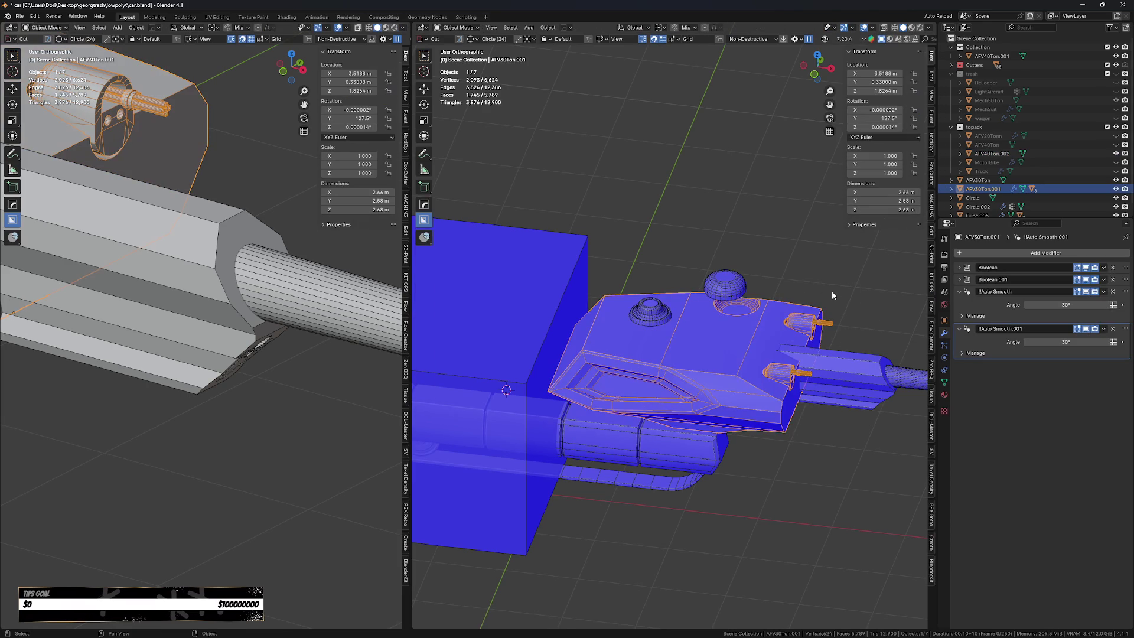
Move the dome along Y over the rear round recess.
mouse_move(771, 302)
middle_mouse_down()
mouse_move(672, 307)
mouse_move(701, 332)
middle_mouse_up()
left_click(701, 332)
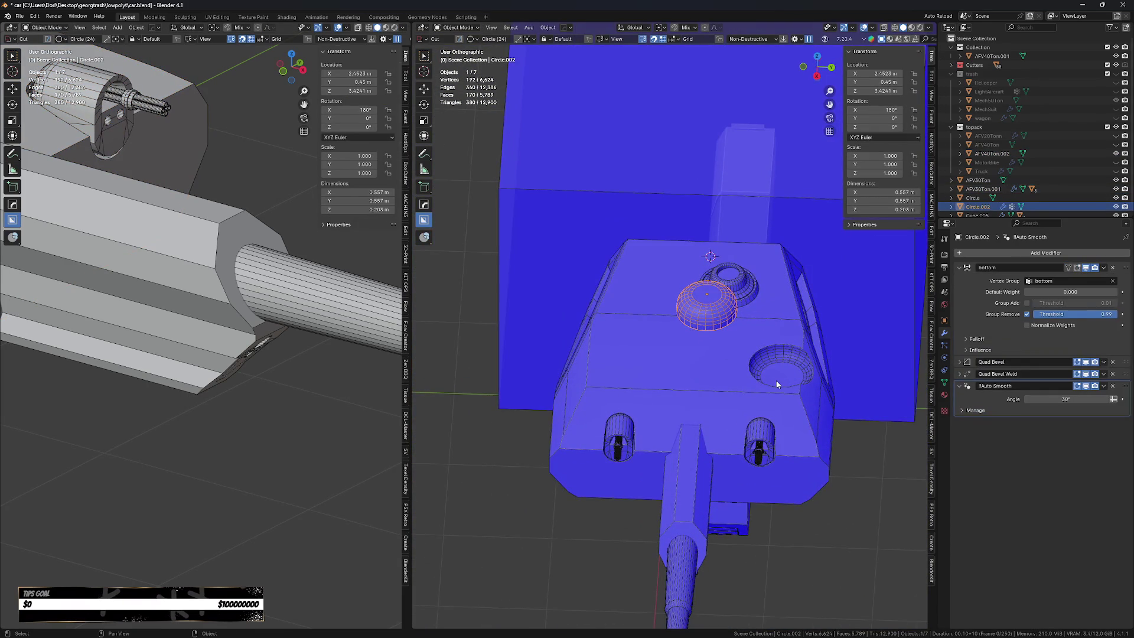
key("KP_7")
key("g")
key("y")
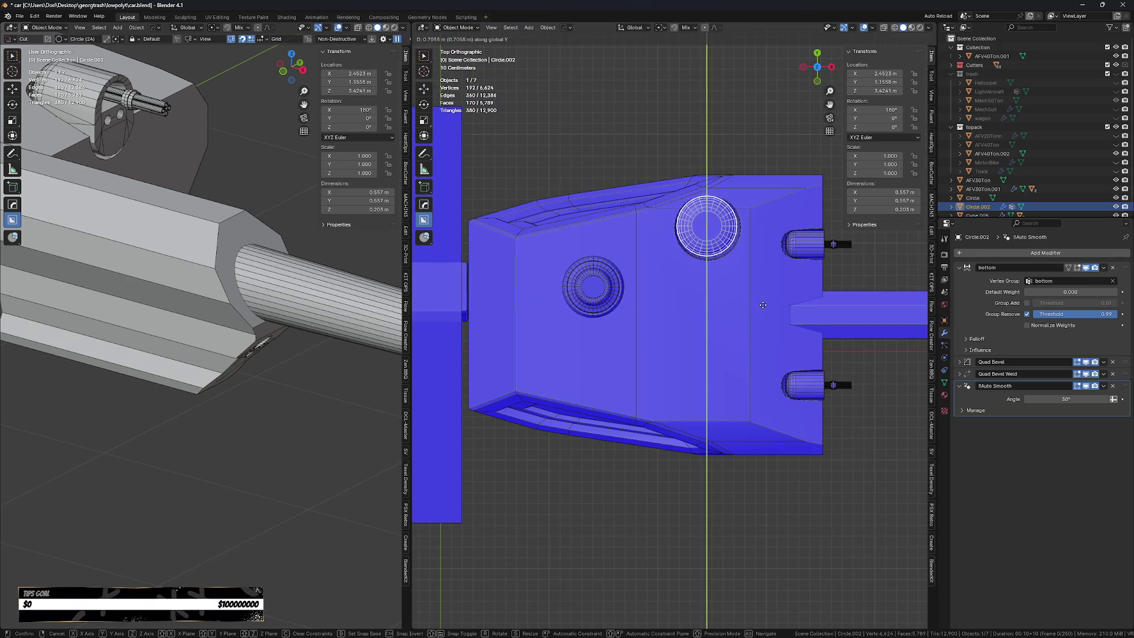
left_click(764, 309)
Lower the dome on Z into the rear recess.
middle_click_drag(763, 304, 712, 247)
key("g")
key("z")
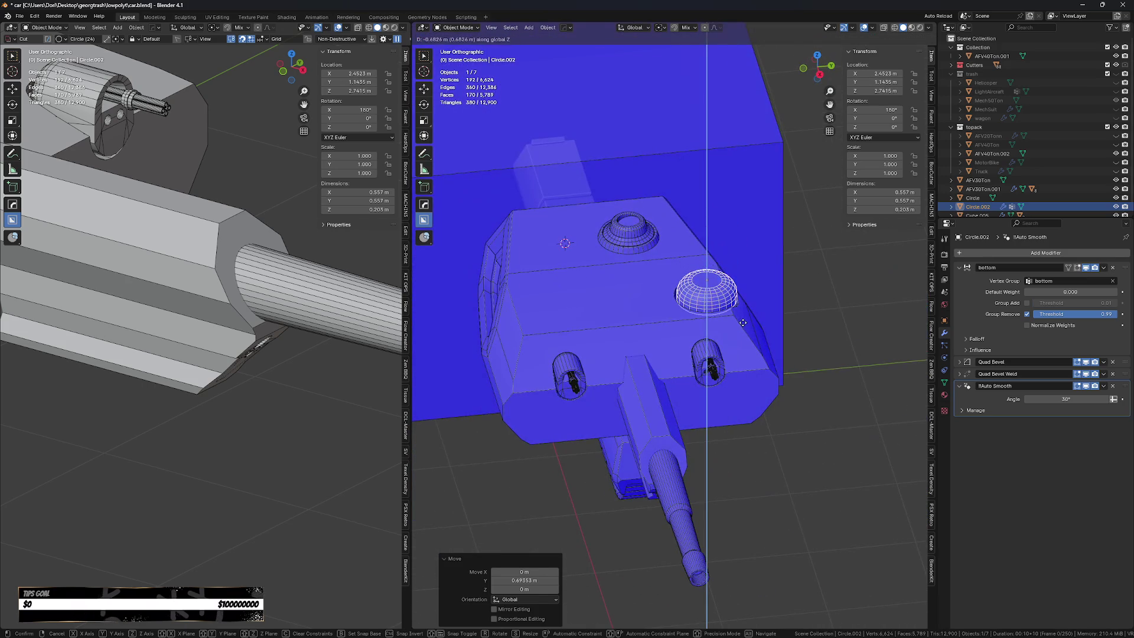
left_click(760, 322)
middle_click_drag(760, 323, 743, 285)
scroll(619, 294, "up", 6)
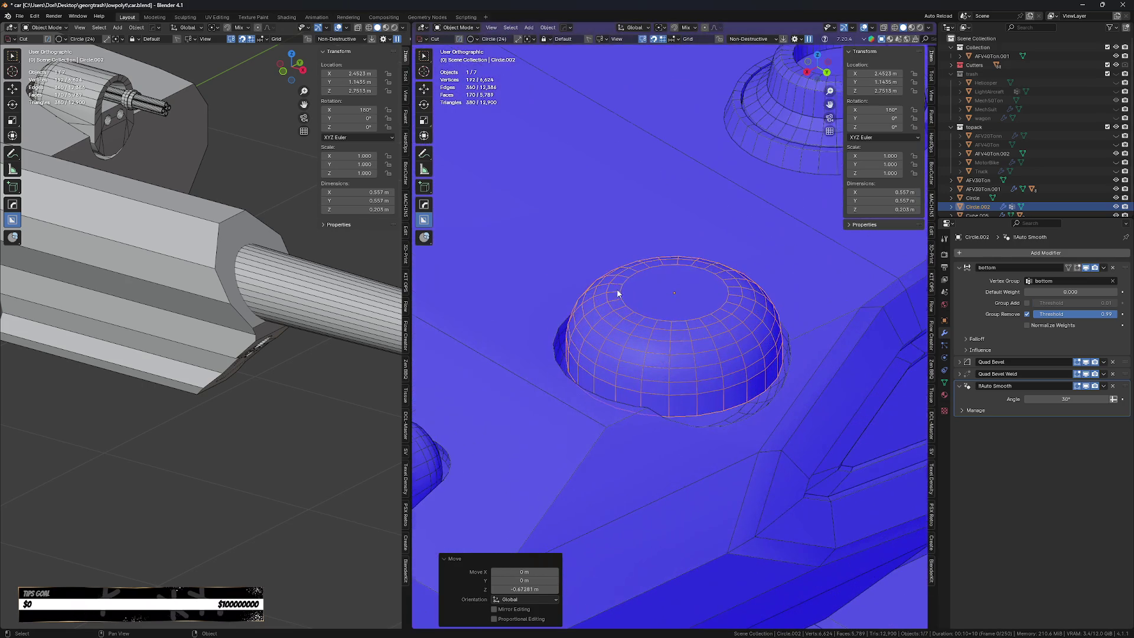
key("ctrl+z")
key("ctrl+shift+z")
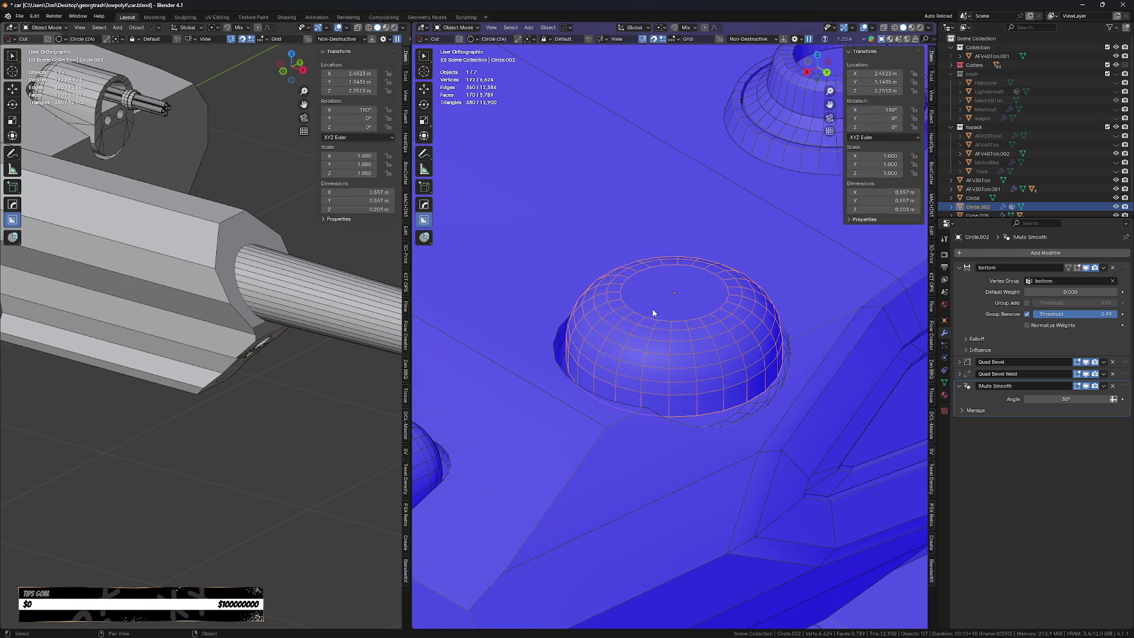
Smart Apply all of the dome's modifiers and lift it above the recess on Z.
right_click(705, 351)
left_click(745, 352)
mouse_move(720, 369)
middle_mouse_down()
mouse_move(696, 357)
mouse_move(732, 387)
middle_mouse_up()
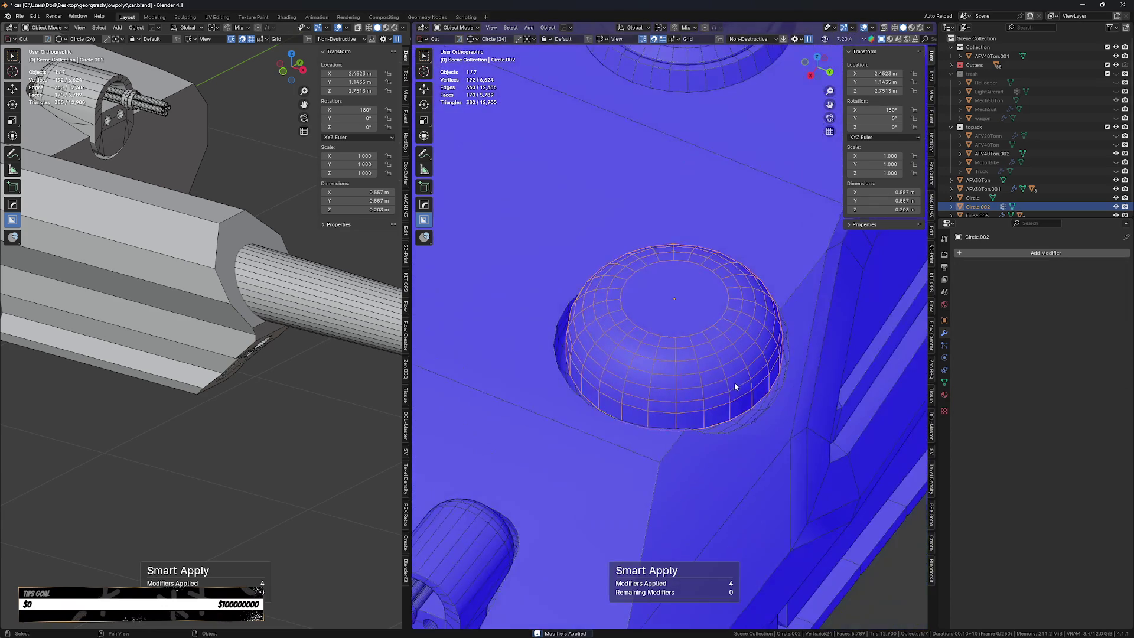
key("g")
key("z")
left_click(717, 235)
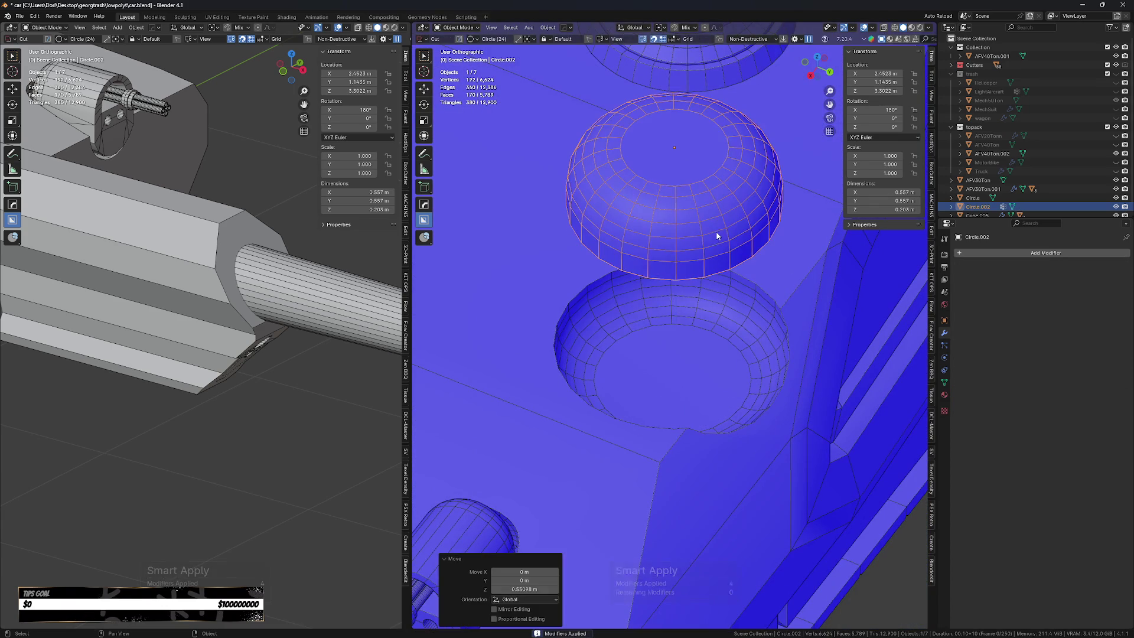
Try symmetrizing the dome around its centred edge loop, then undo it and leave Edit Mode.
key("Tab")
left_click(688, 264, "alt")
middle_click_drag(687, 263, 686, 259)
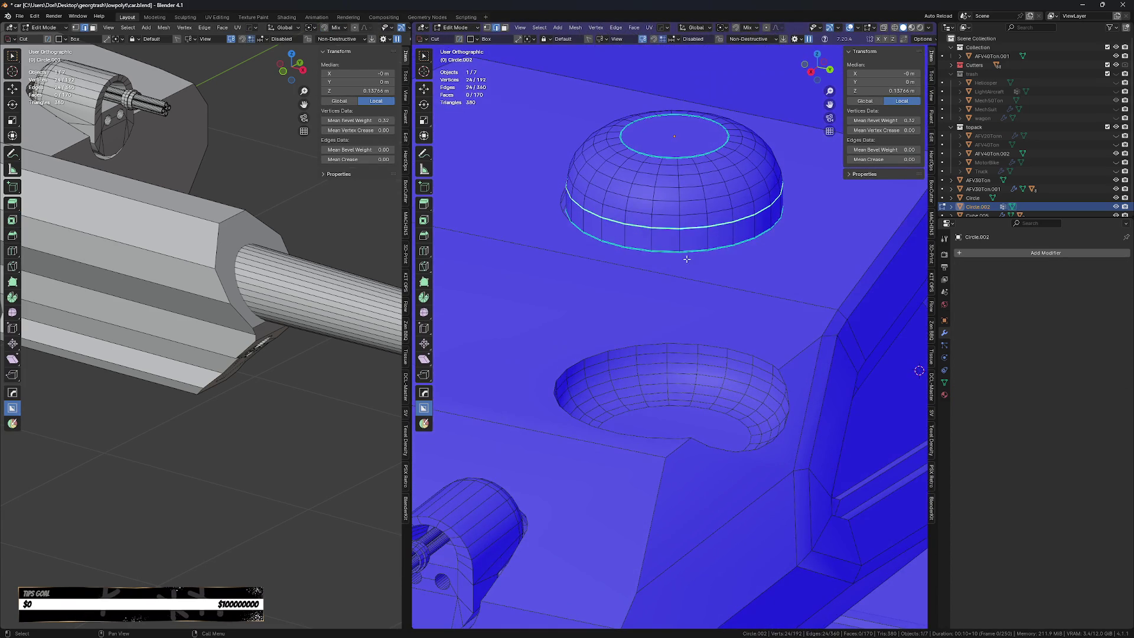
key("shift+s")
left_click(675, 321)
key("a")
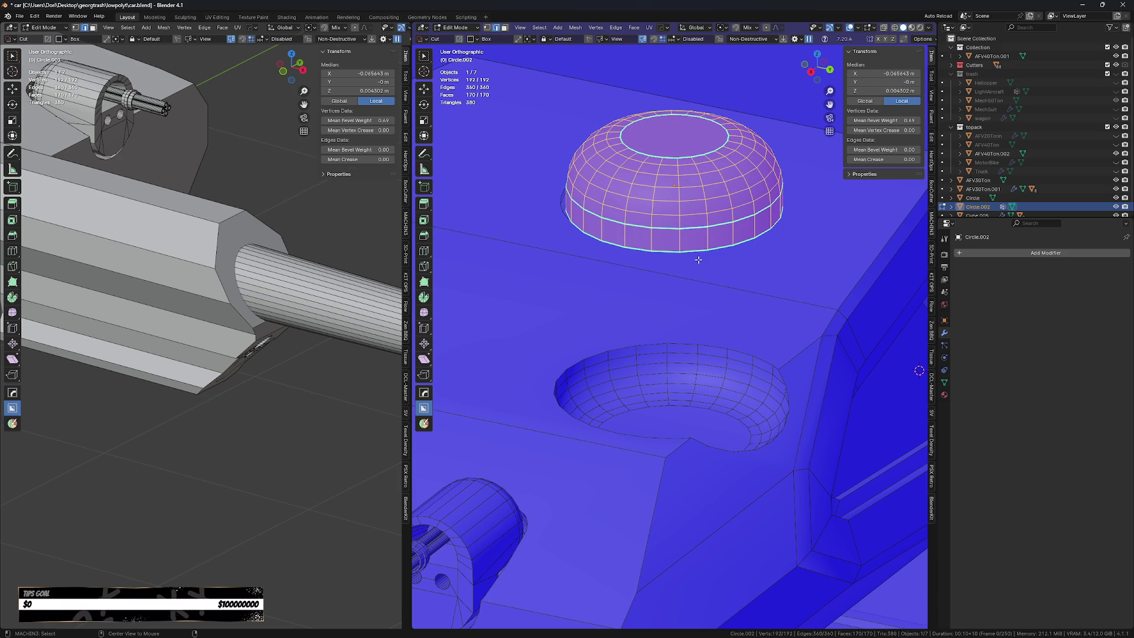
key("alt+x")
middle_click_drag(679, 326, 728, 318)
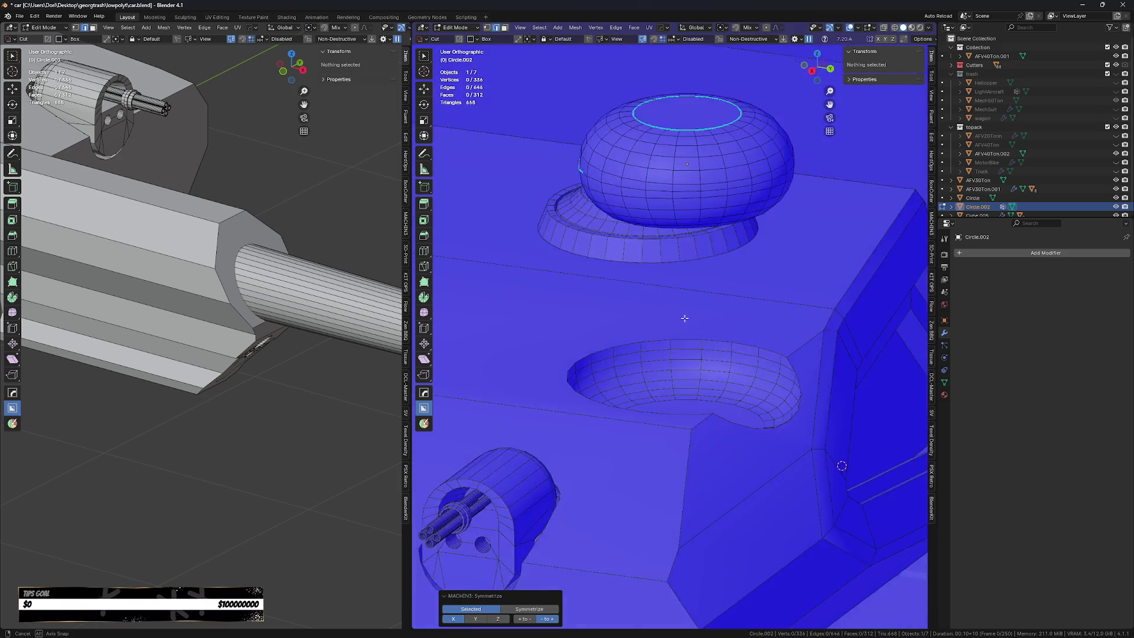
key("ctrl+z")
key("Tab")
Apply the dome's rotation and scale, then mirror it into a full capsule.
key("ctrl+a")
left_click(726, 204)
key("KP_3")
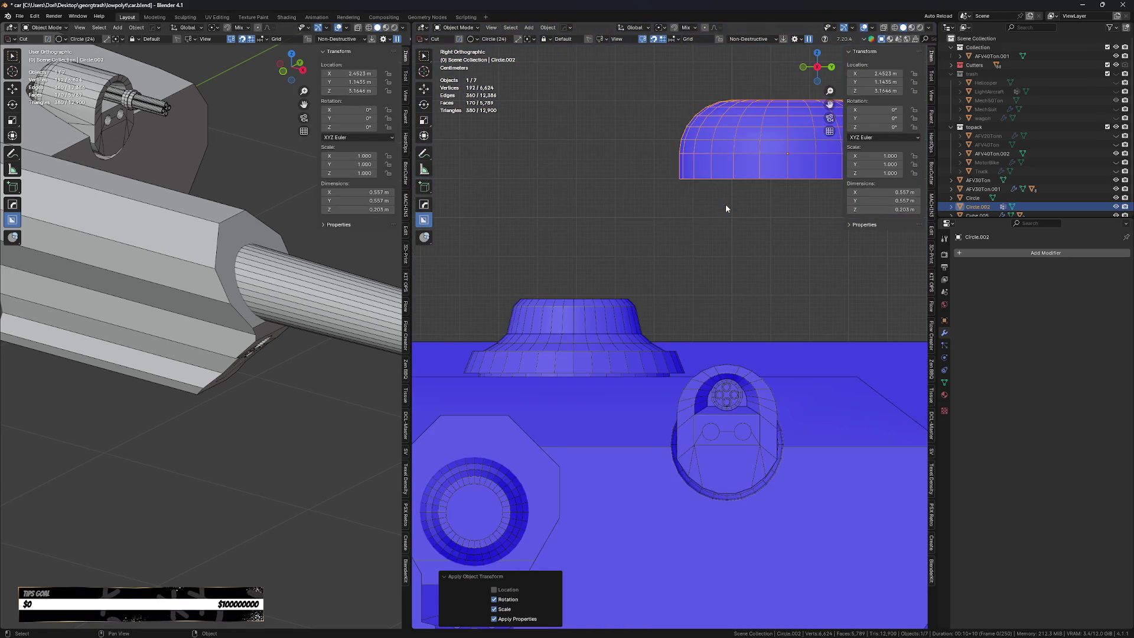
middle_click_drag(725, 204, 683, 247, "alt")
key("Tab")
left_click(588, 252)
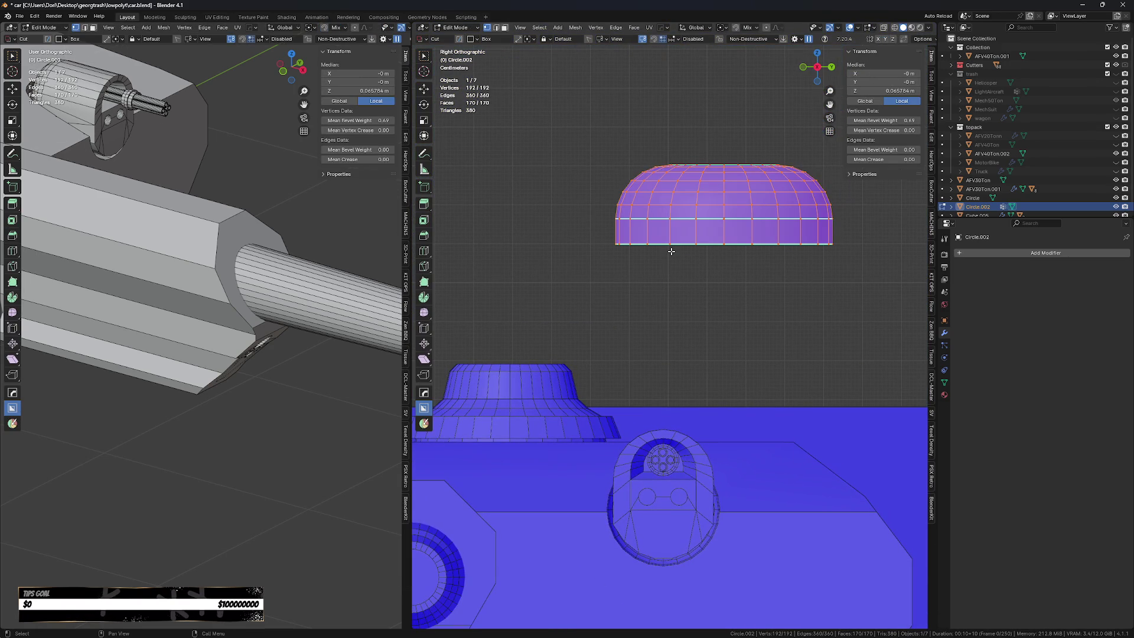
left_click(673, 278)
key("Tab")
scroll(691, 274, "down", 2)
Lower the capsule along Z into the turret recess and scale it up to 1.115.
key("g")
key("z")
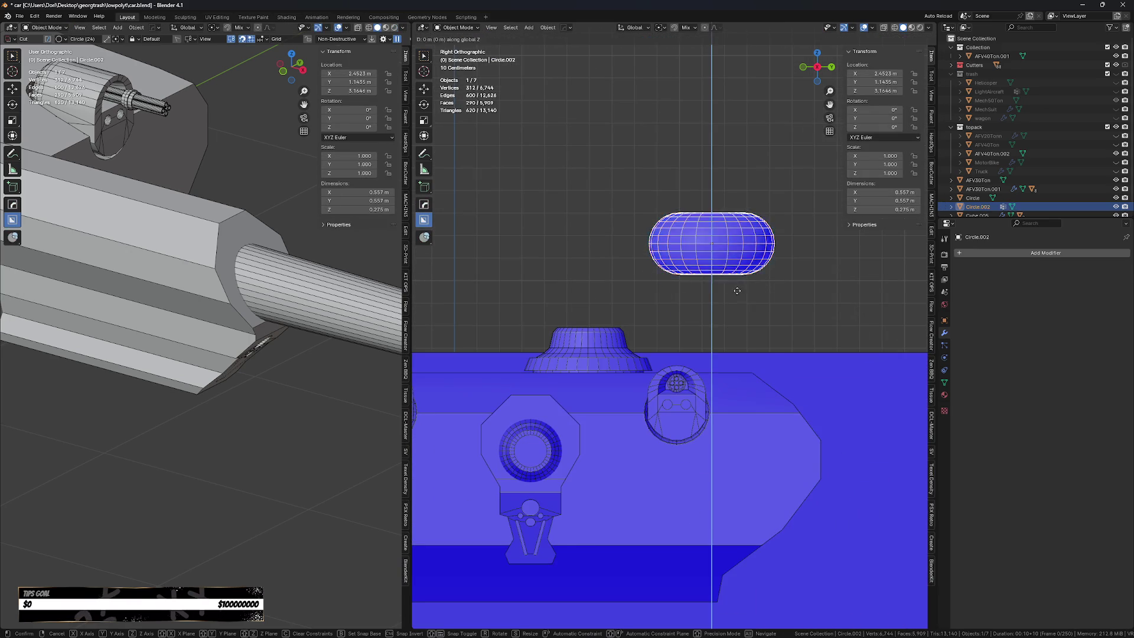
left_click(692, 387)
middle_click_drag(693, 387, 735, 364)
key("g")
key("z")
key("Escape")
key("g")
key("z")
left_click(743, 370)
key("s")
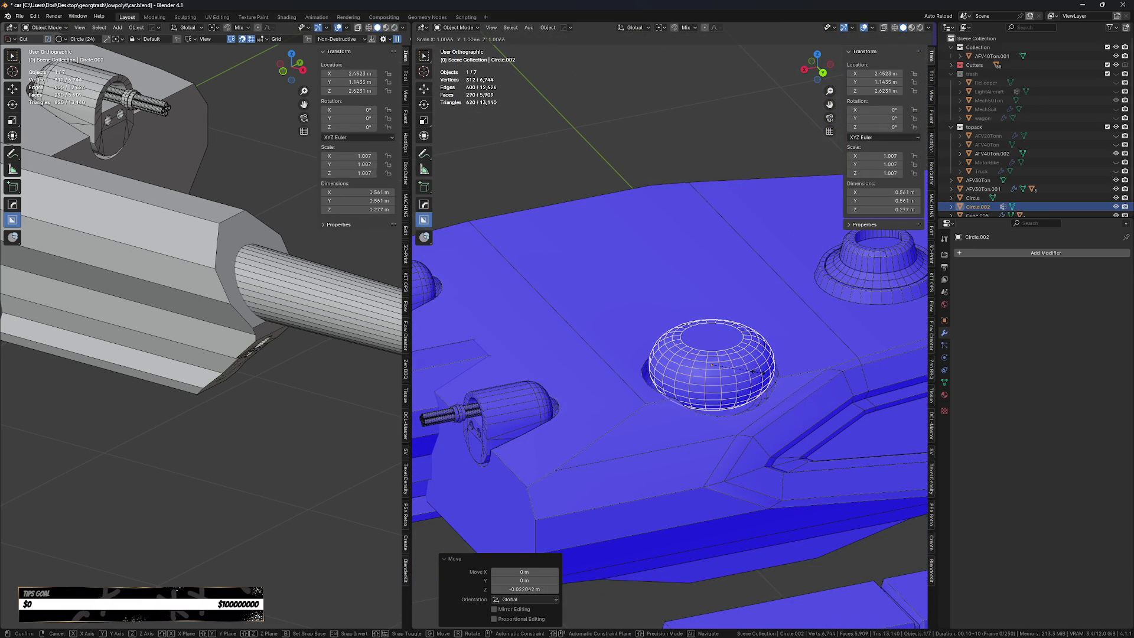
left_click(722, 417)
In Edit Mode, select an edge loop around the capsule's middle.
mouse_move(721, 416)
middle_mouse_down()
mouse_move(794, 389)
mouse_move(775, 392)
middle_mouse_up()
key("Tab")
scroll(700, 351, "up", 3)
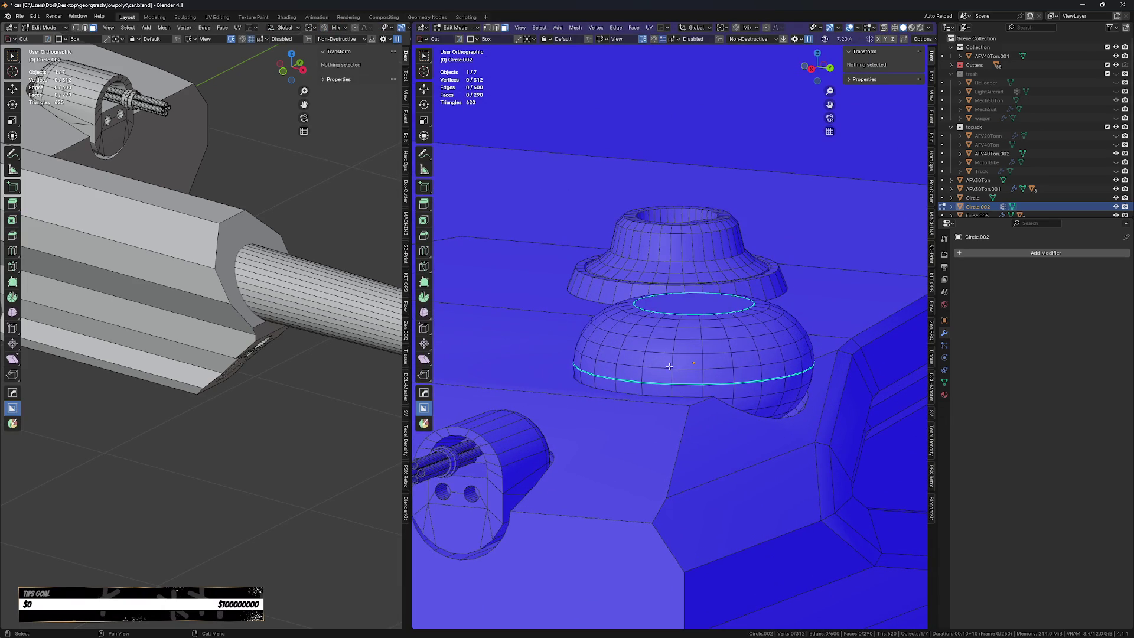
left_click(662, 359, "alt")
Bevel the selected edge loop into a band around the capsule.
scroll(662, 359, "up", 2)
key("ctrl+b")
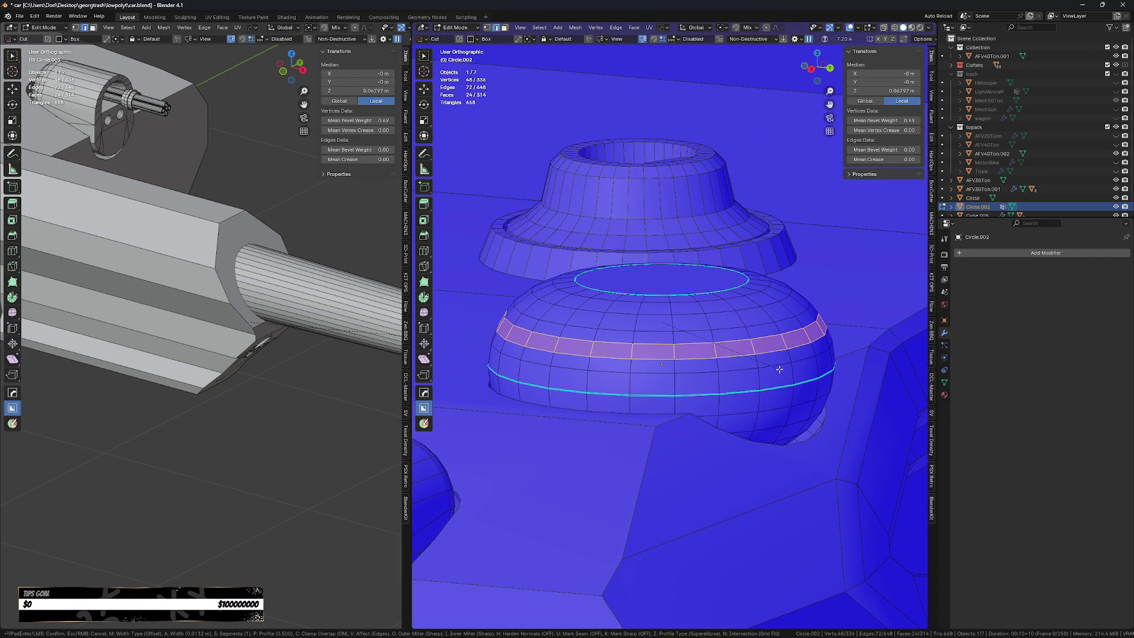
left_click(710, 355)
Inset a row of four band faces, extrude them inward and shrink them slightly.
left_click(559, 345)
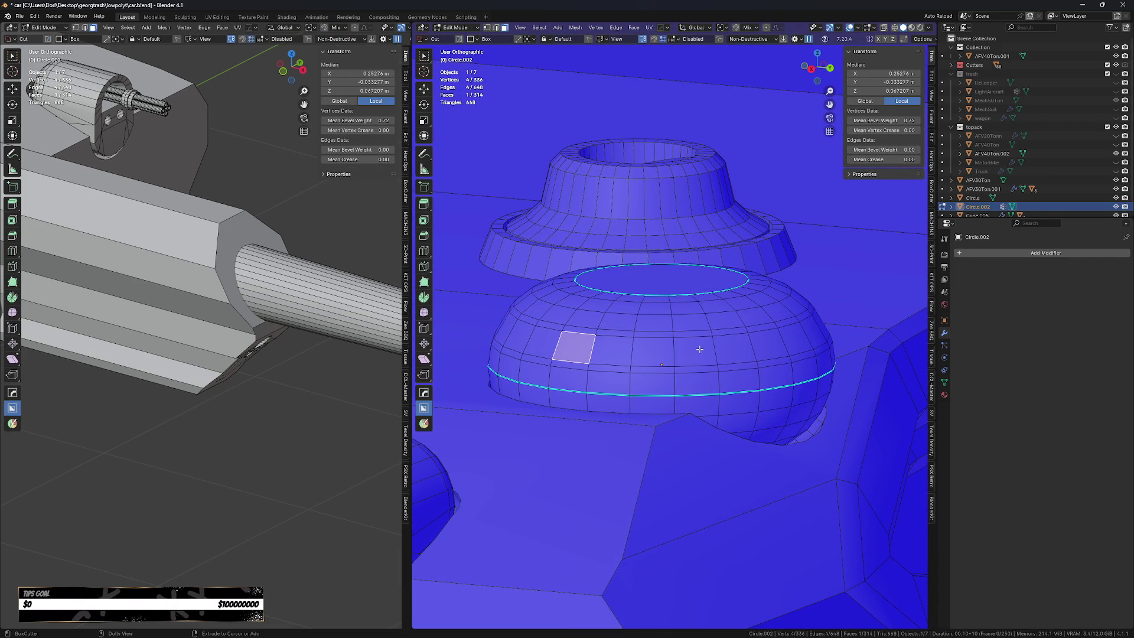
left_click(671, 349, "ctrl+shift")
middle_click_drag(671, 350, 767, 339)
key("i")
left_click(843, 284)
key("e")
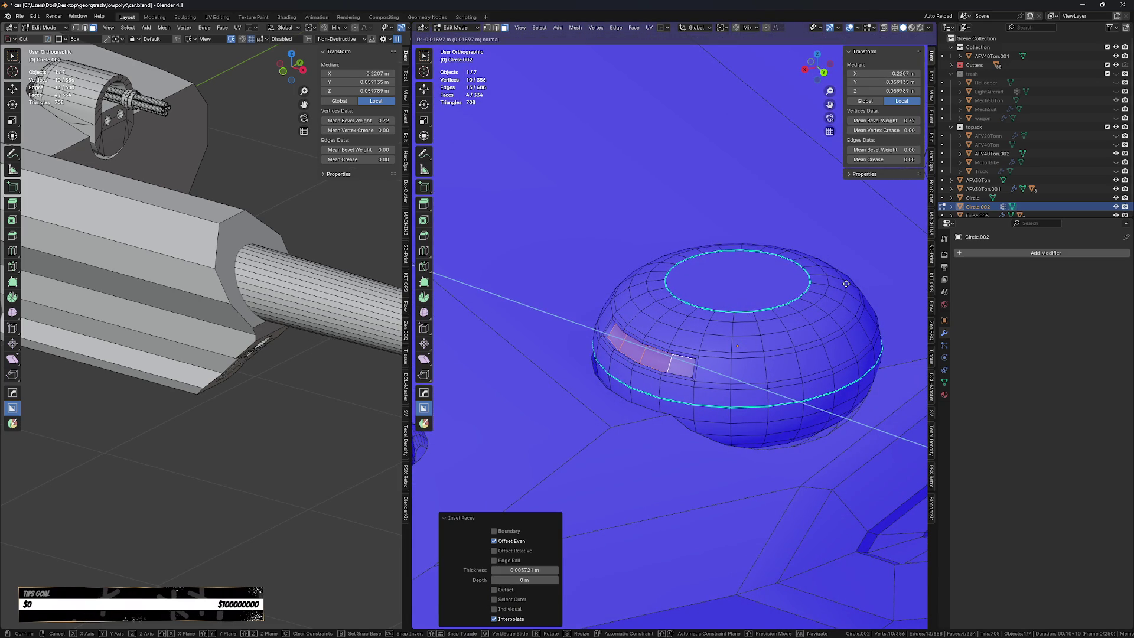
key("x")
key("x")
key("x")
key("z")
left_click(847, 293)
key("s")
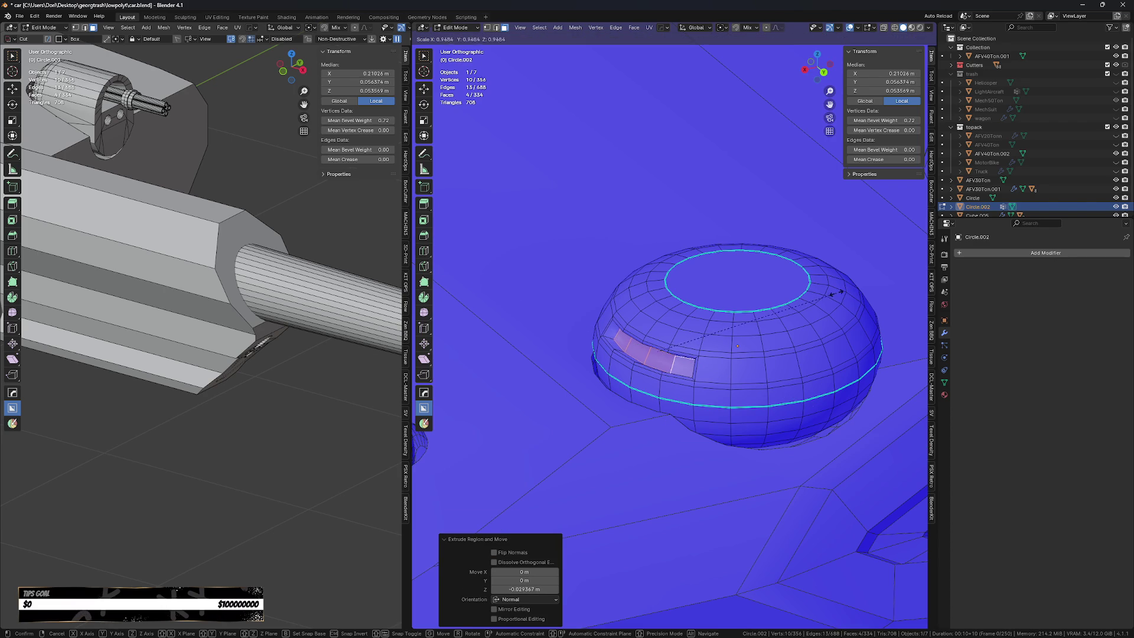
left_click(809, 296)
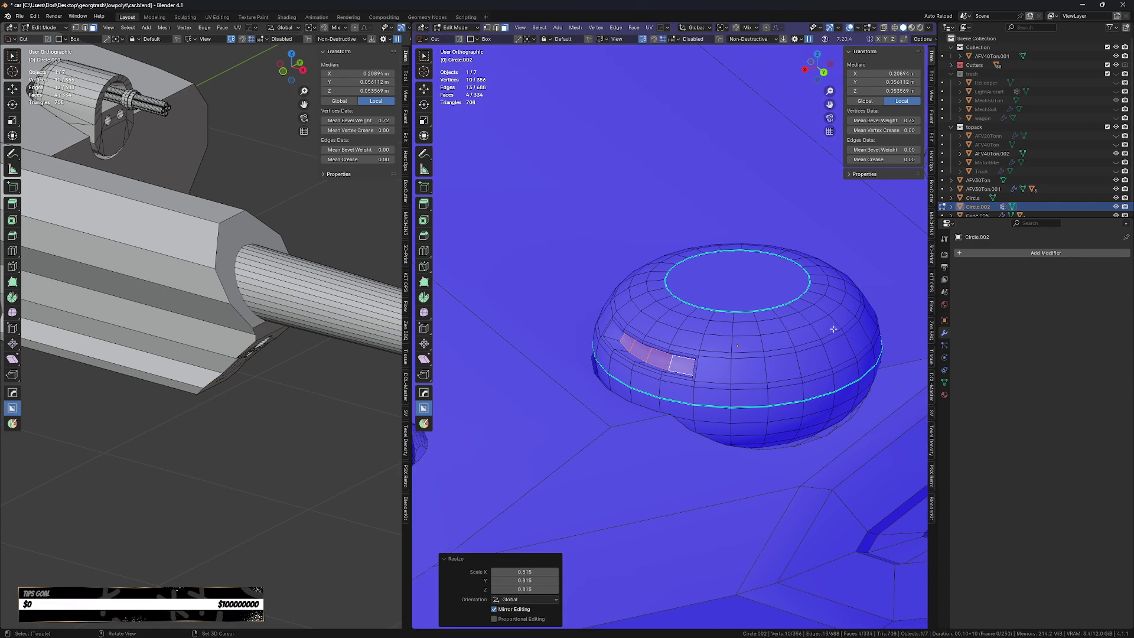
Inset and recess a second strip of side faces into the dome.
middle_click_drag(836, 327, 806, 341)
left_click(784, 399)
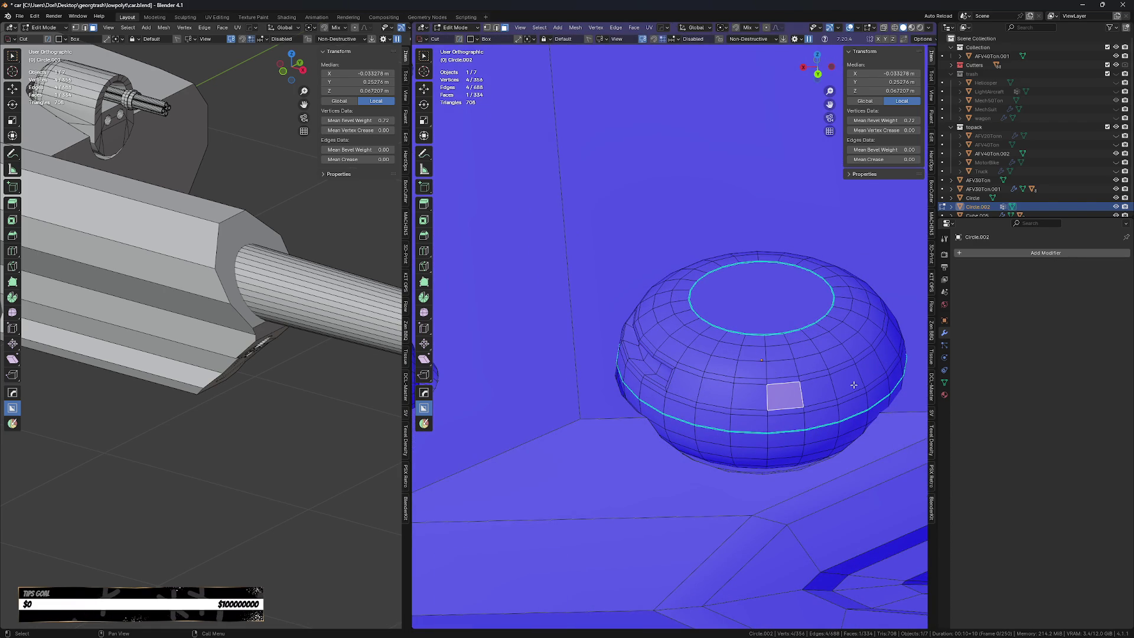
left_click(874, 364, "ctrl+shift")
middle_click_drag(889, 325, 890, 329)
key("i")
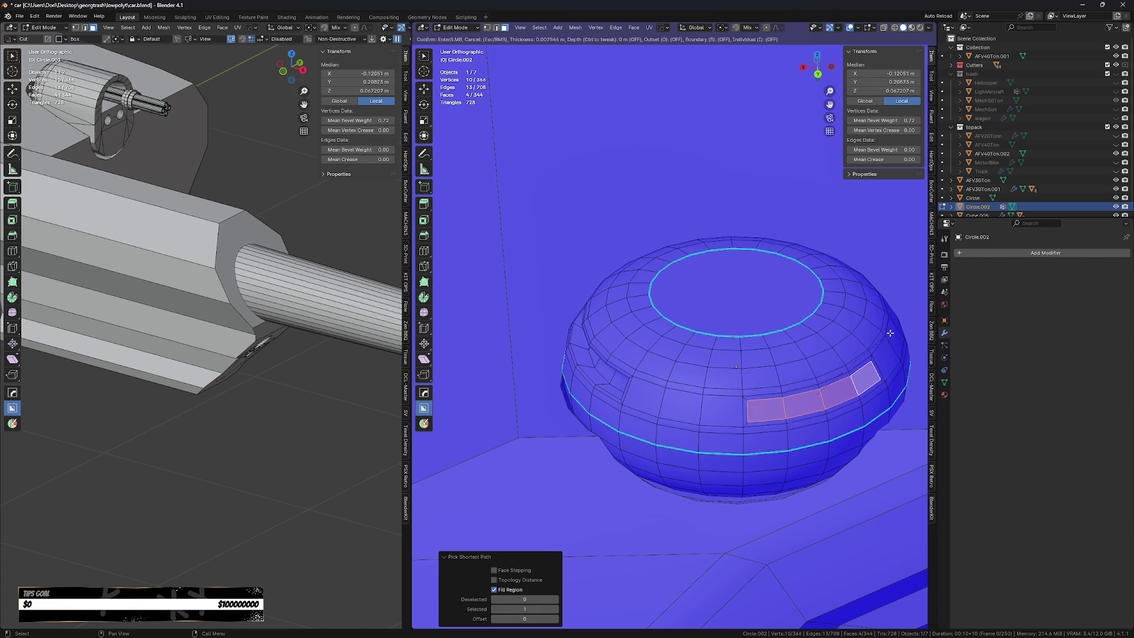
left_click(888, 333)
key("e")
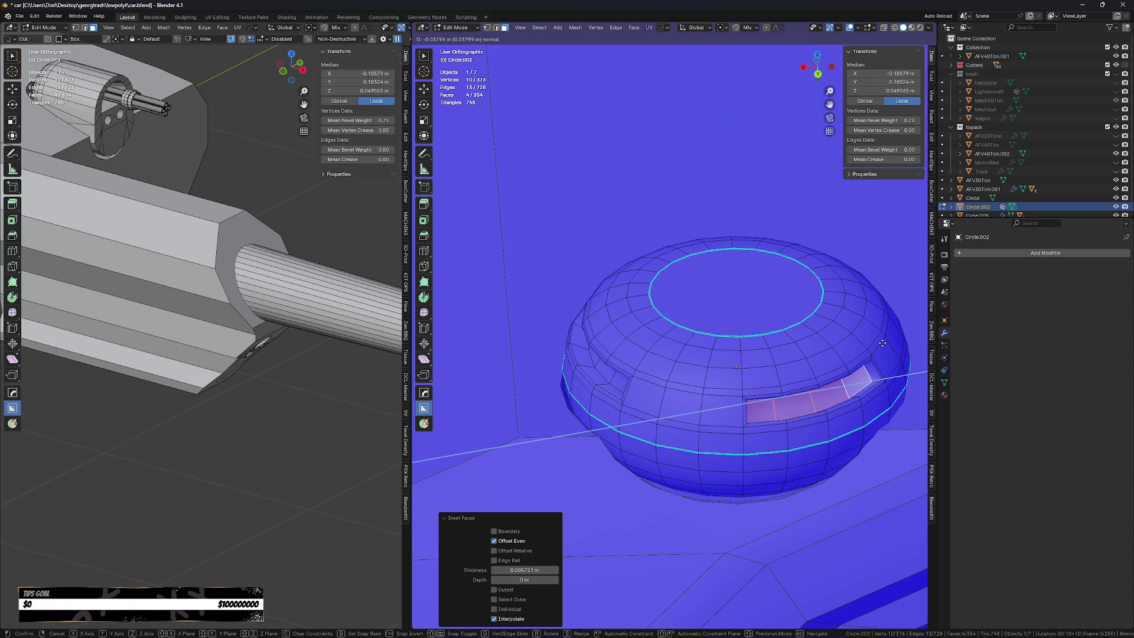
left_click(877, 348)
key("Tab")
scroll(839, 361, "down", 5)
mouse_move(838, 360)
middle_mouse_down()
mouse_move(791, 378)
mouse_move(881, 355)
middle_mouse_up()
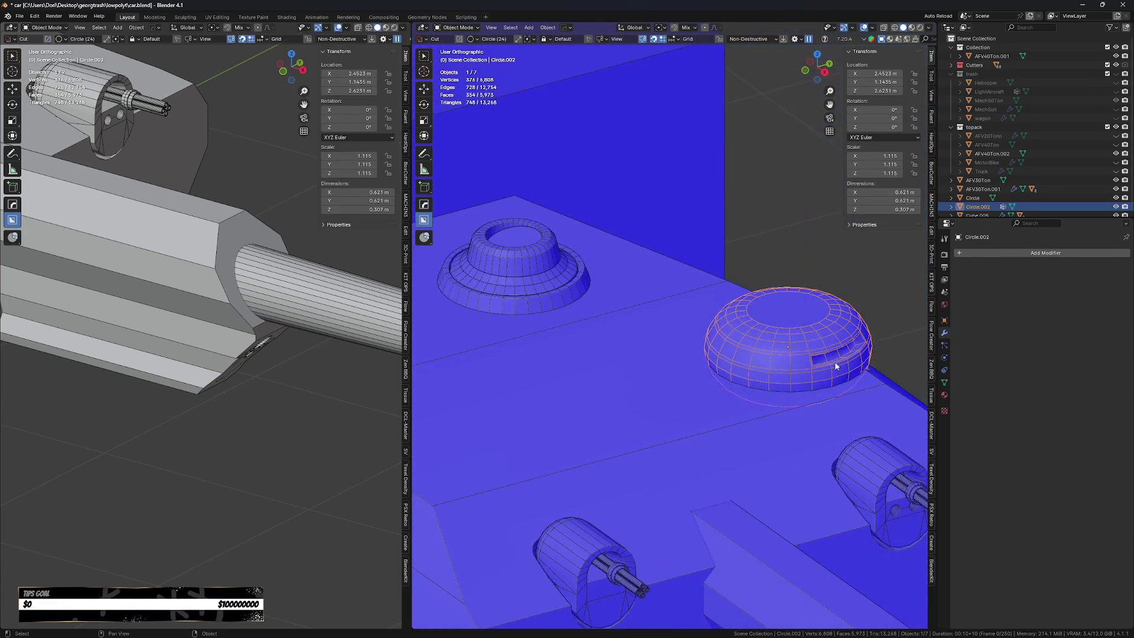
Select another set of side faces on the dome and inset them.
key("Tab")
middle_click_drag(808, 367, 801, 382)
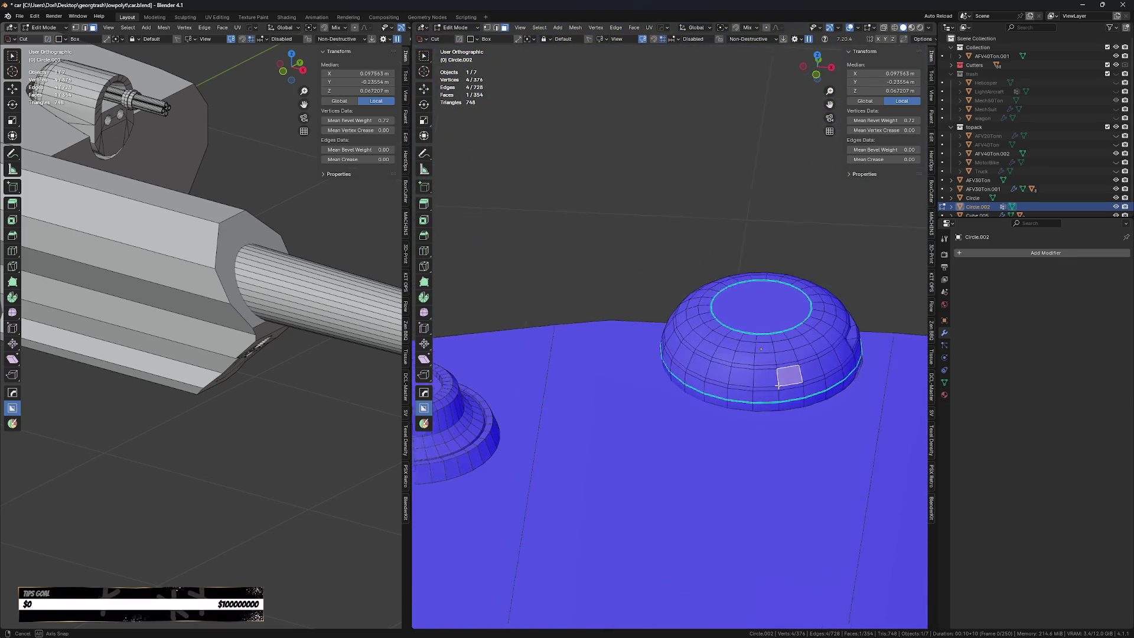
middle_click_drag(743, 384, 852, 384)
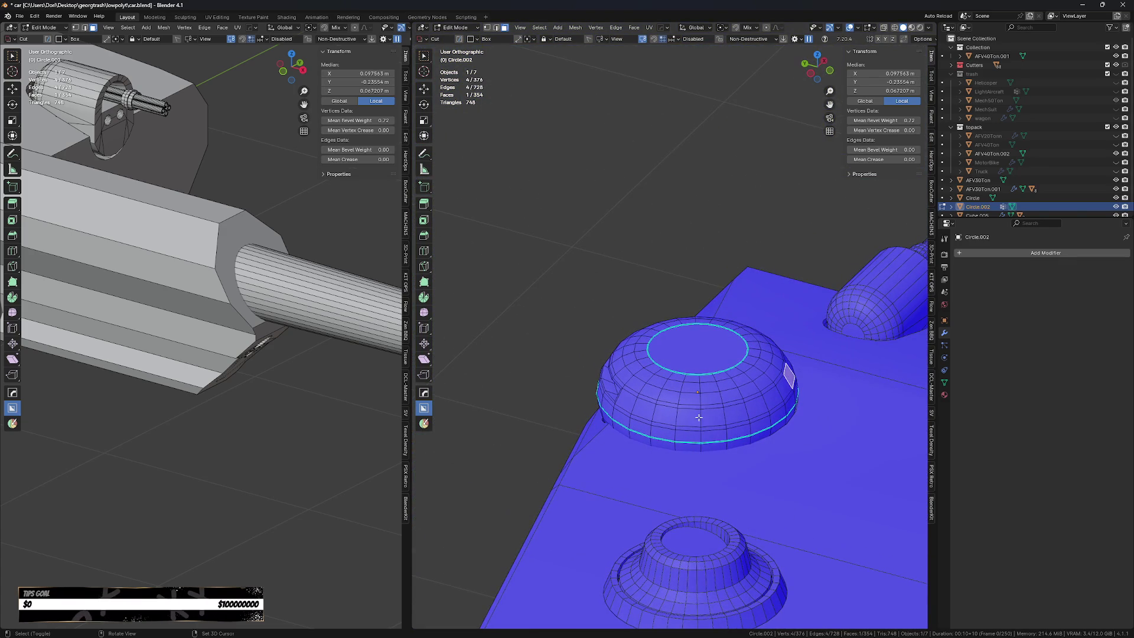
left_click(721, 418, "shift")
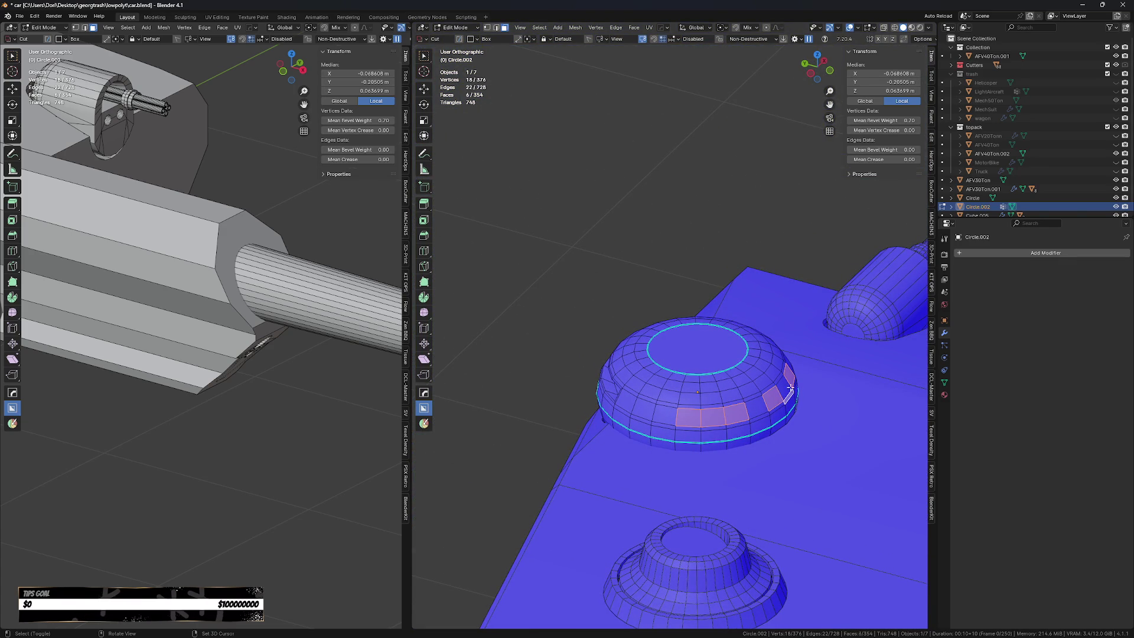
scroll(757, 274, "up", 2)
scroll(751, 242, "up", 1)
key("i")
left_click(750, 234)
Push the new panels inward and shrink them around the Median Point pivot.
key("g")
key("z")
key("z")
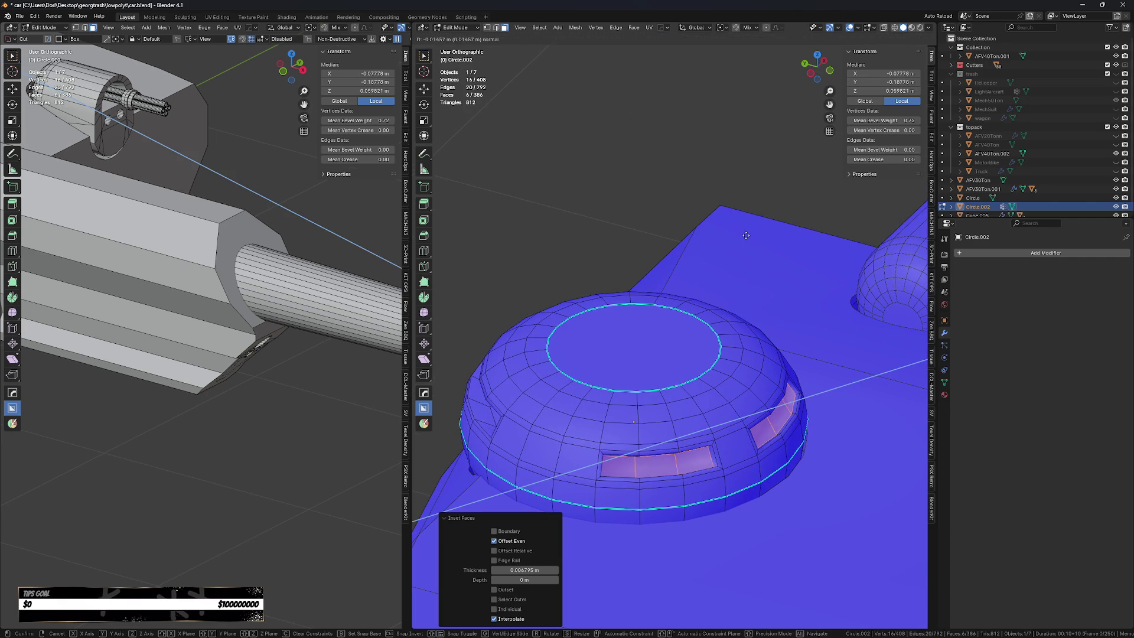
left_click(741, 237)
key("s")
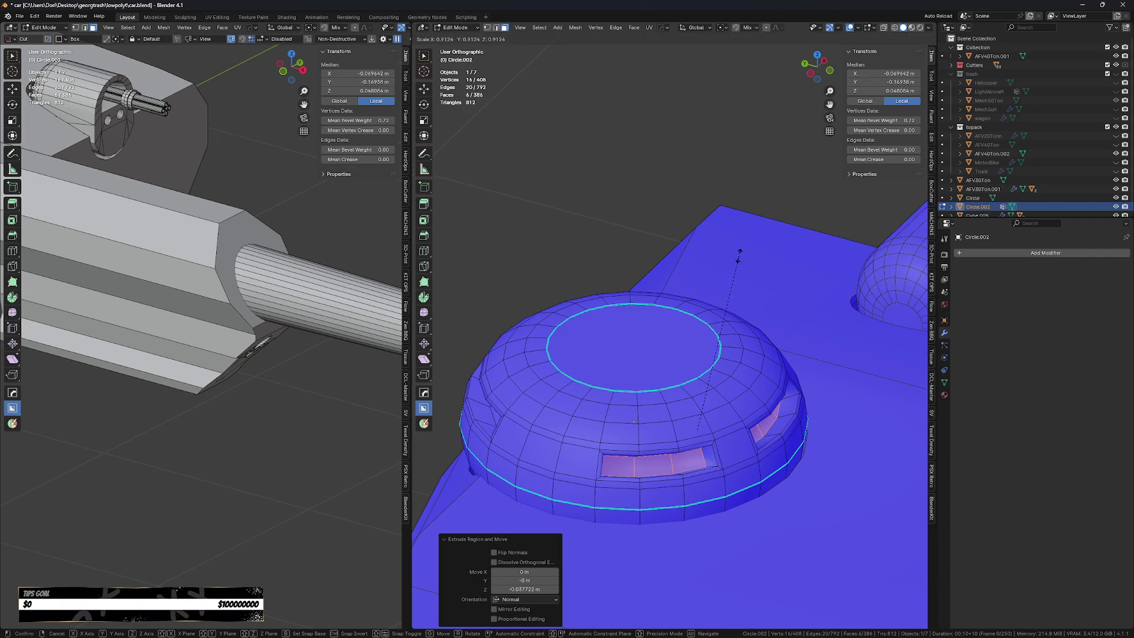
right_click(739, 255)
left_click(720, 28)
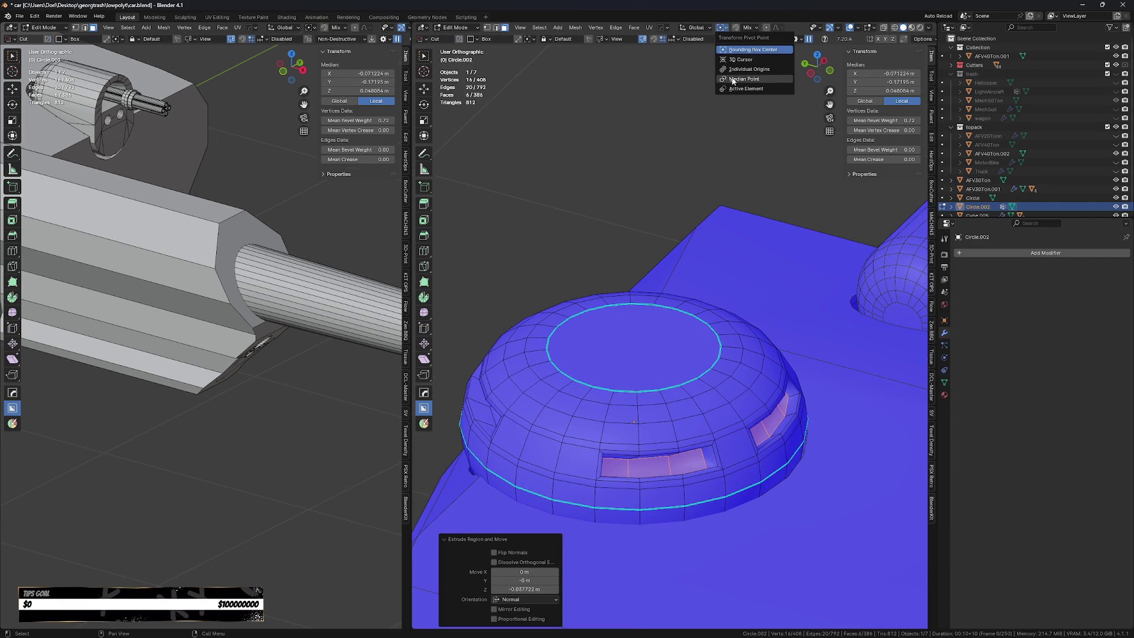
left_click(753, 79)
key("s")
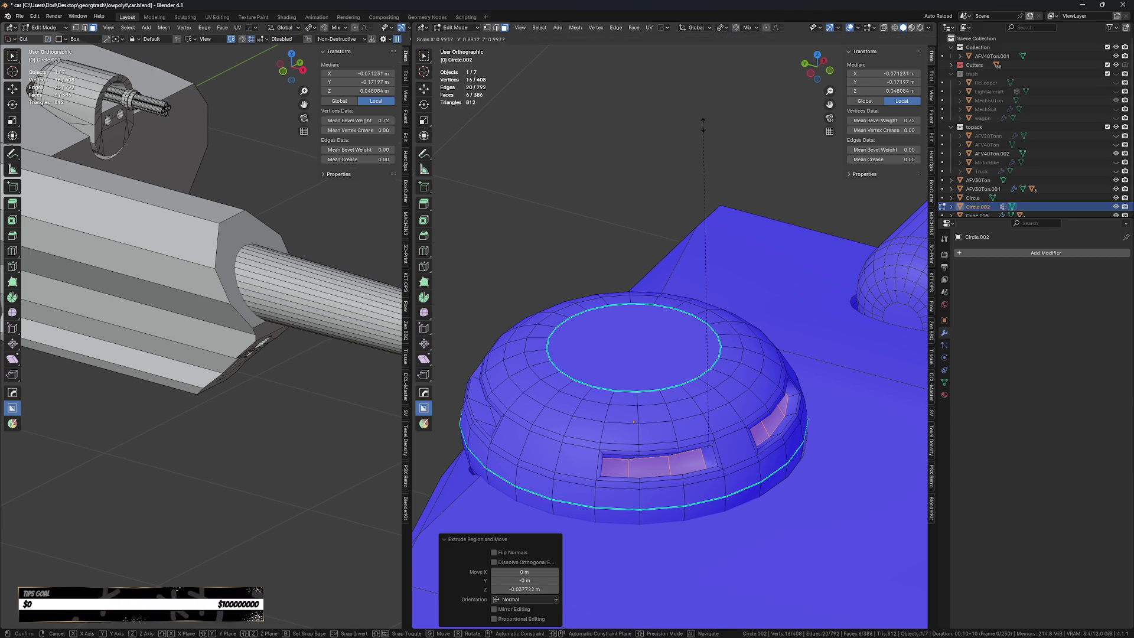
left_click(716, 164)
Select the dome's top face and inset it into a ring.
mouse_move(715, 171)
middle_mouse_down()
mouse_move(656, 184)
mouse_move(676, 324)
middle_mouse_up()
key("Tab")
scroll(657, 151, "down", 3)
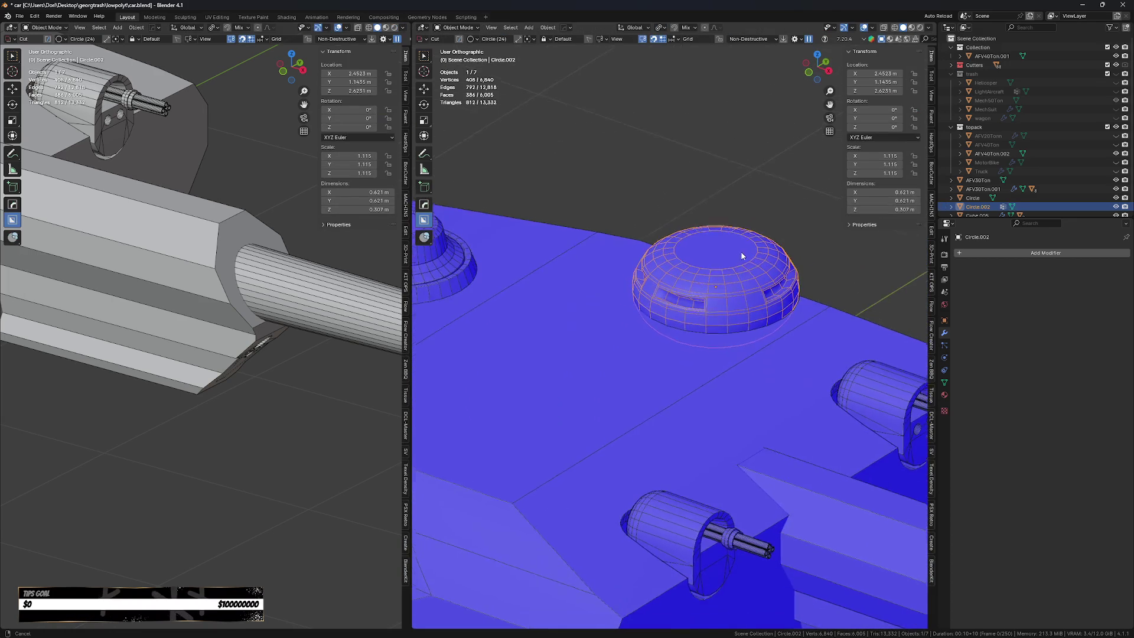
left_click(677, 323)
scroll(685, 378, "up", 2)
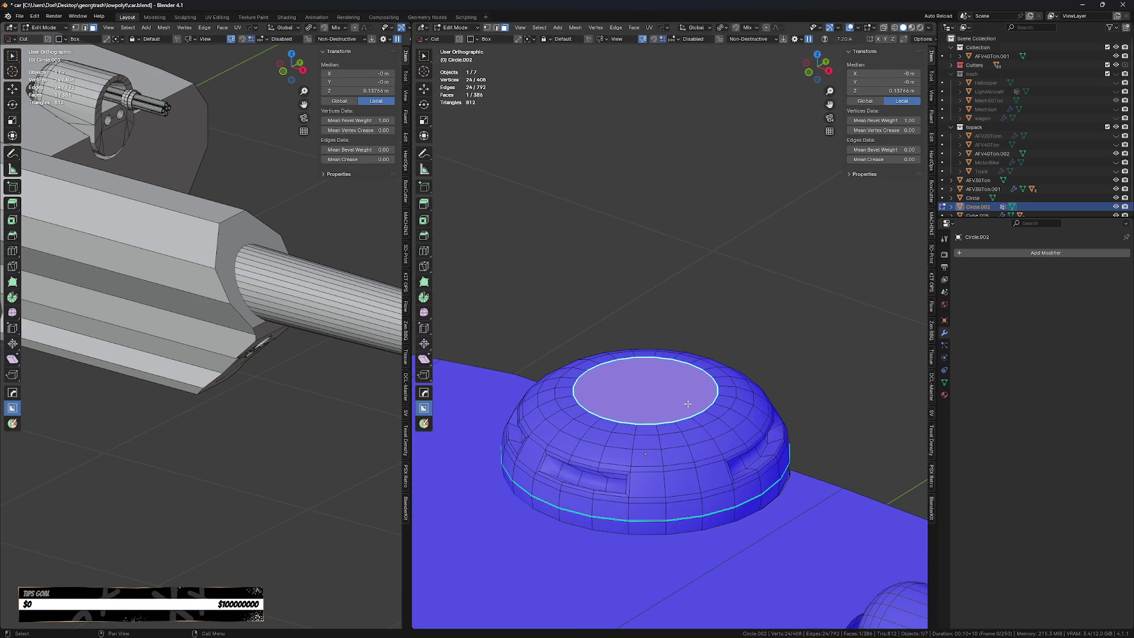
scroll(728, 370, "up", 1)
key("i")
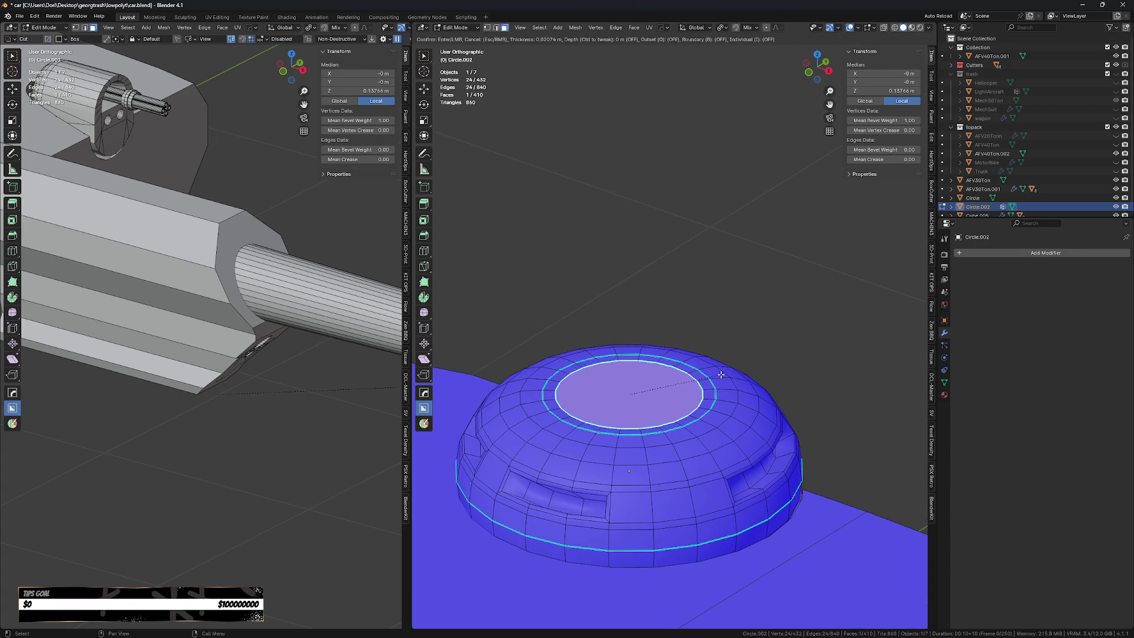
left_click(701, 388)
Shift the inner top face along Y and extrude it upward into a small cylinder.
key("g")
key("y")
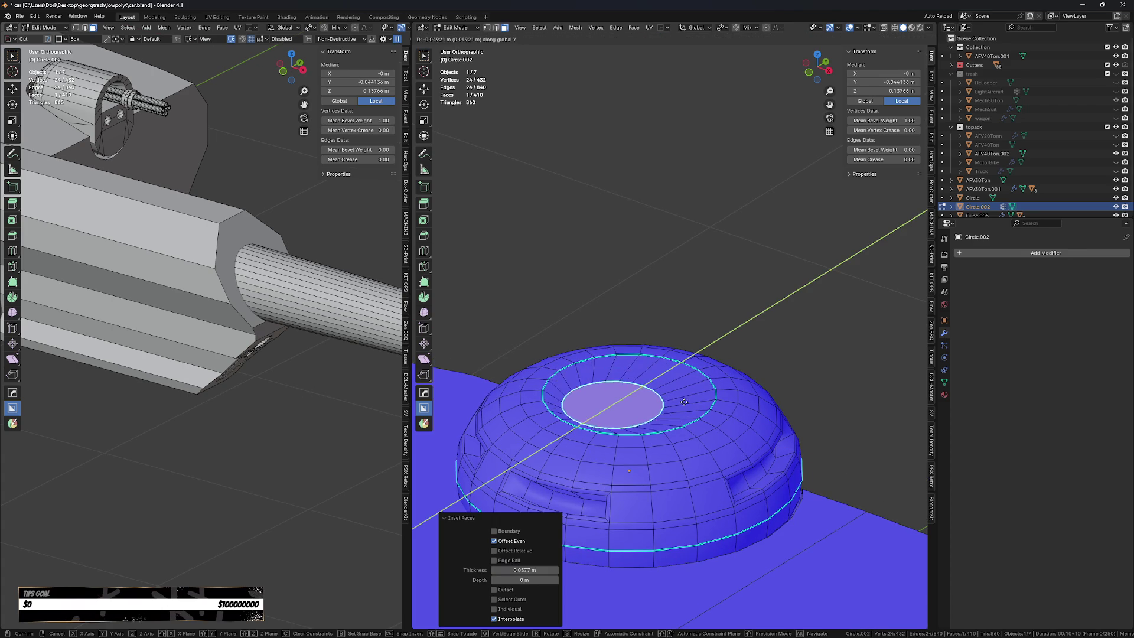
left_click(691, 402)
middle_click_drag(691, 402, 681, 391)
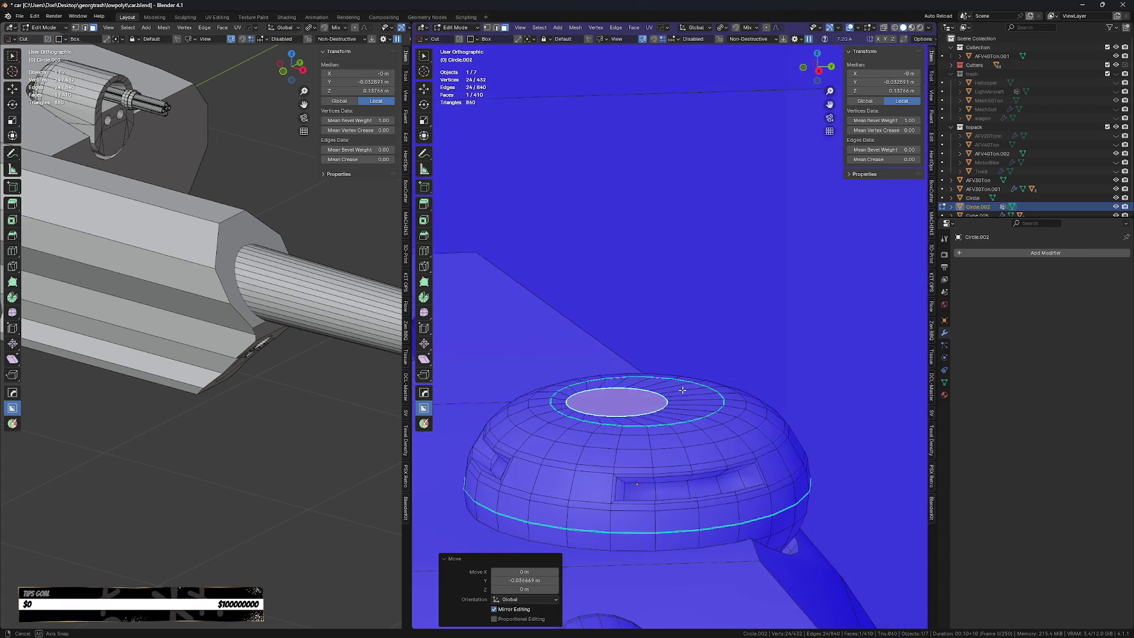
key("e")
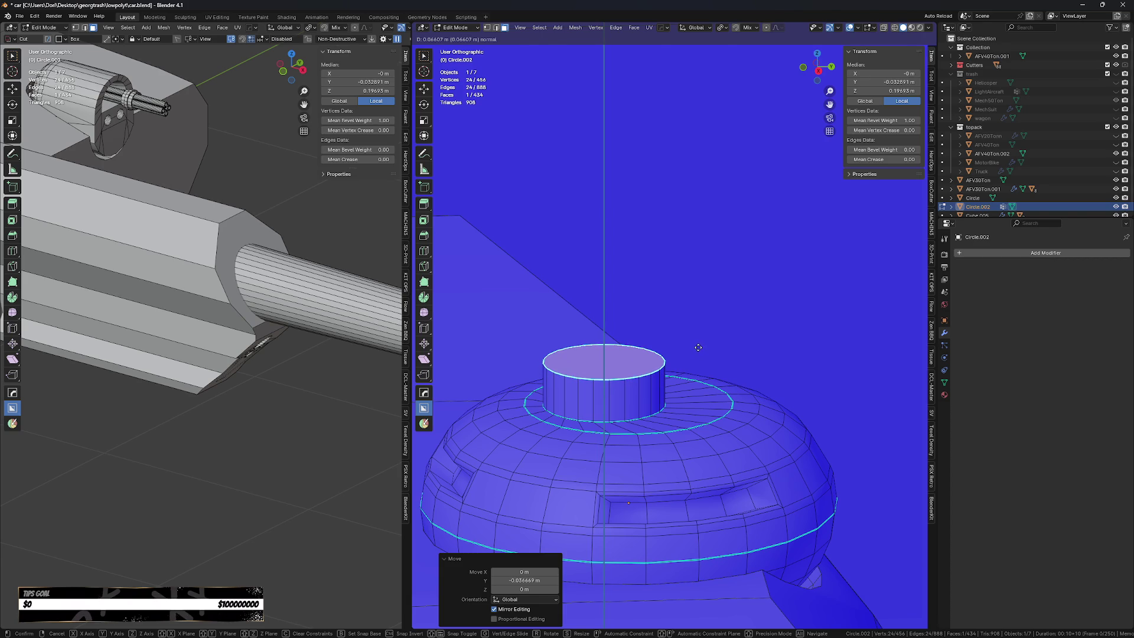
left_click(699, 337)
Round the cylinder's cap edge with a bevel and narrow its side band into a neck.
key("ctrl+b")
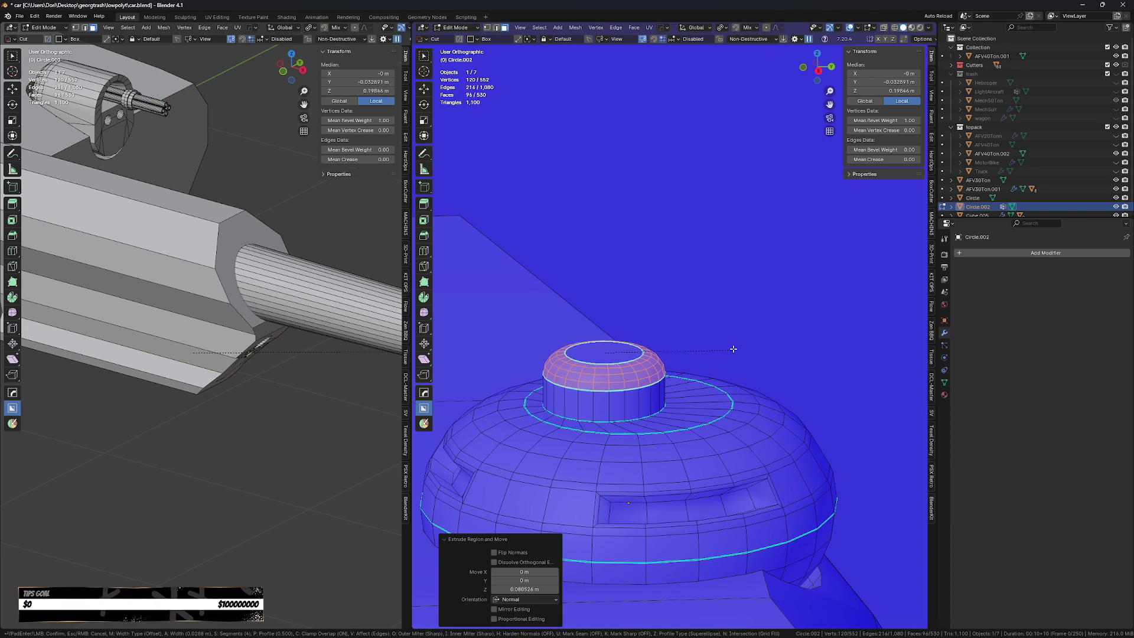
left_click(731, 344)
left_click(650, 399, "alt")
key("s")
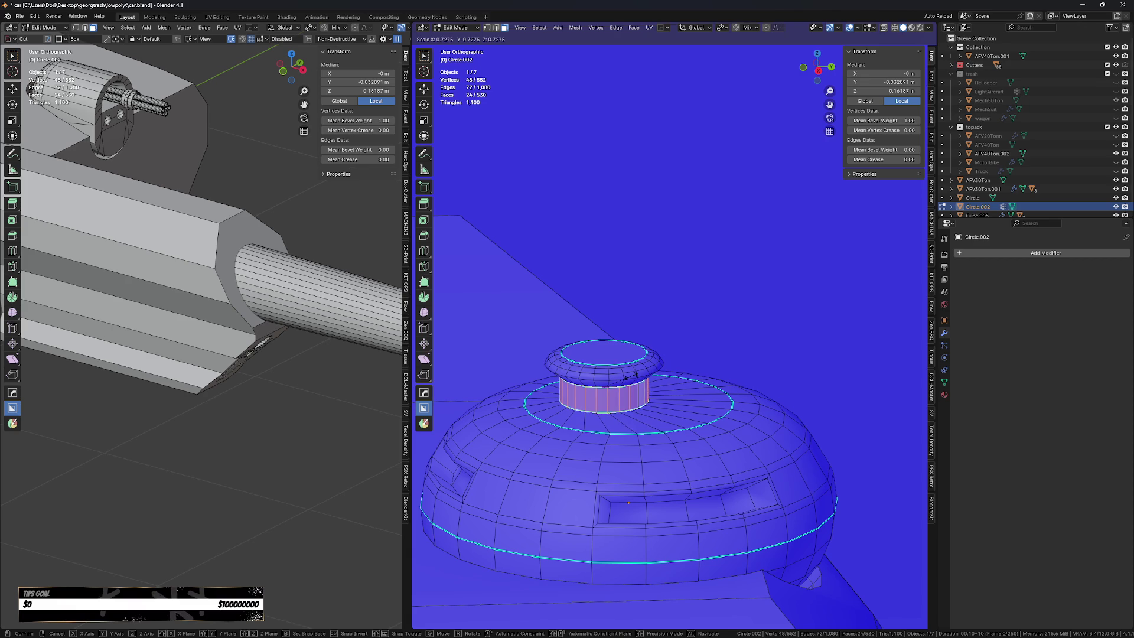
left_click(631, 376)
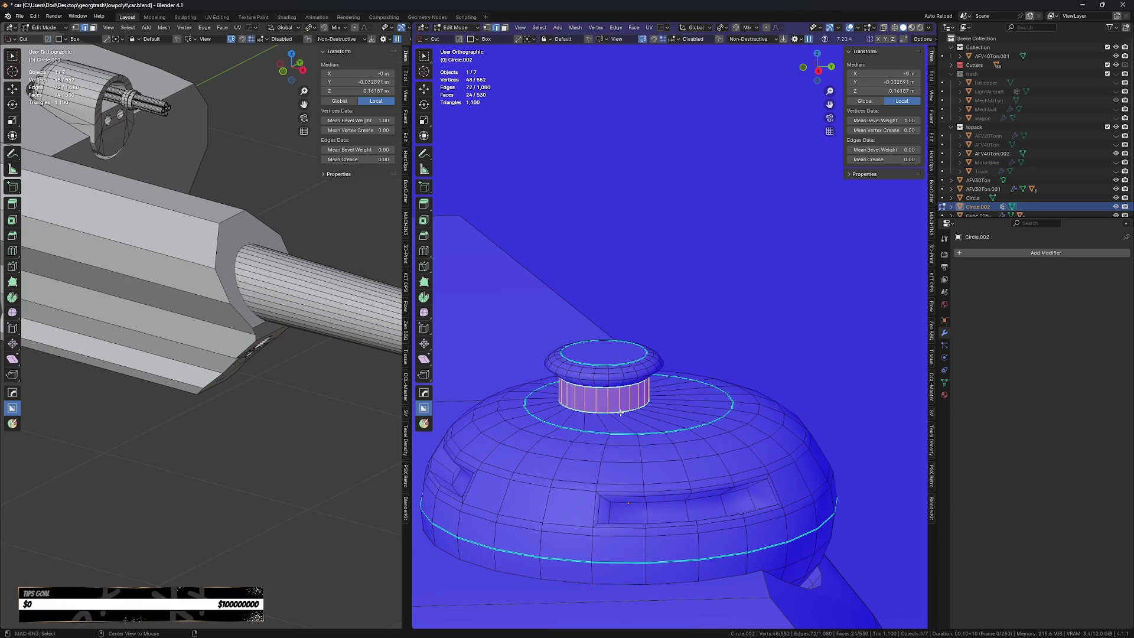
Raise the base ring, then add a loop cut around the knob and lift it vertically.
left_click(621, 412, "alt")
key("g")
key("z")
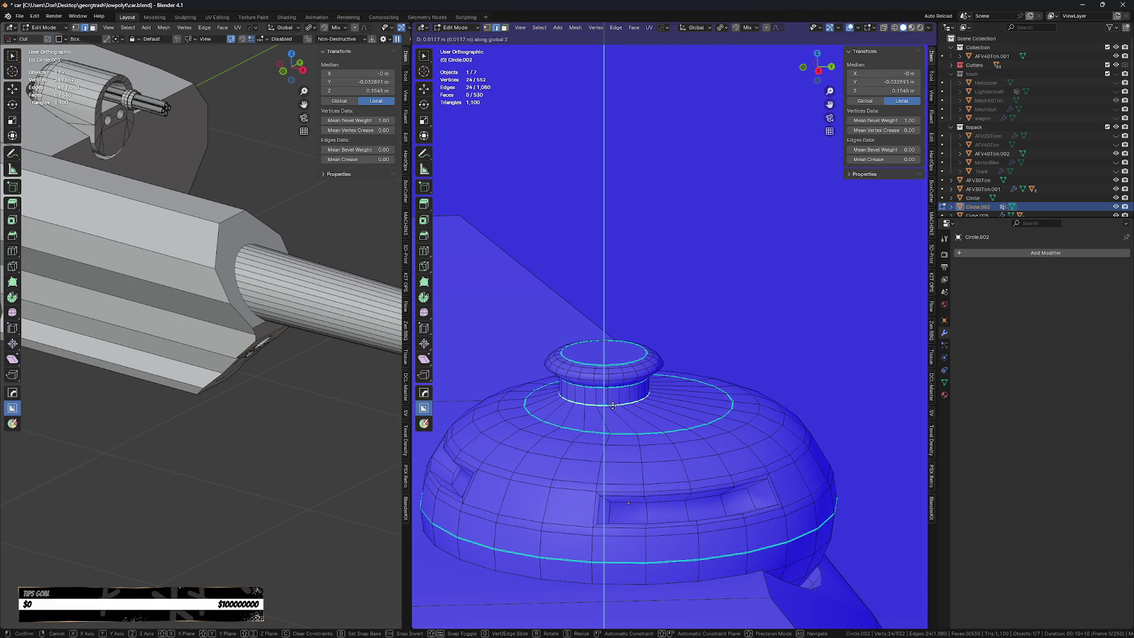
left_click(619, 405)
key("ctrl+r")
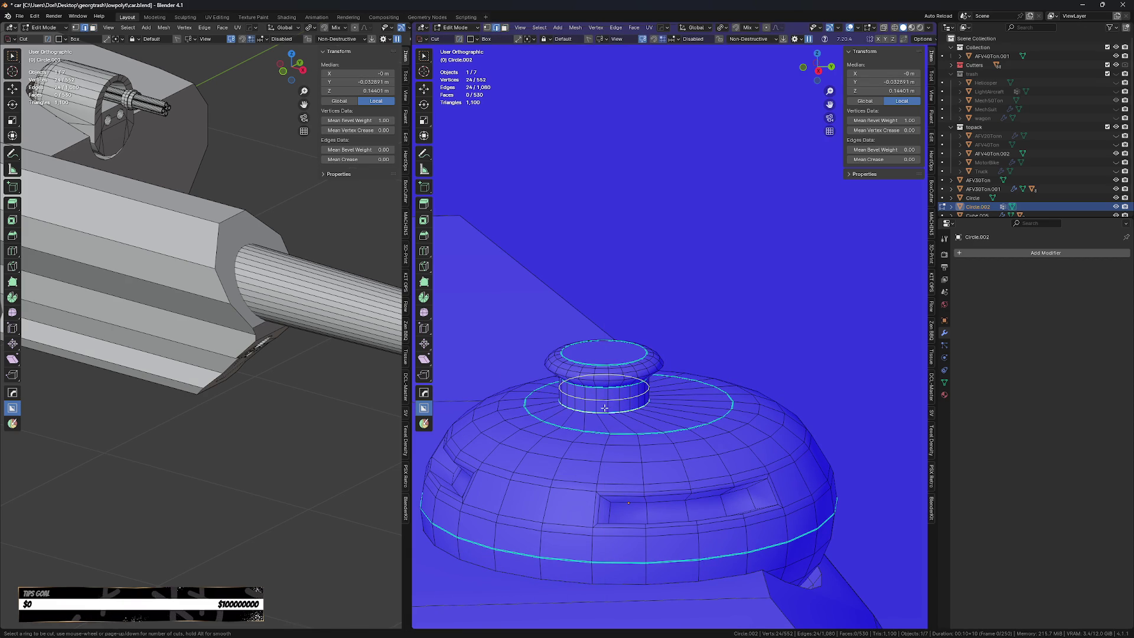
left_click(607, 408)
left_click(612, 409)
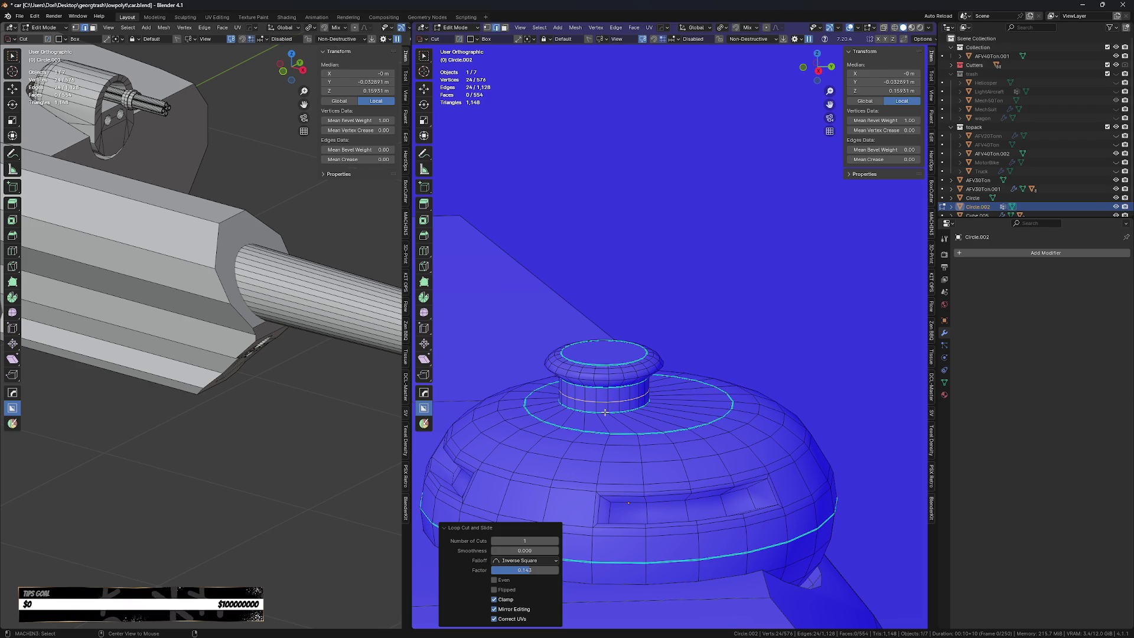
key("g")
key("z")
left_click(601, 408)
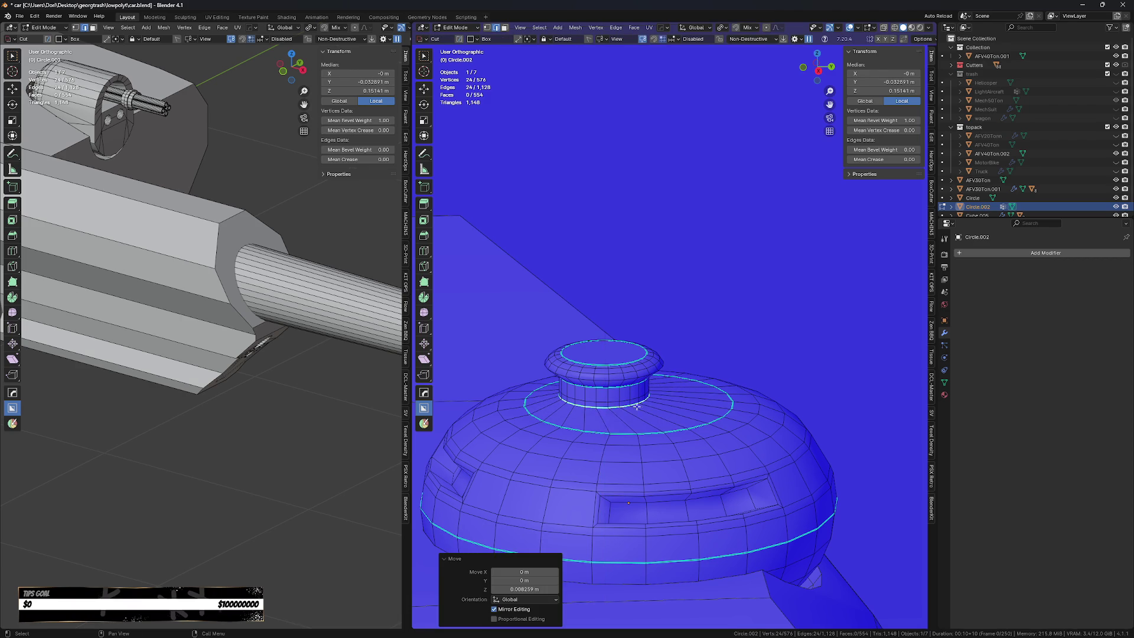
Back in Object Mode, turn off face-orientation shading and save car.blend.
middle_click_drag(600, 408, 646, 411)
key("Tab")
left_click(602, 384)
scroll(675, 293, "down", 5)
left_click(721, 291)
middle_click_drag(721, 290, 680, 254)
right_click(680, 254)
left_click(773, 342)
key("ctrl+s")
mouse_move(685, 420)
middle_mouse_down()
mouse_move(698, 449)
mouse_move(746, 442)
mouse_move(805, 333)
middle_mouse_up()
key("alt+w")
key("alt+w")
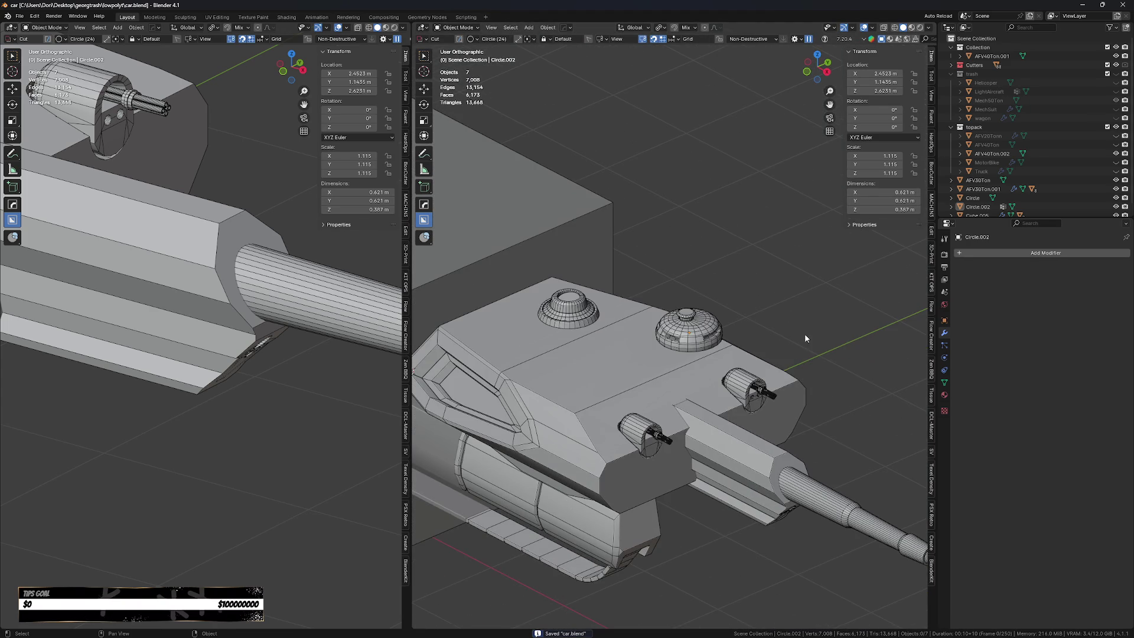
Apply the gun mantlet's modifiers, join it into the barrel, and raise the barrel along Z.
middle_click_drag(661, 423, 709, 444)
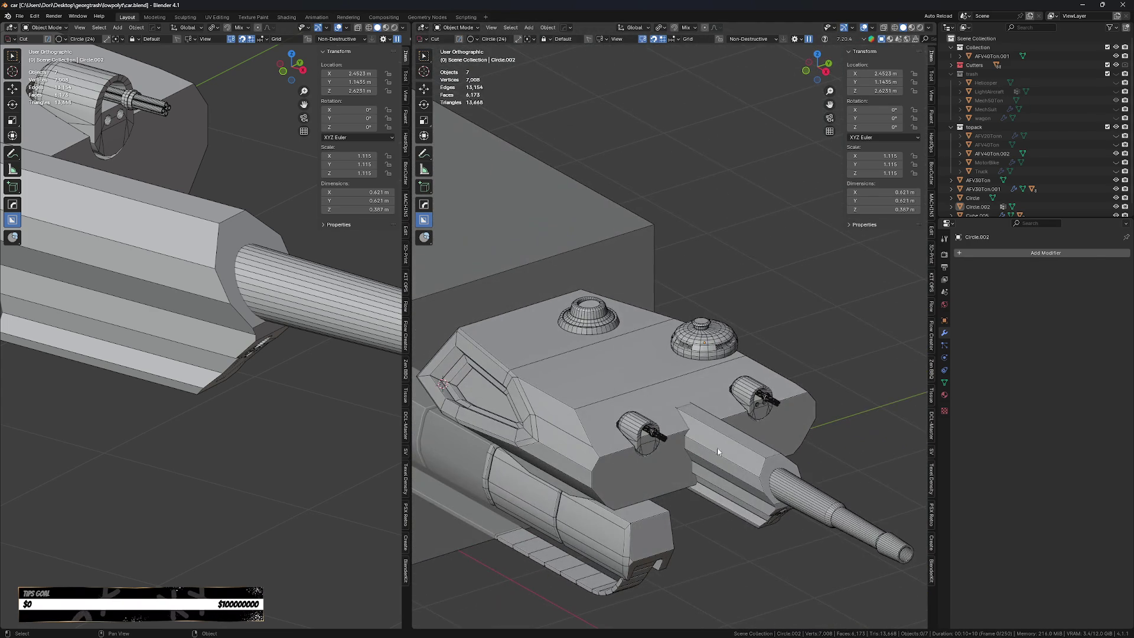
left_click(736, 456)
left_click(785, 505, "shift")
left_click(721, 472)
right_click(721, 473)
left_click(721, 473)
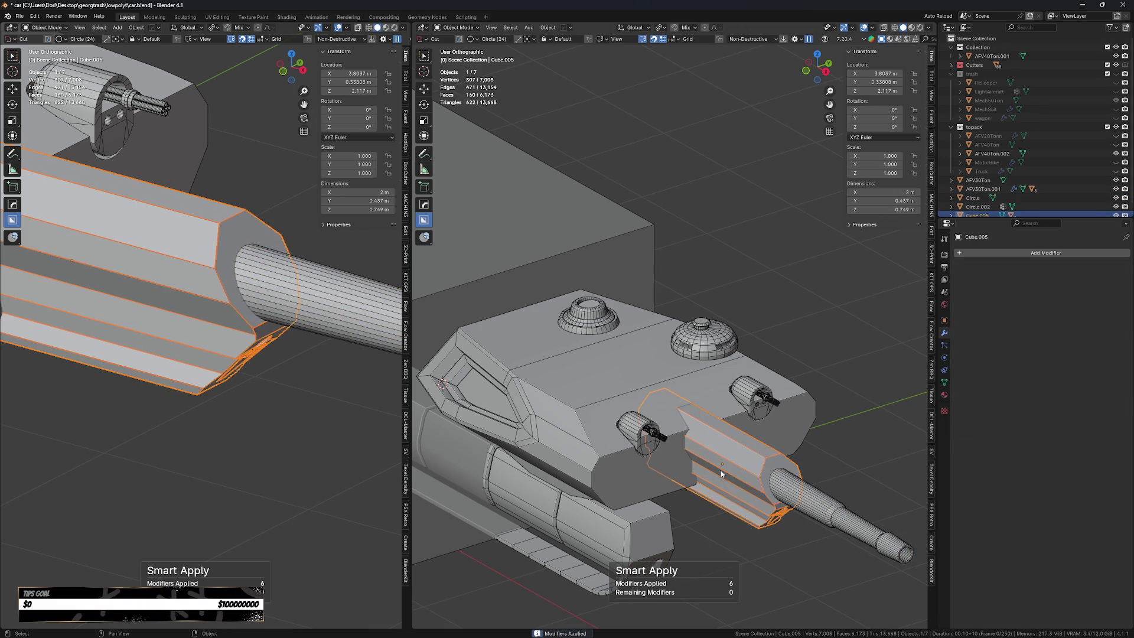
left_click(821, 501, "shift")
key("ctrl")
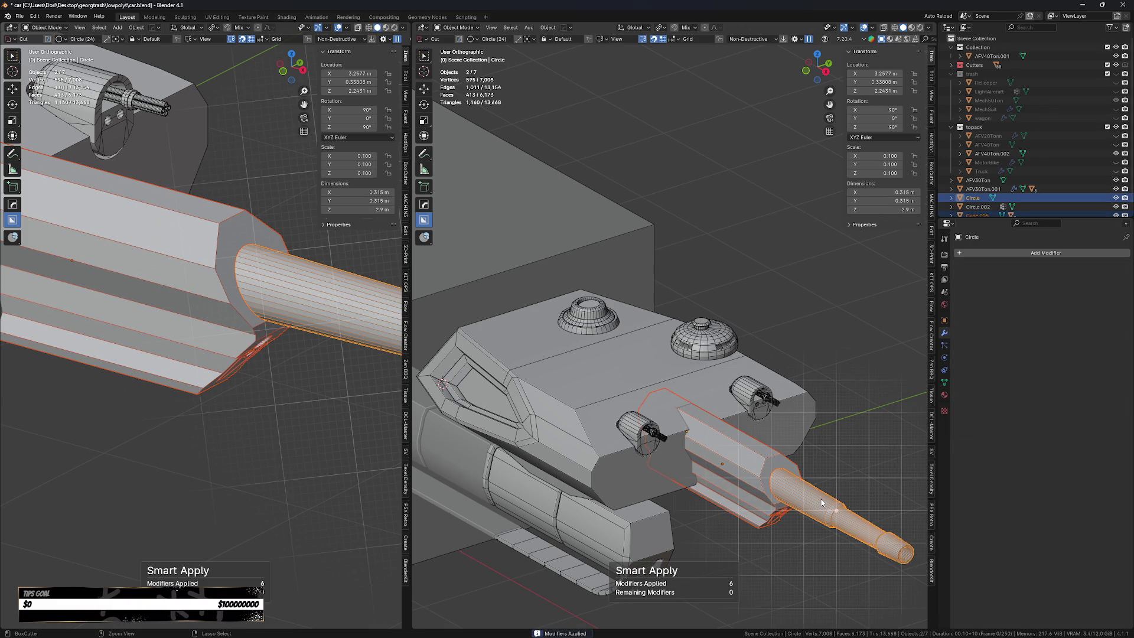
key("ctrl+j")
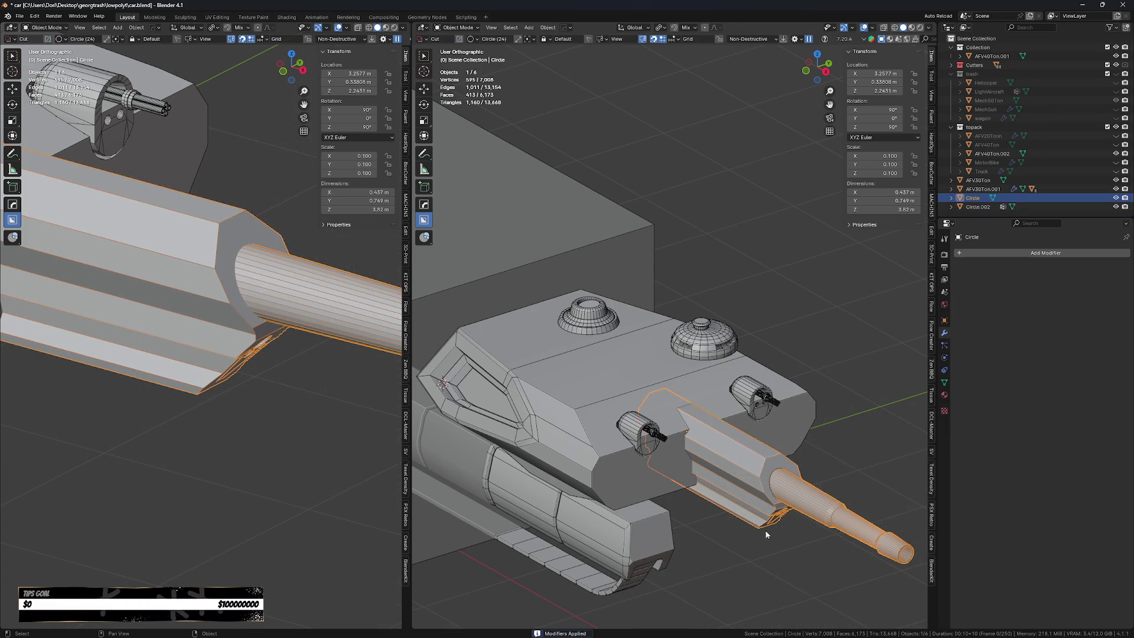
key("g")
key("z")
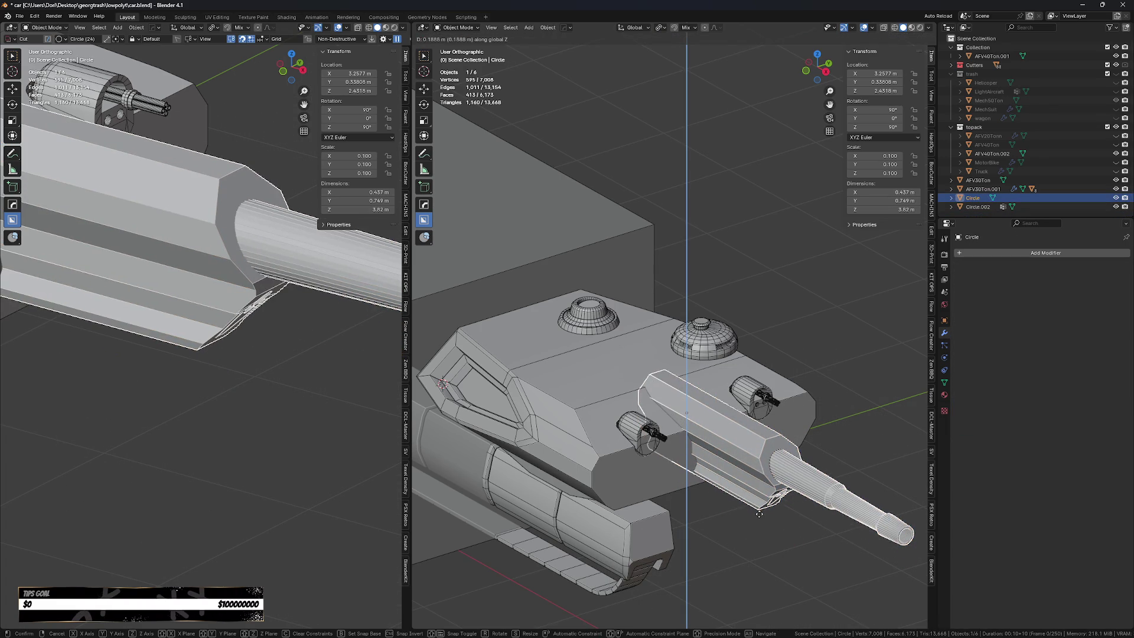
left_click(760, 513)
Slide the gun housing's end face about 0.52 m along X, then view Front orthographic.
key("Tab")
middle_click_drag(759, 517, 579, 496)
scroll(579, 495, "up", 3)
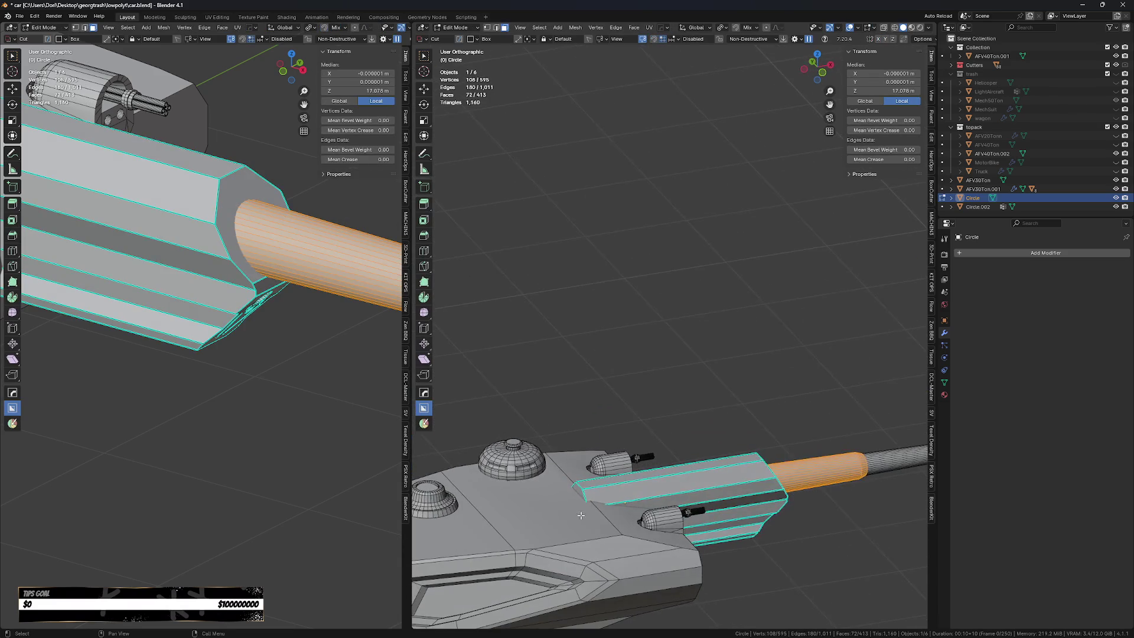
key("alt+z")
key("g")
key("x")
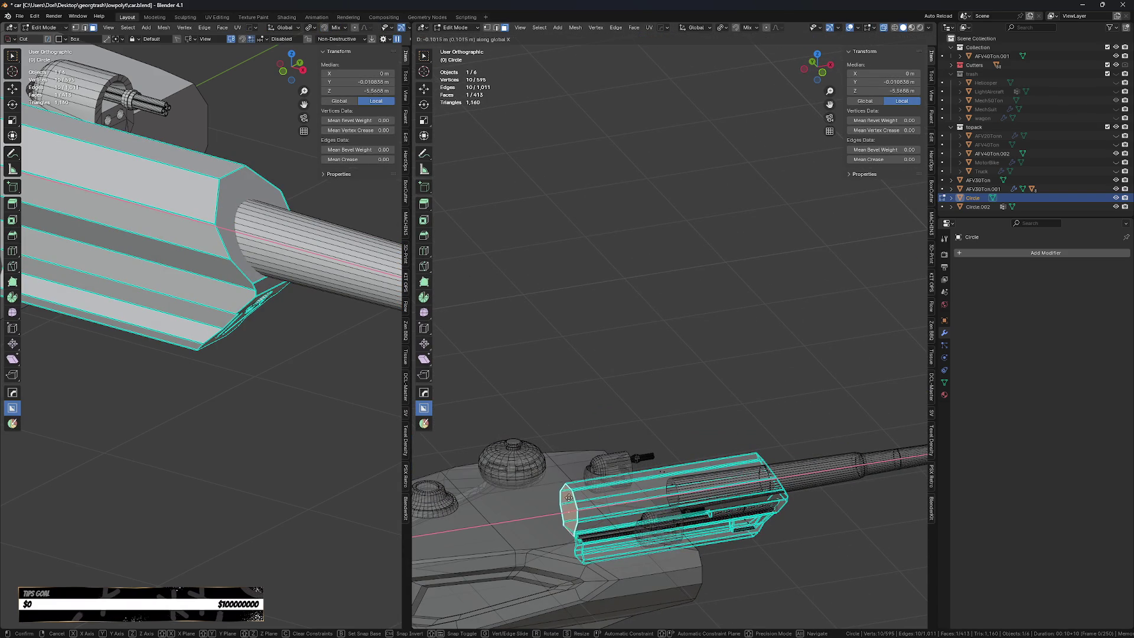
left_click(529, 515)
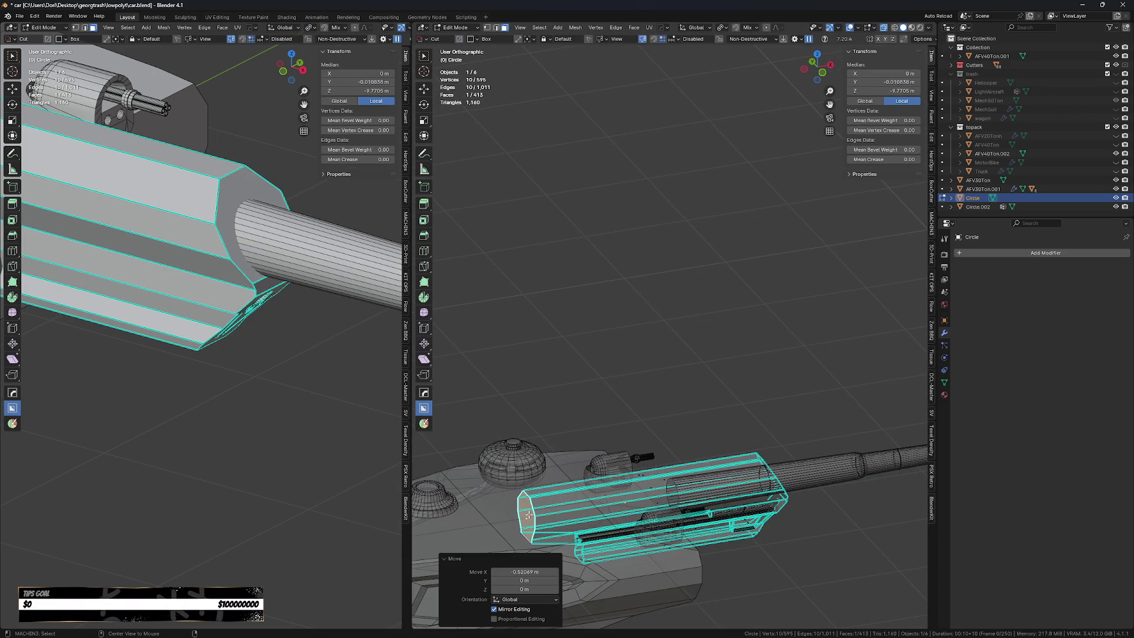
key("alt+z")
middle_click_drag(529, 515, 525, 483)
key("KP_7")
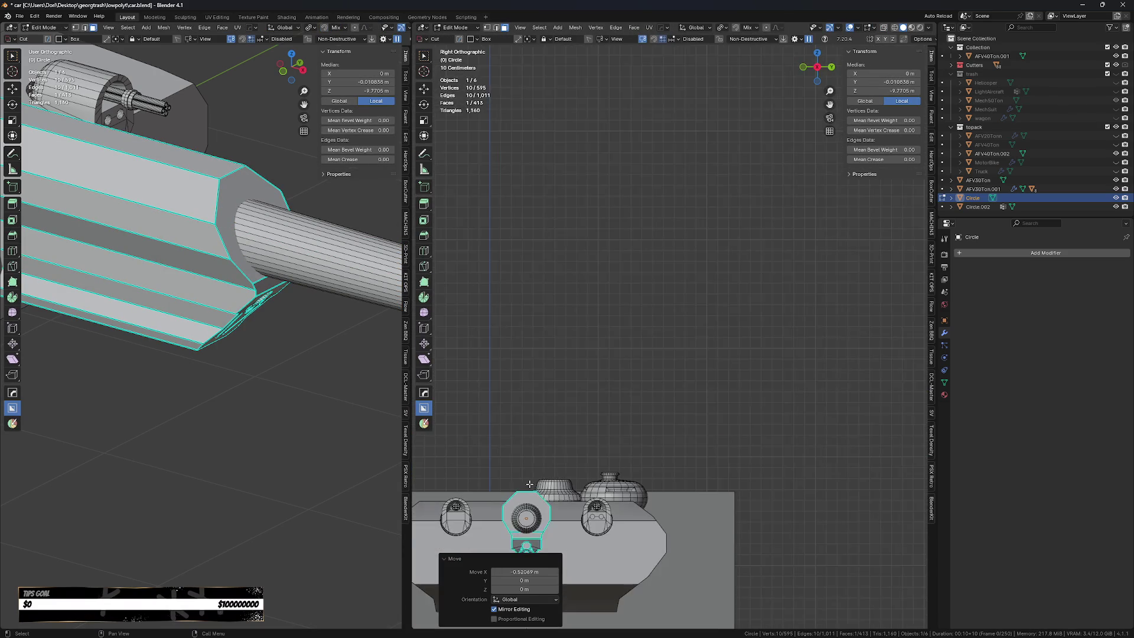
key("KP_1")
key("Tab")
Set the BoxCutter cut shape to Ngon (freeform polygon).
middle_click_drag(546, 497, 570, 395, "shift")
scroll(571, 394, "up", 3)
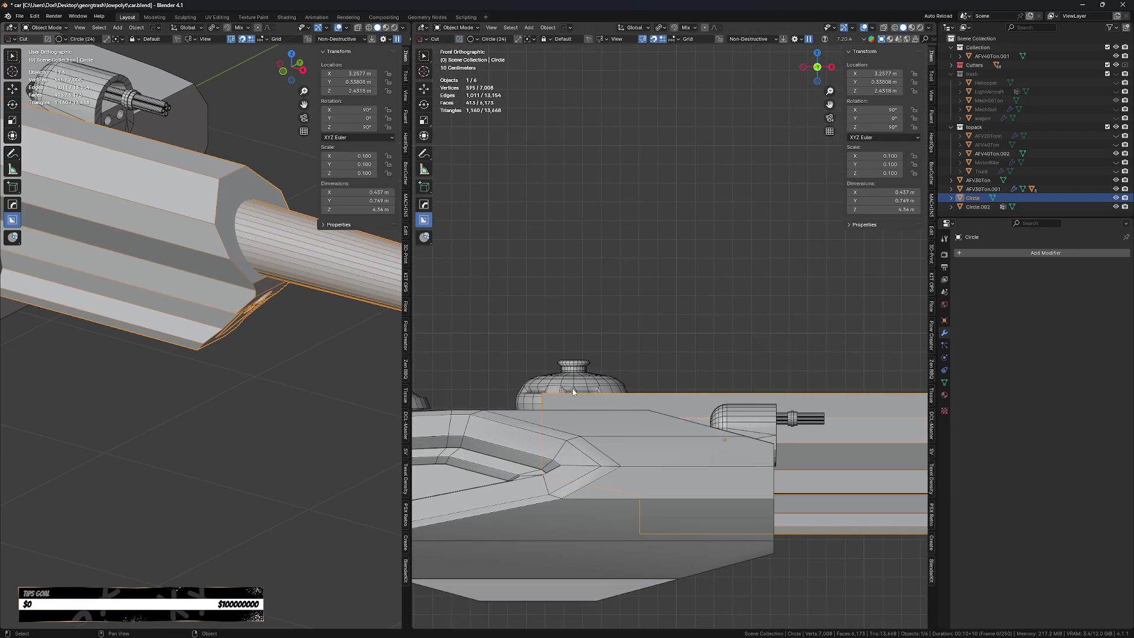
right_click(633, 370)
left_click(633, 370)
left_click(654, 425)
Cut a first polygon notch into the top of the gun housing.
left_click(725, 439)
key("Escape")
key("n")
key("t")
left_click(522, 425)
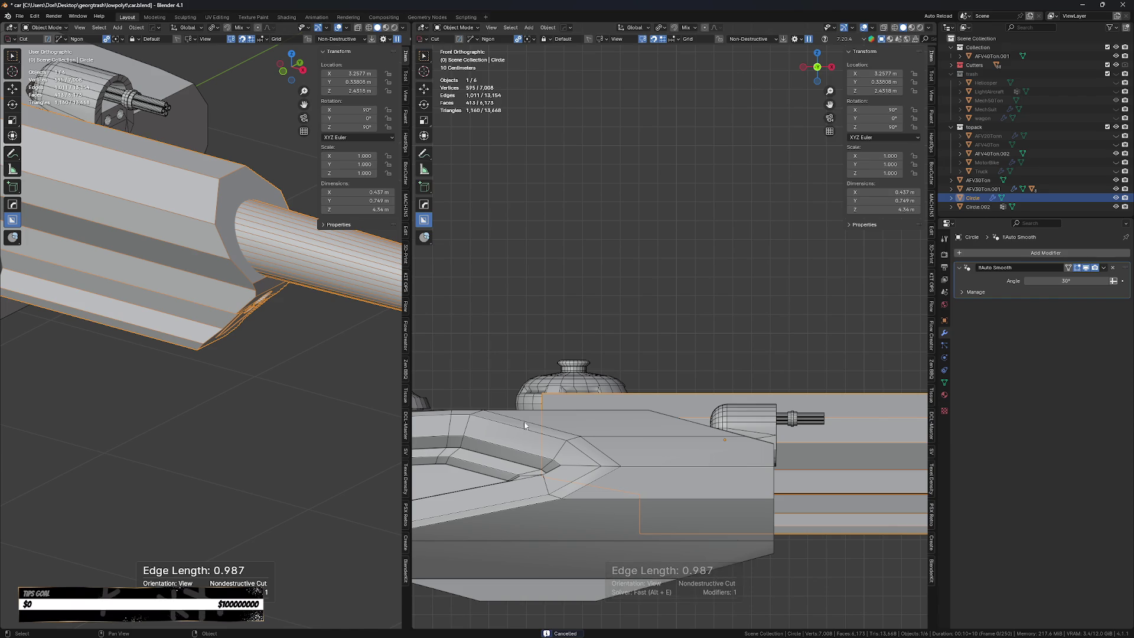
key("space")
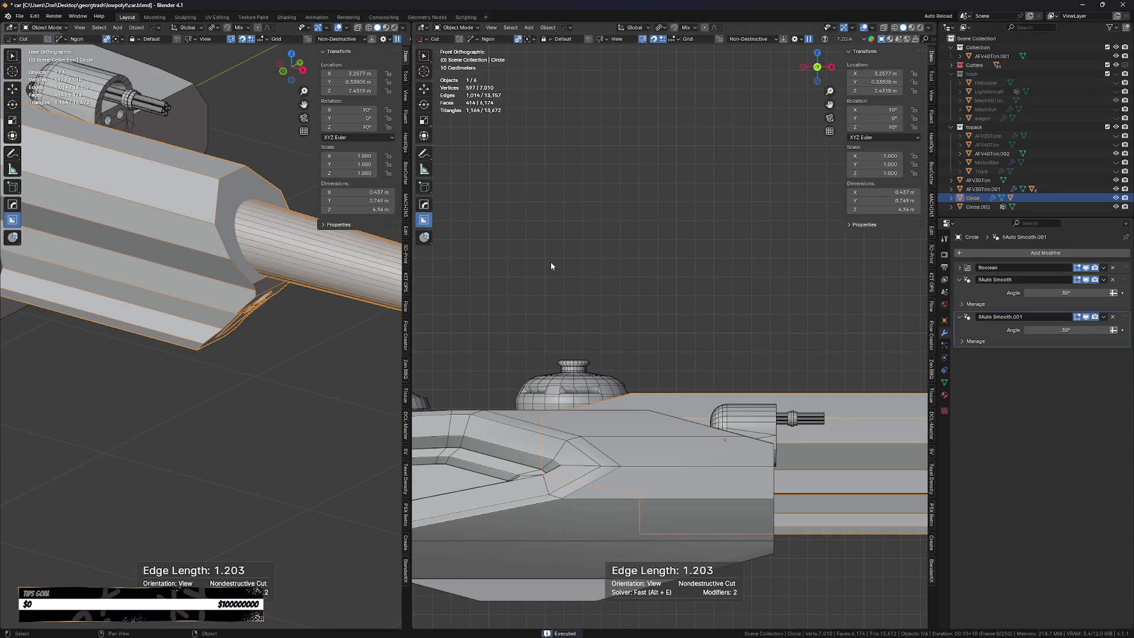
Reselect the gun housing and cut a second notch along its top in Front view.
middle_click_drag(526, 260, 604, 305)
scroll(604, 304, "down", 4)
key("alt+a")
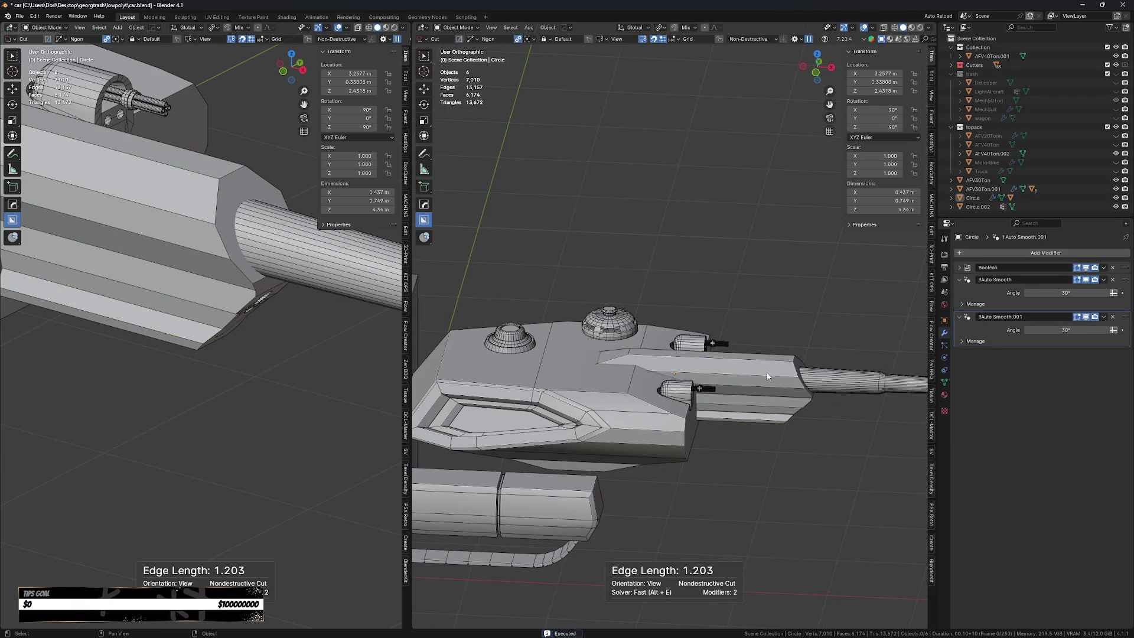
left_click(770, 374)
key("KP_1")
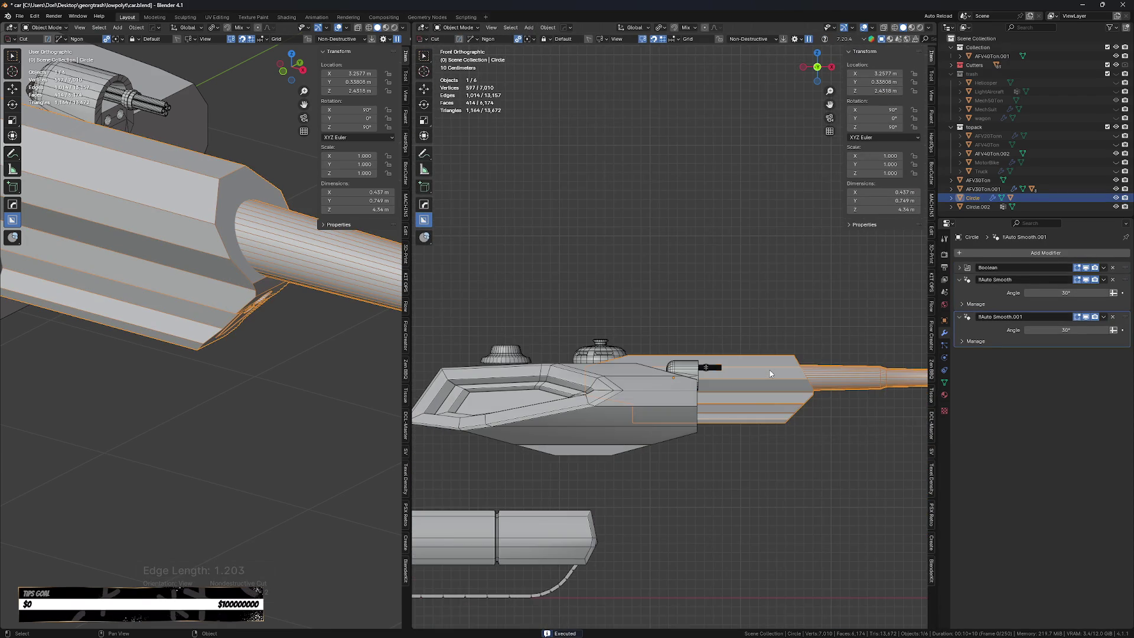
scroll(716, 364, "up", 2)
left_click(615, 349)
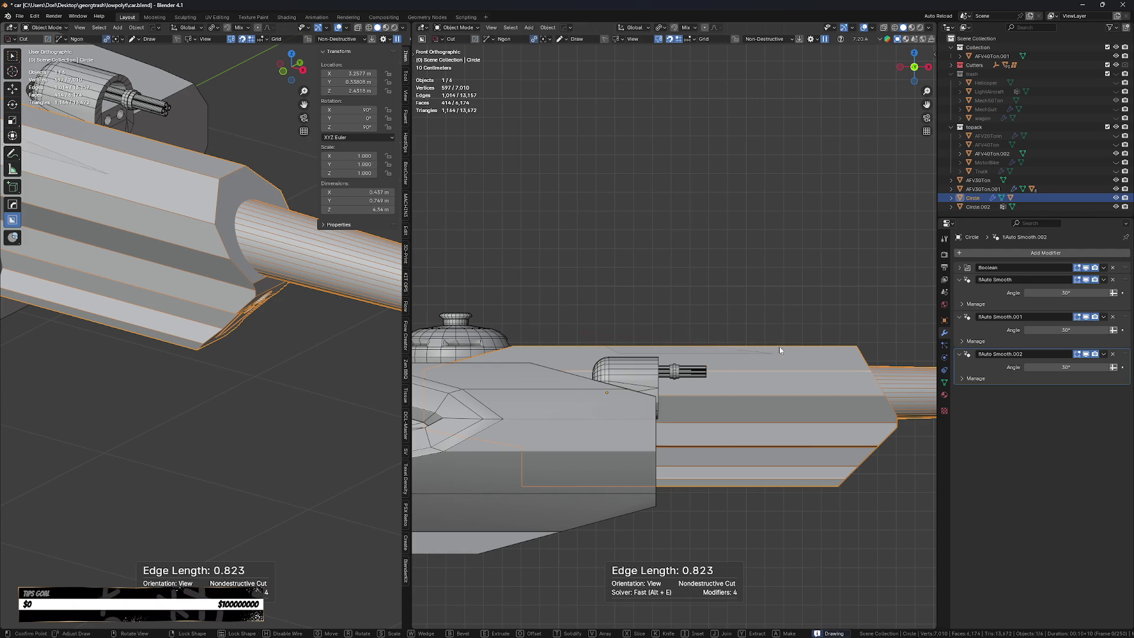
left_click(864, 297)
In Right view, cut a trapezoid notch above the housing's front ring.
middle_click_drag(863, 296, 820, 331)
key("KP_3")
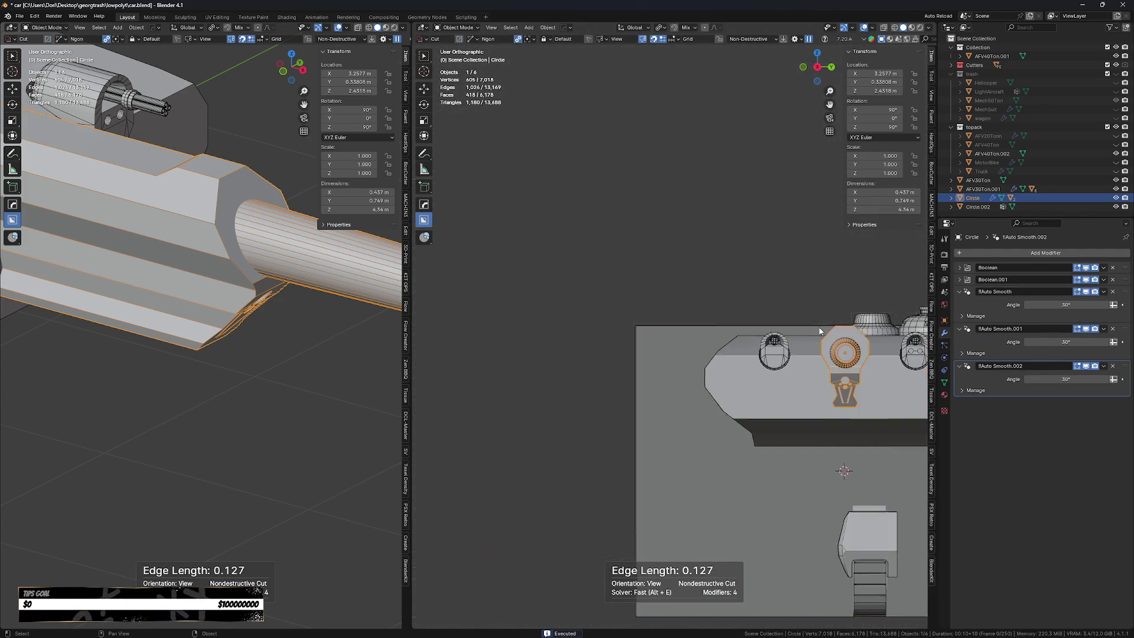
scroll(838, 290, "up", 3)
middle_click_drag(656, 151, 589, 242, "shift")
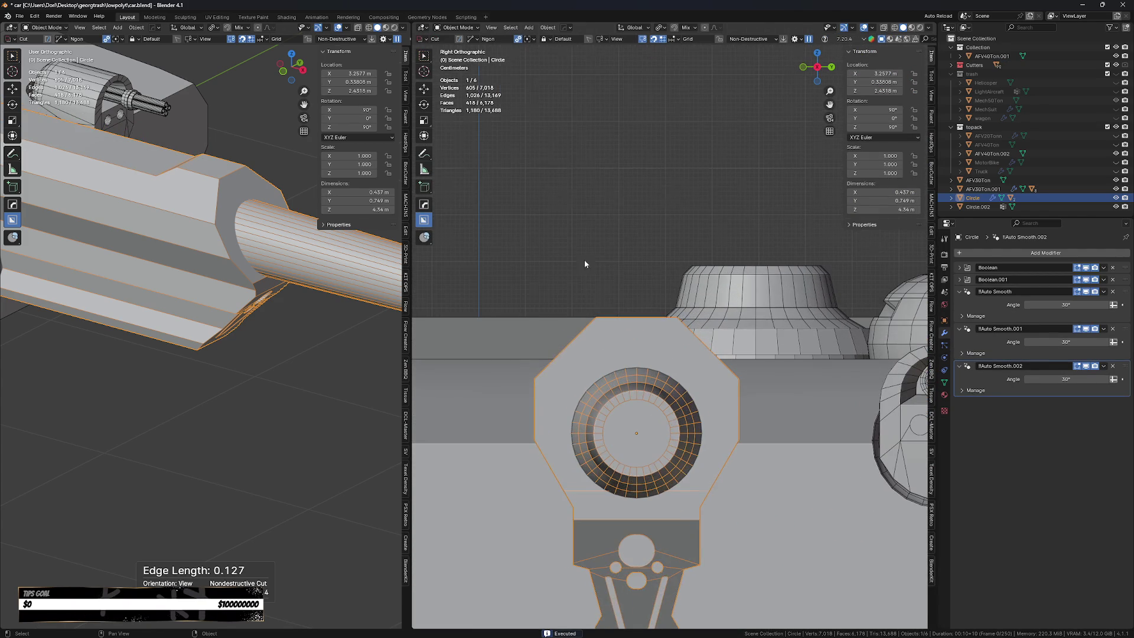
left_click(613, 319)
left_click(659, 335)
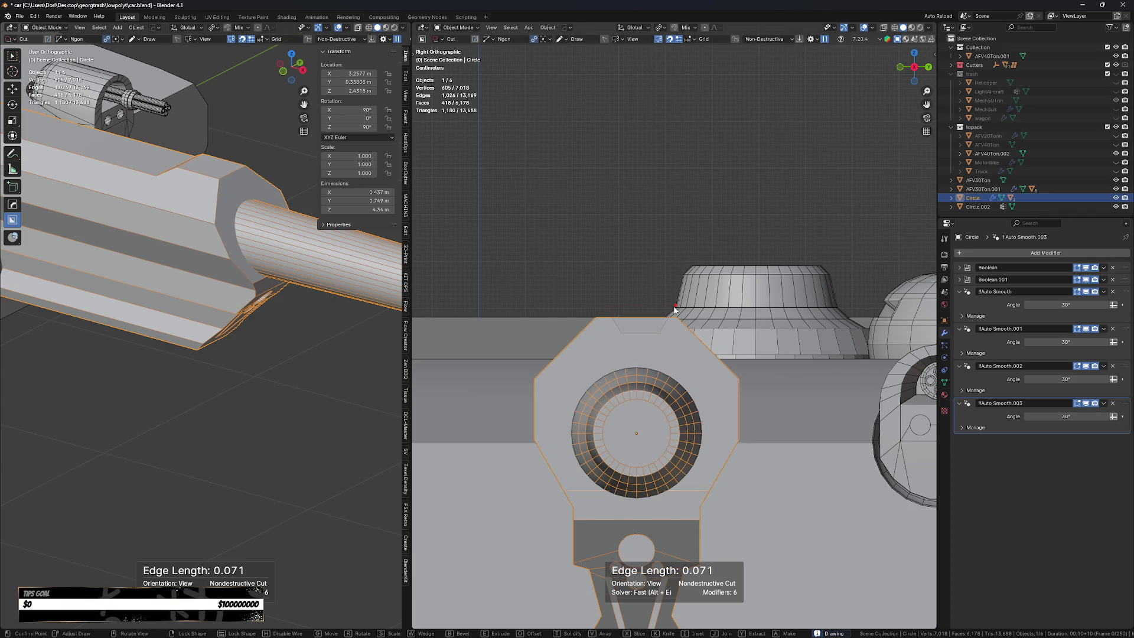
key("space")
Inspect the notch, return to Front view, and switch the cutter shape to Circle.
scroll(671, 278, "down", 5)
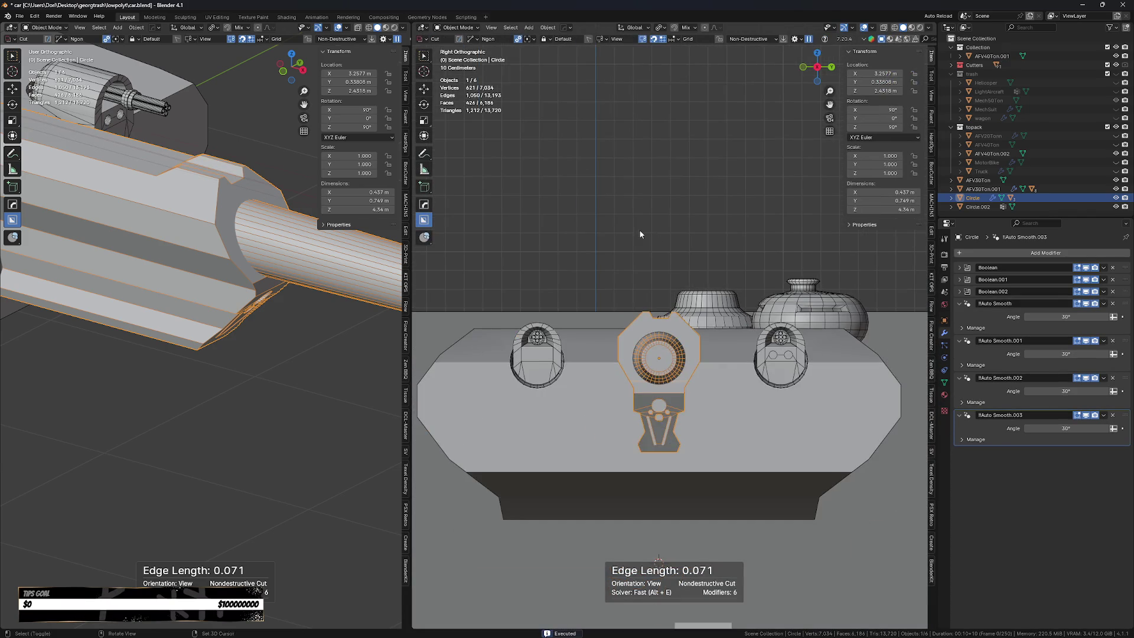
middle_click_drag(640, 234, 664, 348)
key("KP_3")
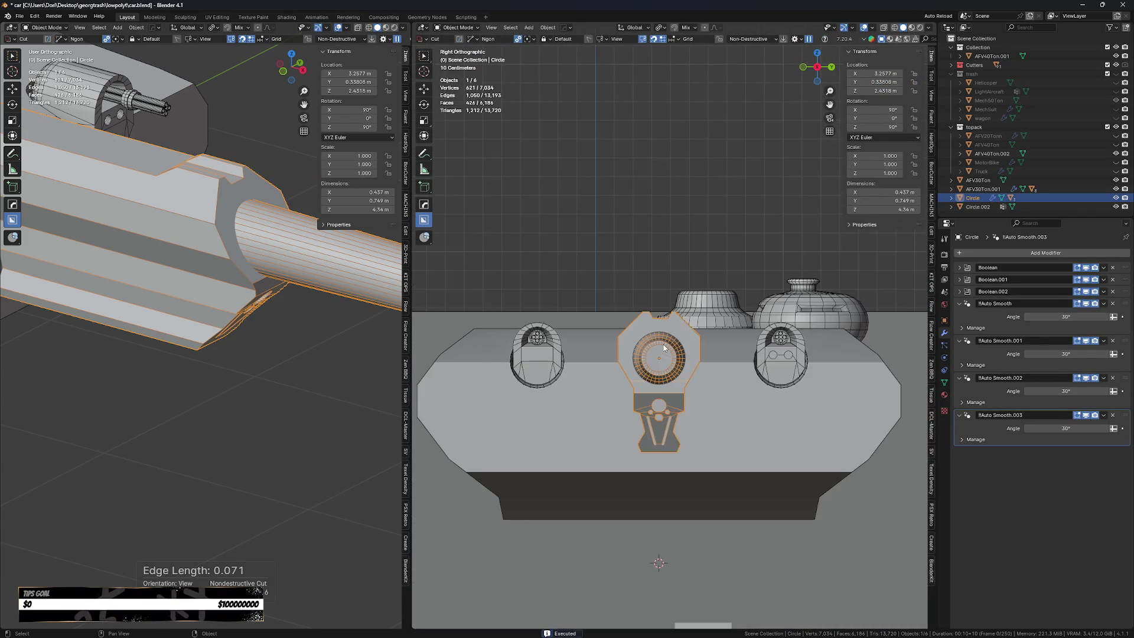
key("KP_1")
scroll(664, 345, "up", 2)
scroll(739, 318, "up", 3)
scroll(733, 360, "up", 2)
scroll(732, 360, "down", 2)
scroll(664, 344, "down", 3)
scroll(595, 393, "up", 2)
scroll(803, 375, "up", 1)
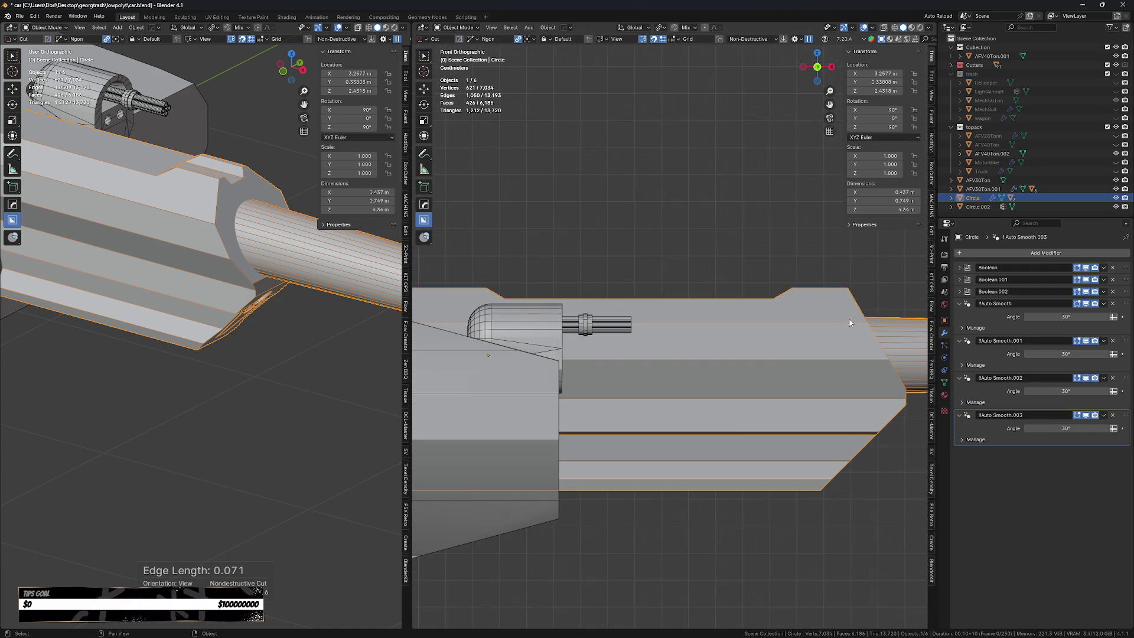
scroll(830, 315, "down", 4)
scroll(774, 358, "up", 1)
scroll(788, 306, "up", 4)
key("d")
left_click(791, 295)
scroll(771, 330, "up", 2)
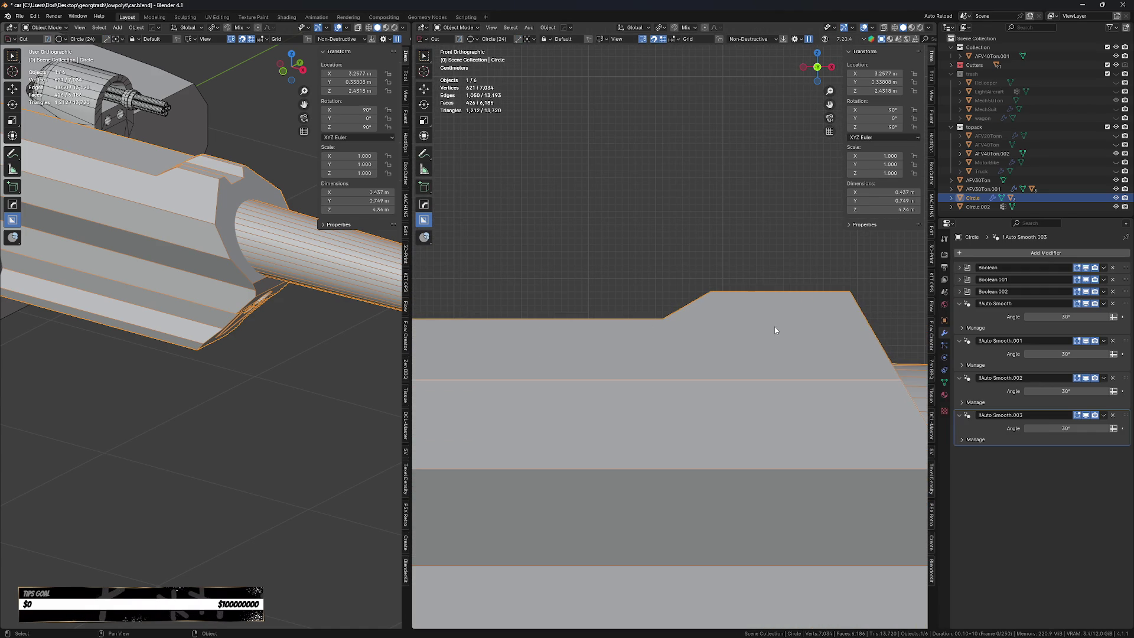
key("d")
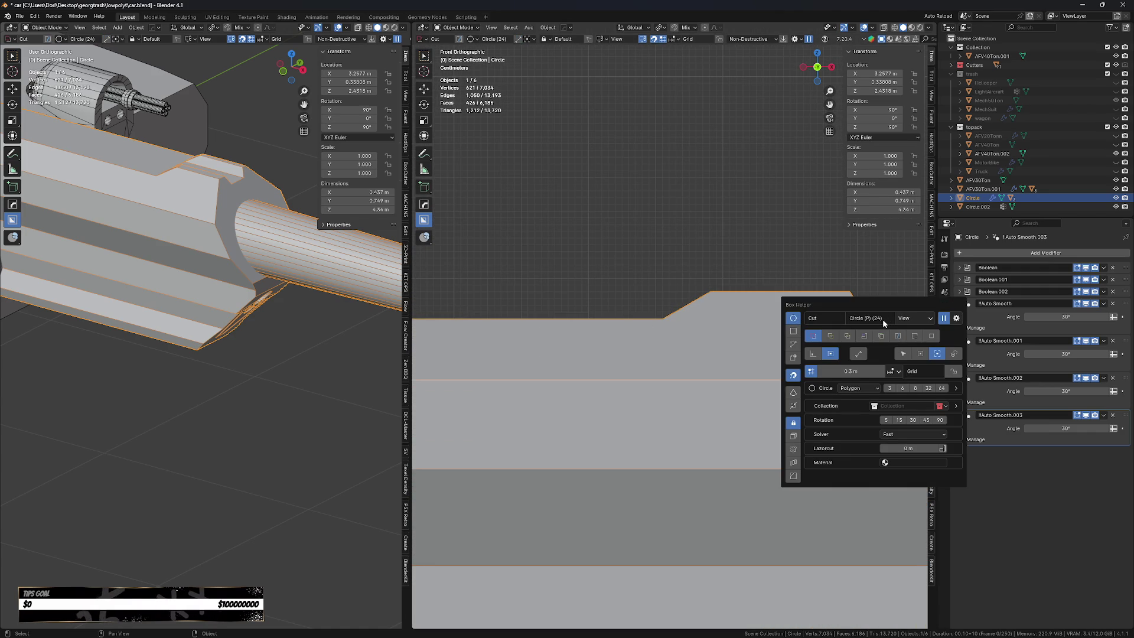
Keep cuts view-aligned and cut a small rotated octagonal hole into the raised top step.
left_click(910, 318)
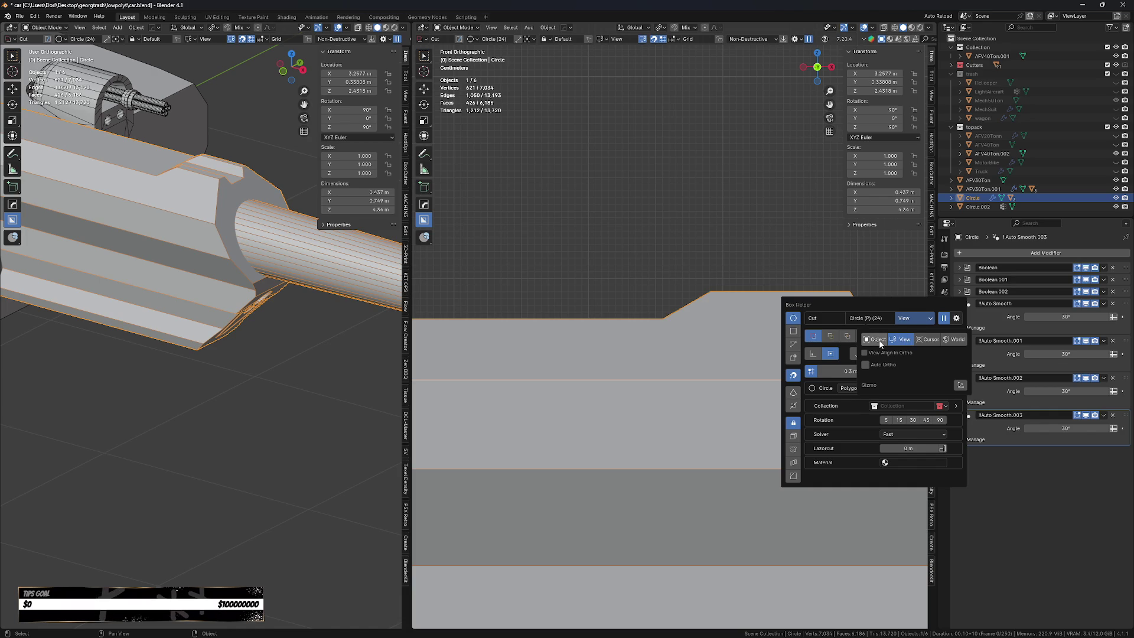
left_click(898, 342)
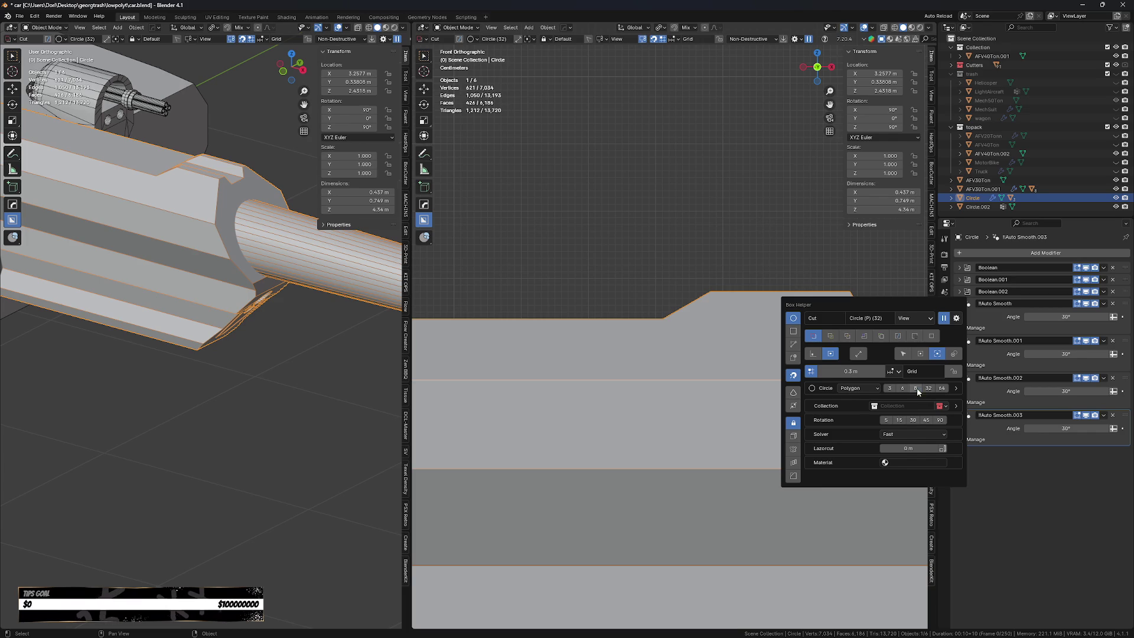
left_click_drag(764, 307, 793, 335)
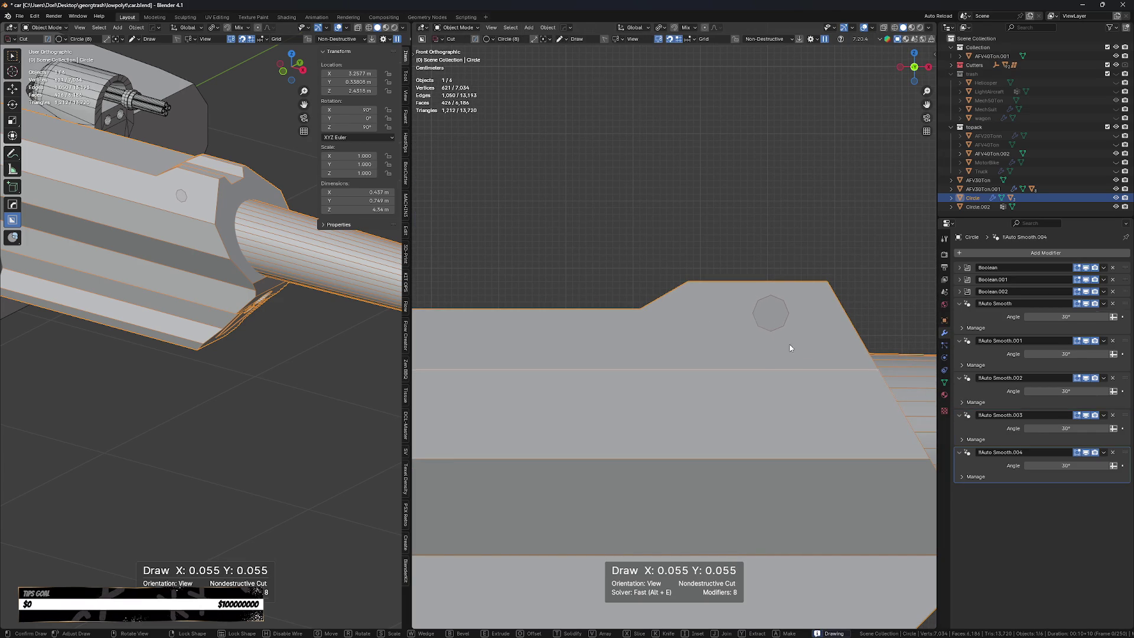
key("r")
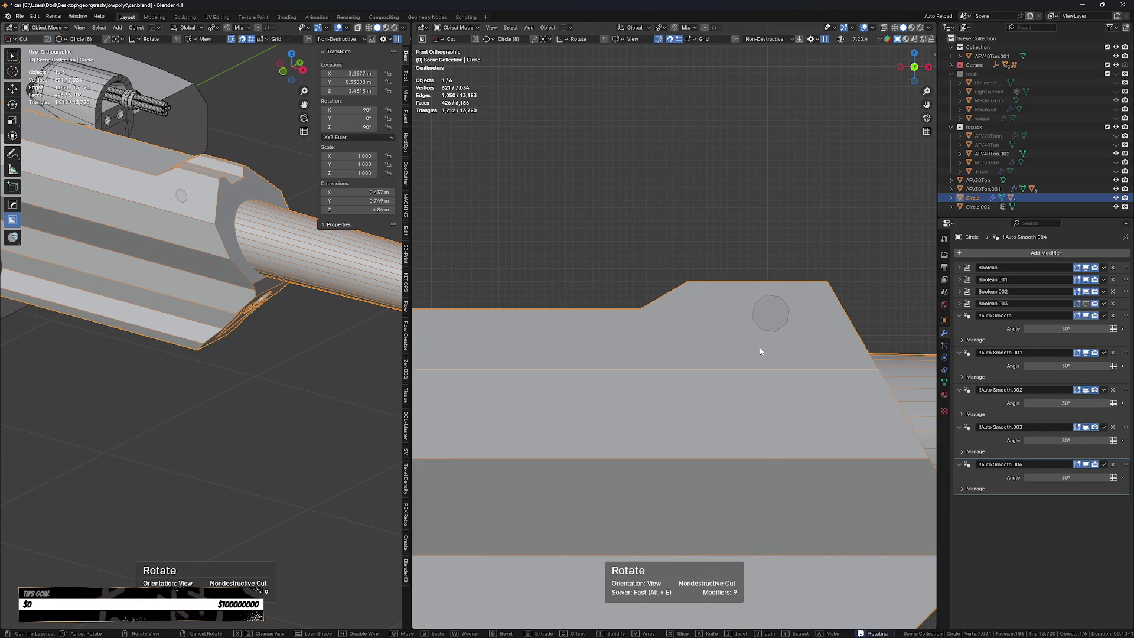
left_click(760, 351)
left_click(726, 234)
Reselect the gun housing and create a long thin boolean cutter from the HOps Q menu.
mouse_move(727, 234)
middle_mouse_down()
mouse_move(792, 233)
mouse_move(772, 245)
mouse_move(644, 246)
middle_mouse_up()
left_click(644, 246)
scroll(644, 246, "down", 3)
scroll(679, 307, "up", 5)
left_click(716, 348)
key("q")
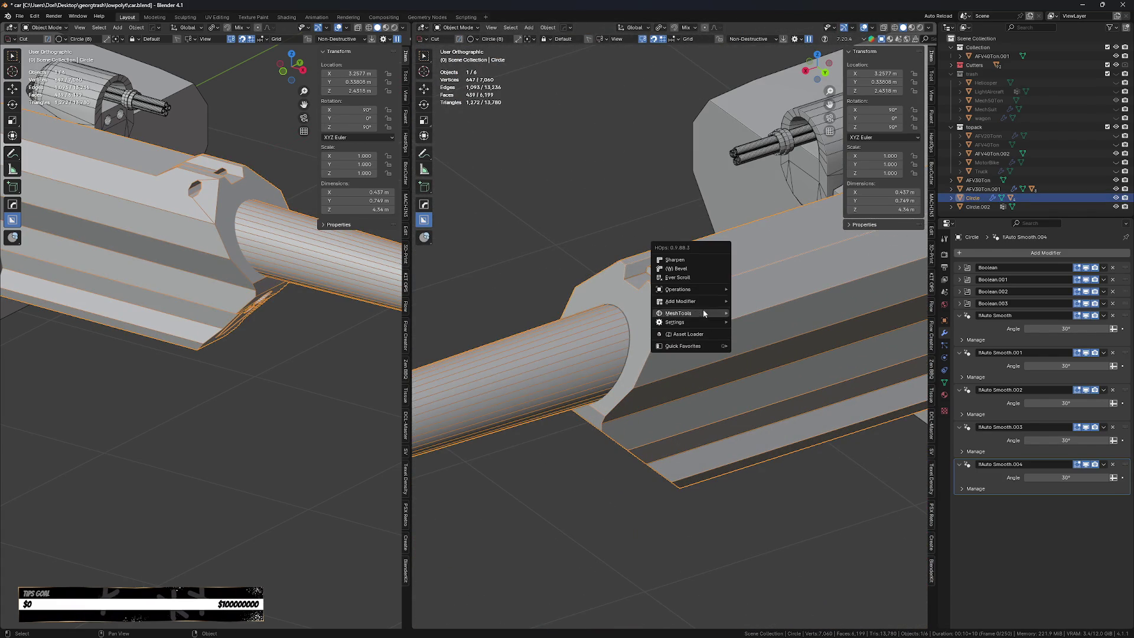
left_click(678, 277)
Lower the thin Cutter.089 slightly along Z.
key("g")
key("z")
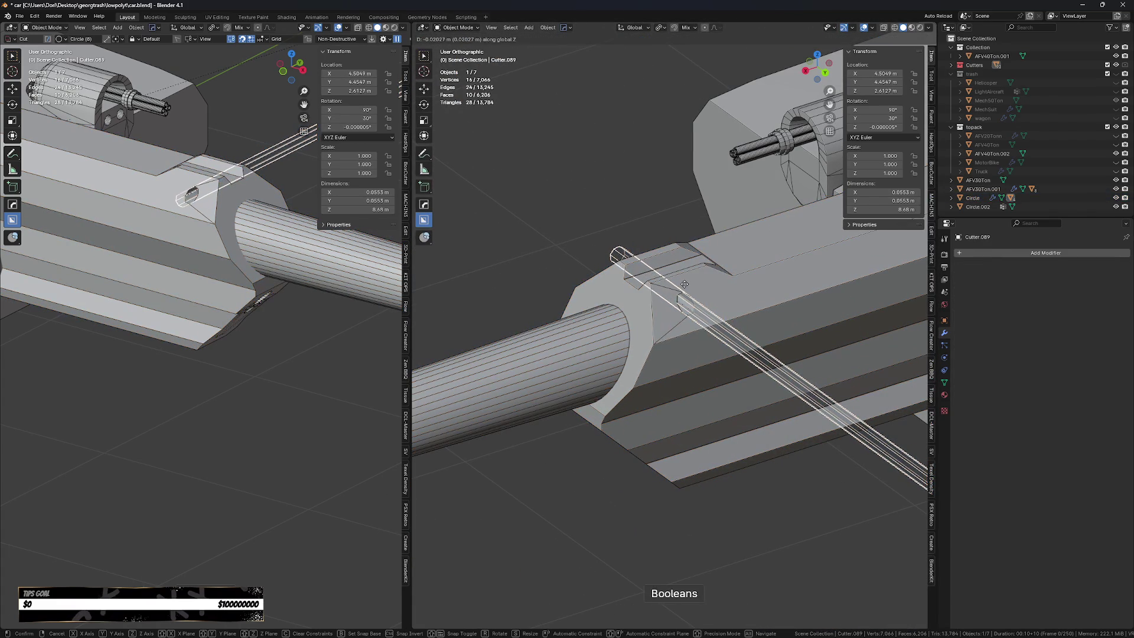
left_click(684, 292)
middle_click_drag(684, 293, 676, 331)
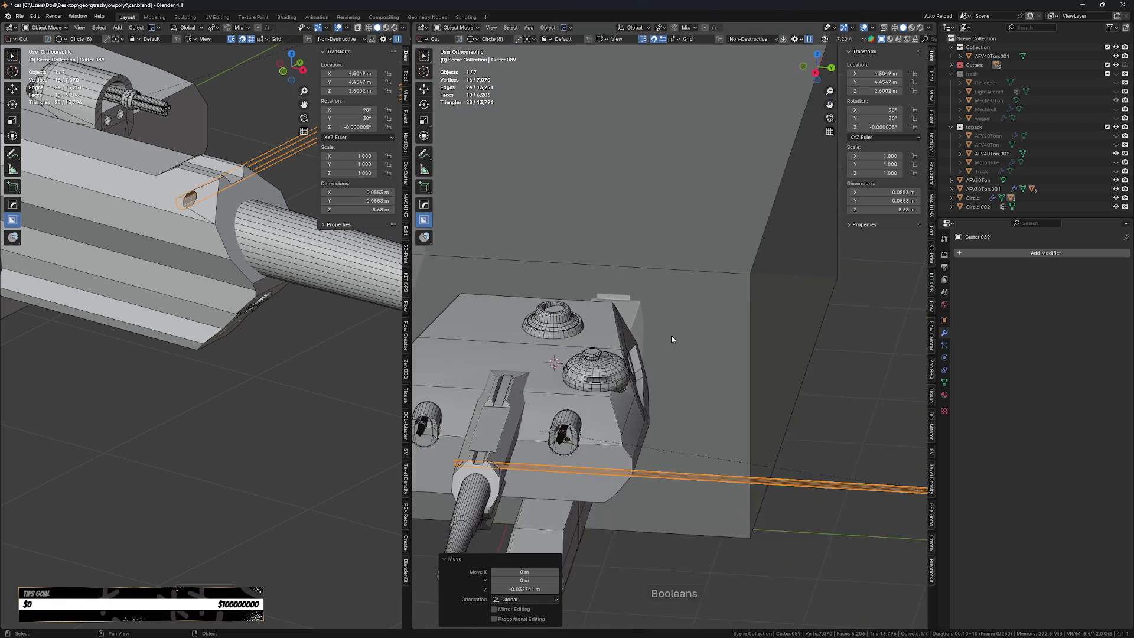
scroll(675, 331, "down", 3)
scroll(704, 404, "down", 3)
Inspect the cutter's faces in Edit Mode with X-ray, then return to Object Mode.
key("Tab")
scroll(768, 420, "up", 4)
key("alt+z")
key("alt+z")
key("alt+z")
key("Tab")
left_click(835, 402)
key("a")
key("alt+a")
left_click(768, 413)
key("Escape")
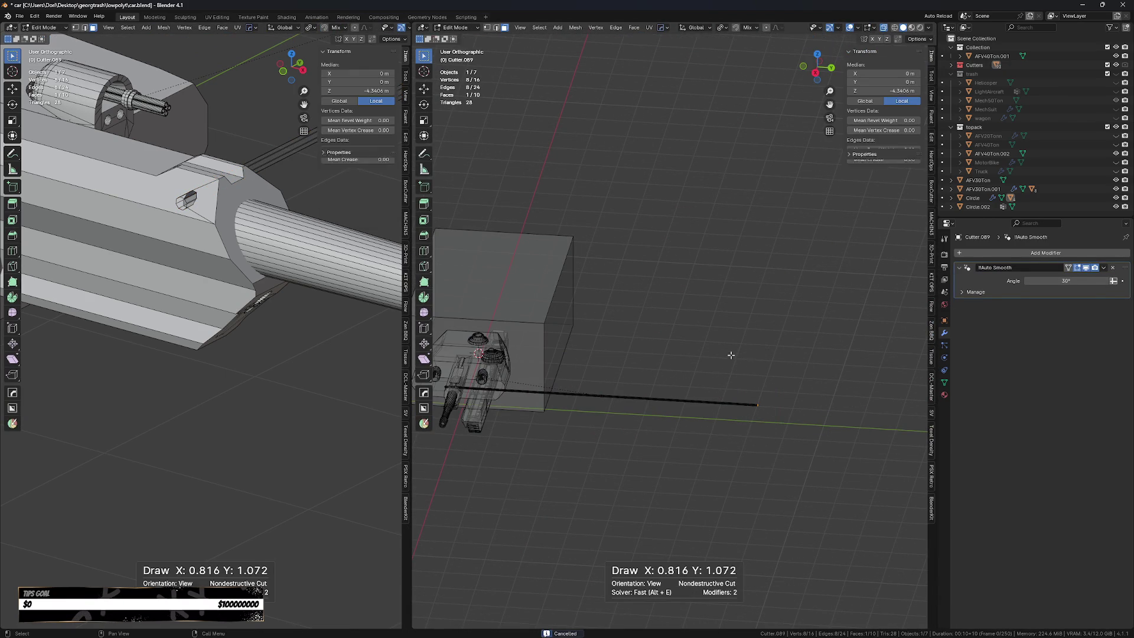
key("Tab")
key("alt+z")
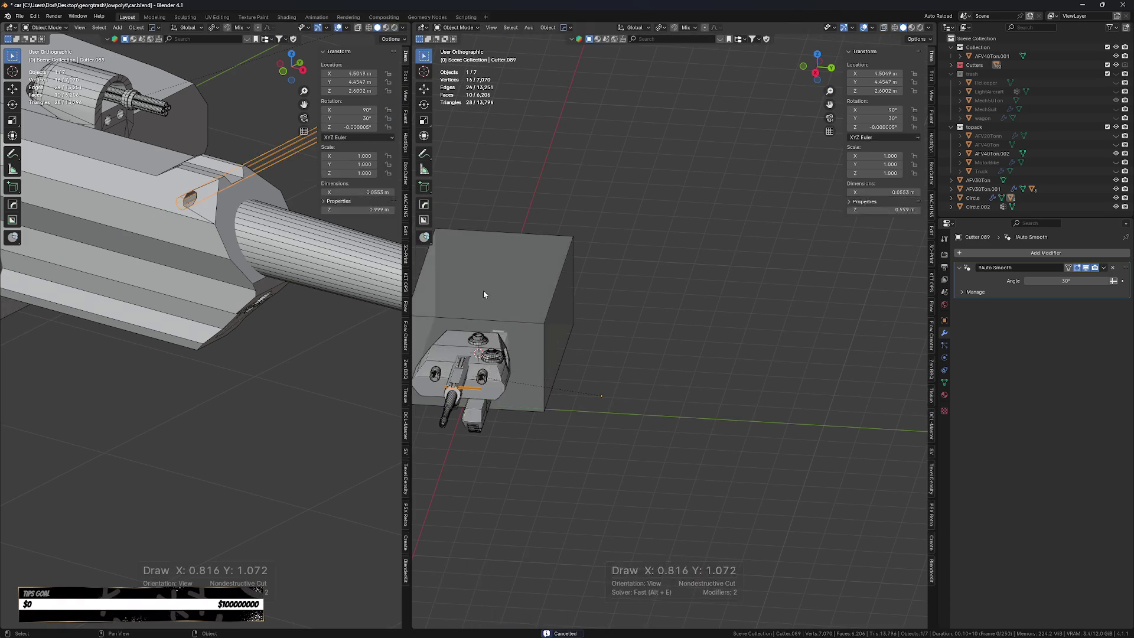
Set Cutter.089's origin to its geometry.
middle_click_drag(479, 275, 713, 377)
key("ctrl+shift+alt+c")
left_click(652, 409)
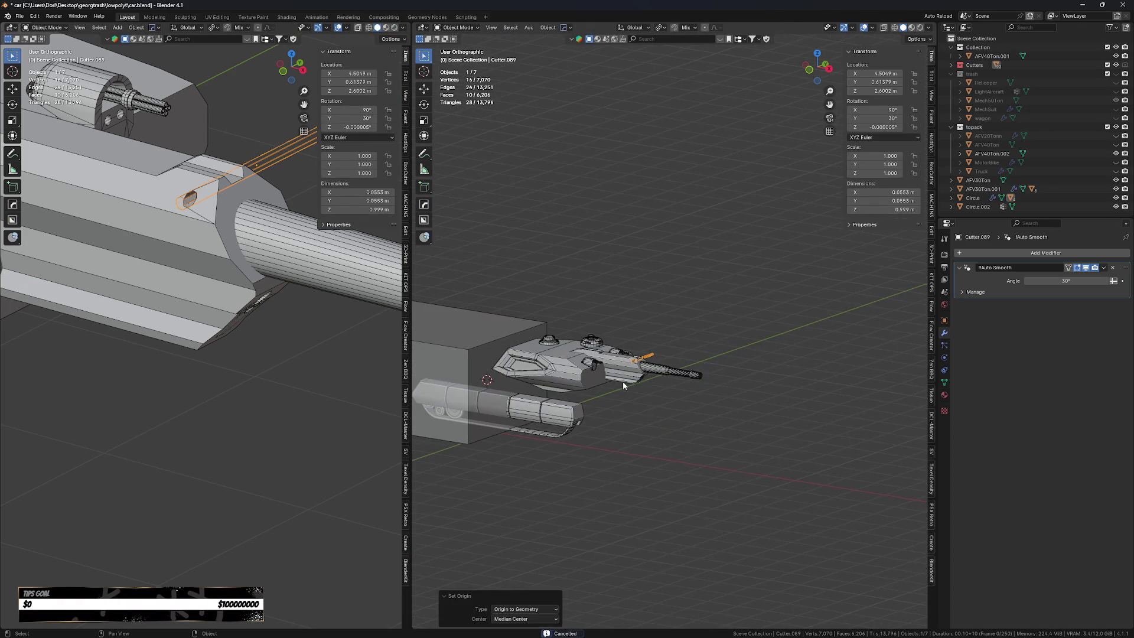
key("KP_Decimal")
scroll(675, 475, "down", 3)
Select the Circle gun housing and apply its rotation and scale.
left_click(675, 475)
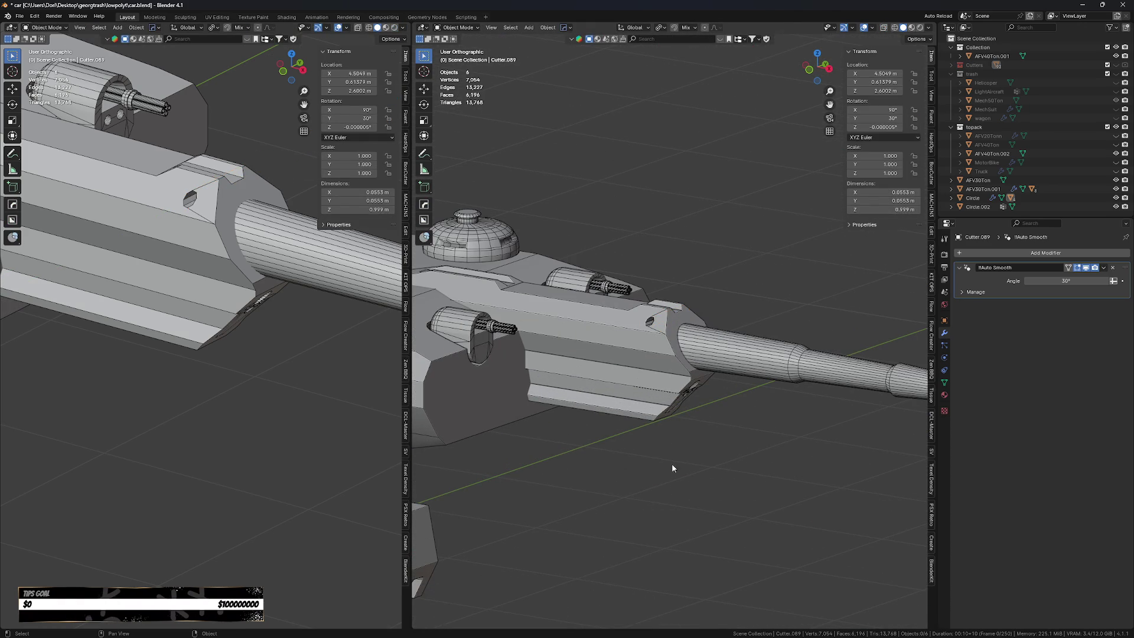
left_click(643, 401)
key("KP_Decimal")
key("ctrl+a")
left_click(644, 403)
key("ctrl+a")
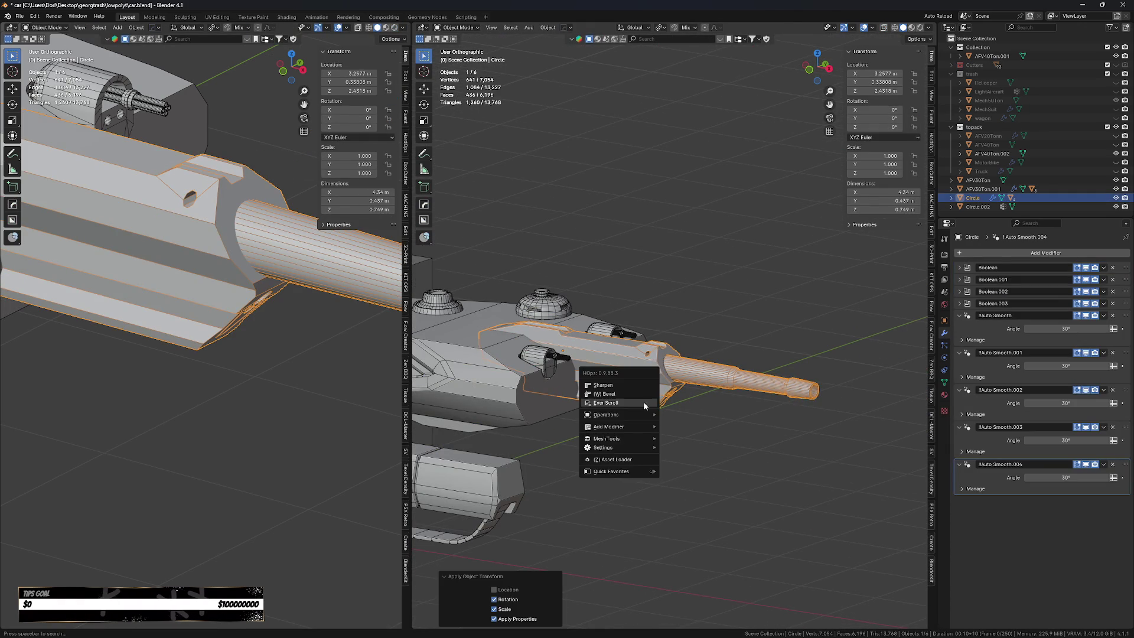
Smart Apply all nine modifiers on the Circle gun housing, baking its boolean cuts.
left_click(644, 471)
middle_click_drag(728, 459, 616, 469)
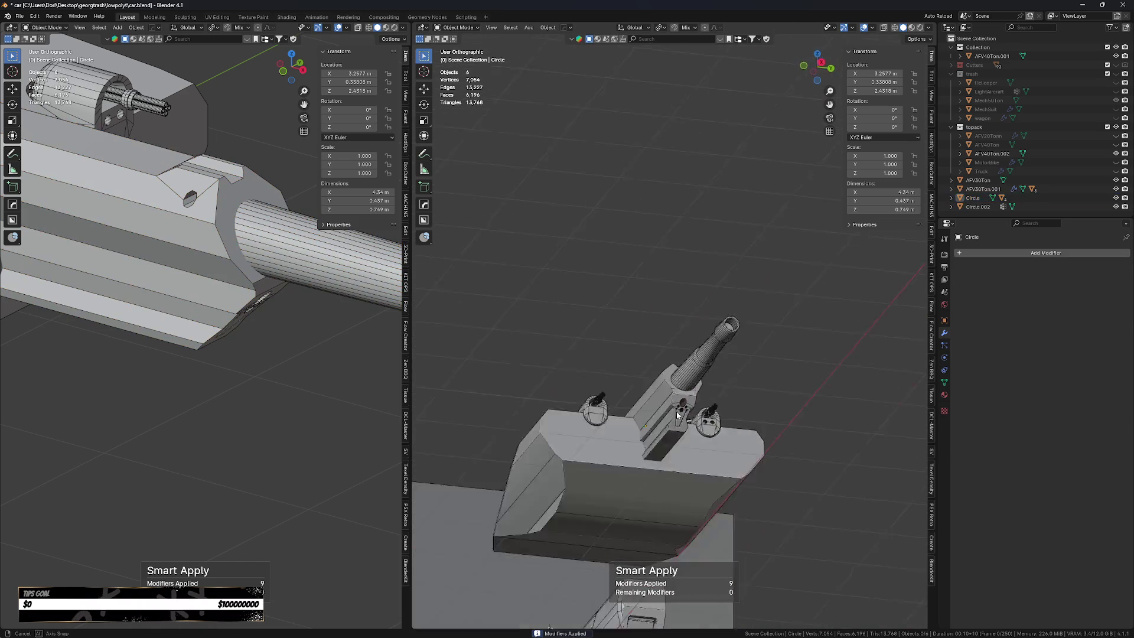
scroll(656, 454, "down", 1)
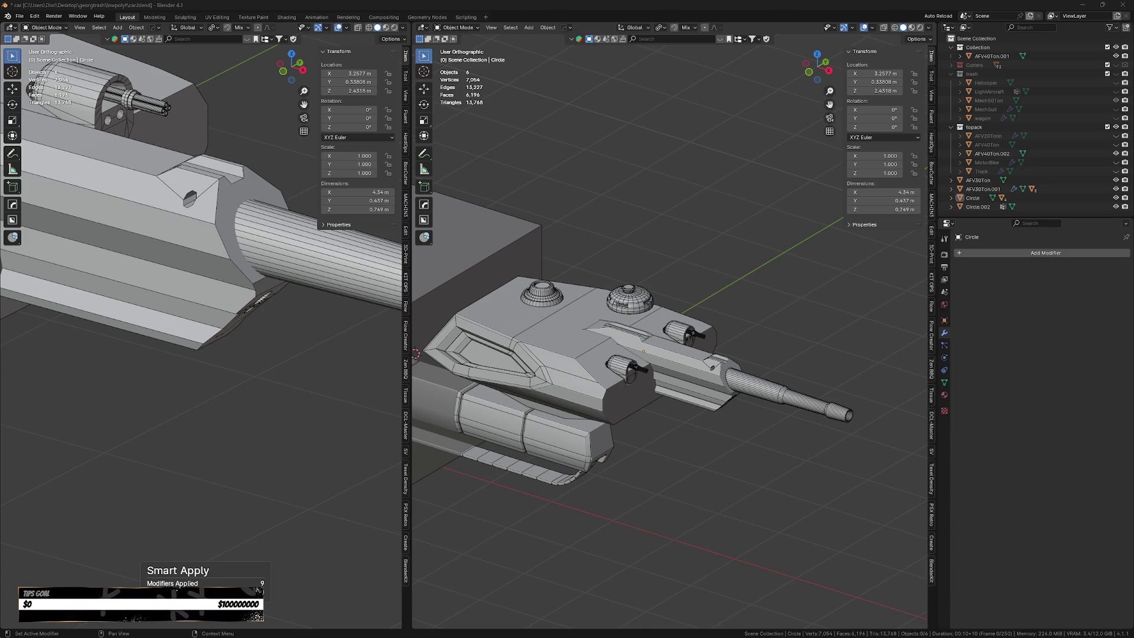
Save the file and select the AFV30Ton.001 turret in Right orthographic view.
middle_click_drag(689, 499, 683, 403)
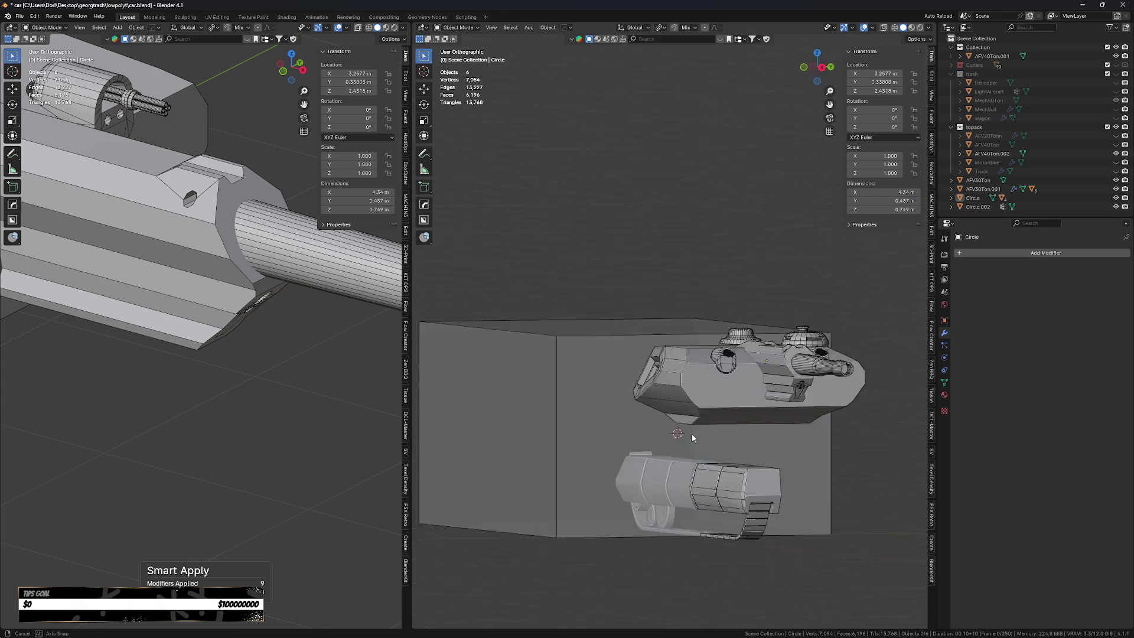
key("ctrl+s")
left_click(654, 412)
mouse_move(653, 408)
middle_mouse_down()
mouse_move(676, 385)
mouse_move(739, 376)
middle_mouse_up()
scroll(744, 373, "up", 4)
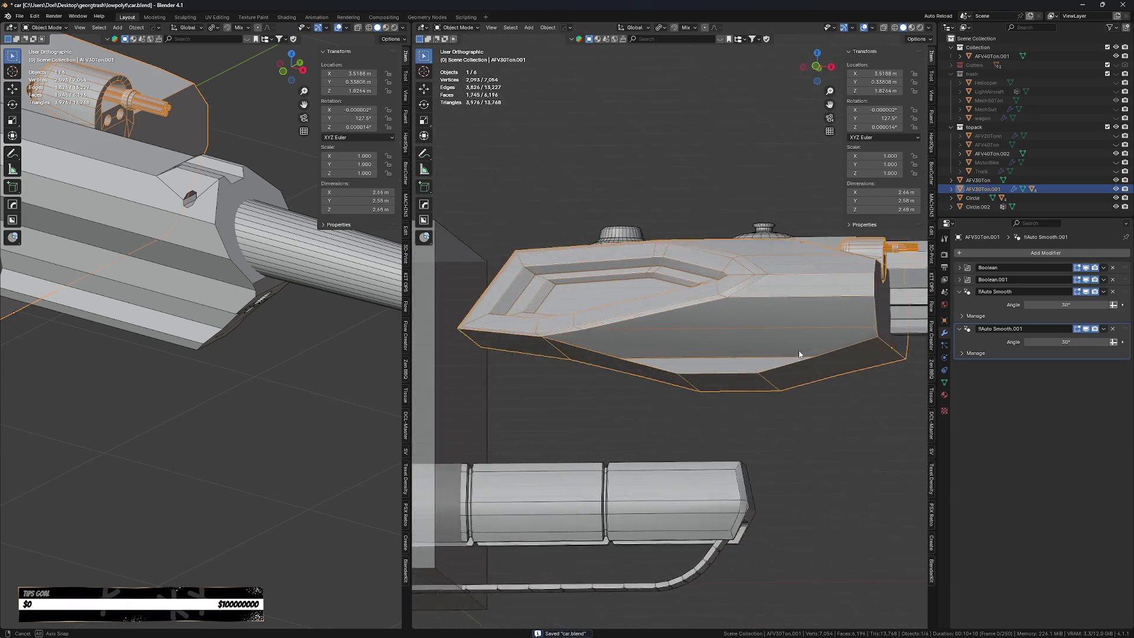
scroll(749, 370, "down", 3)
key("KP_3")
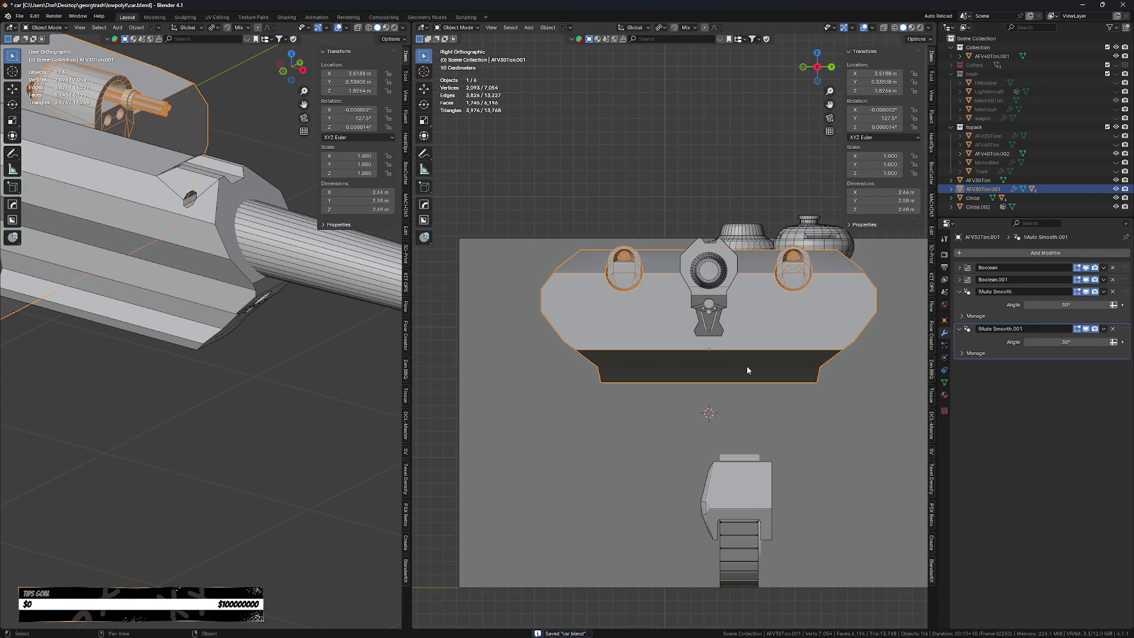
scroll(748, 365, "up", 2)
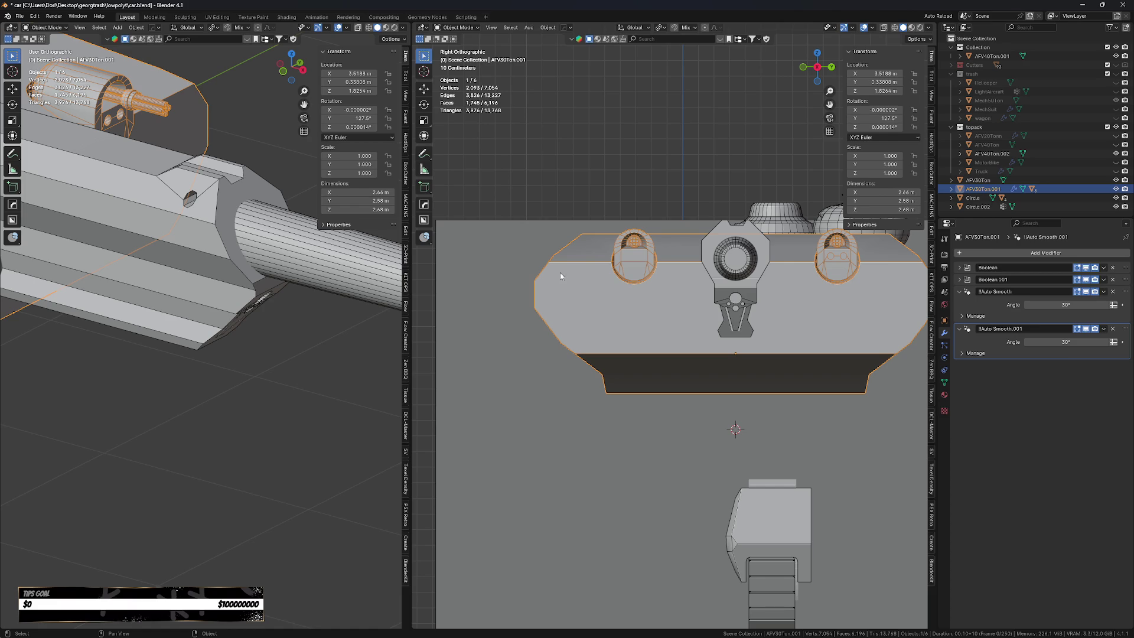
key("b")
left_click_drag(586, 311, 592, 317)
scroll(591, 318, "up", 1)
middle_click_drag(555, 322, 568, 330, "shift")
Activate BoxCutter with its cut shape set to Ngon.
key("alt+w")
key("d")
left_click(534, 302)
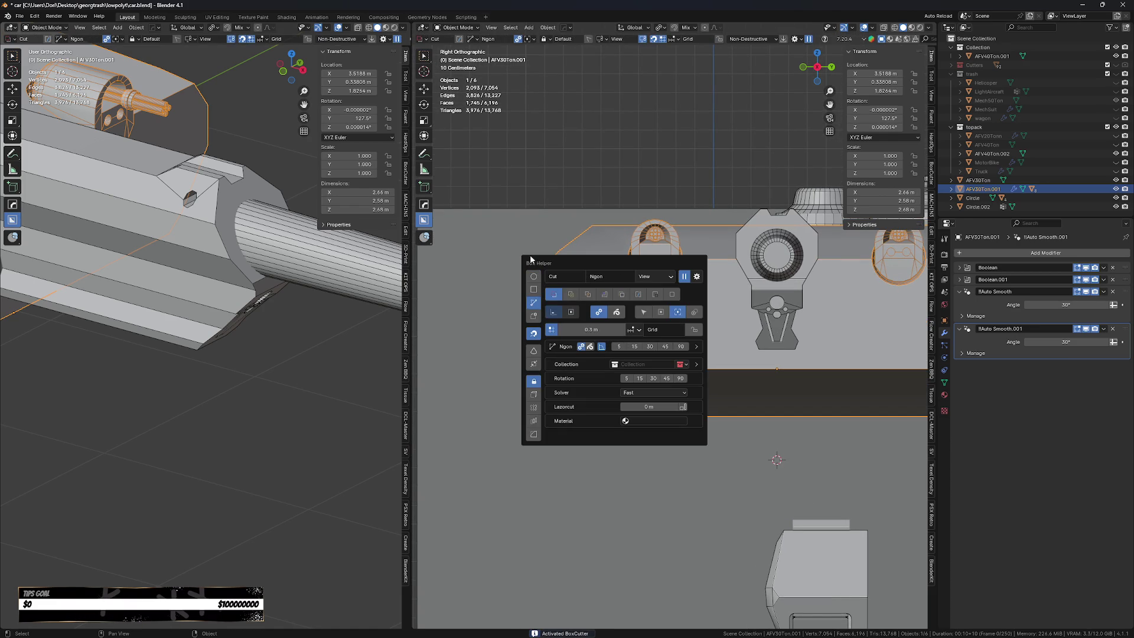
Cut a three-corner Ngon wedge into the turret's lower front corner.
left_click(539, 272)
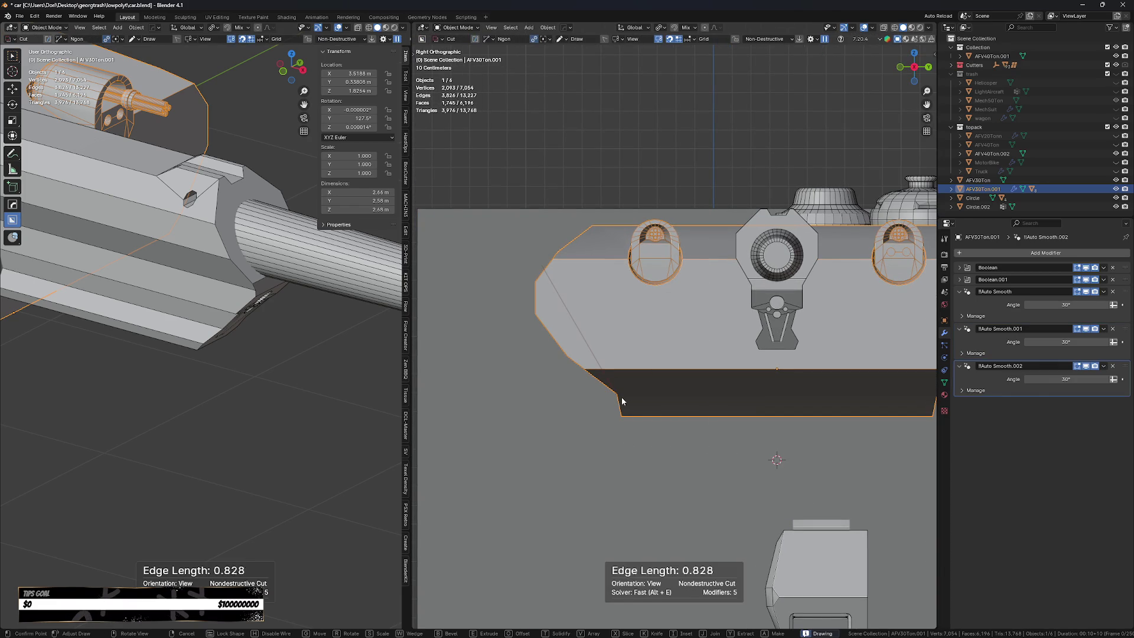
left_click(515, 385)
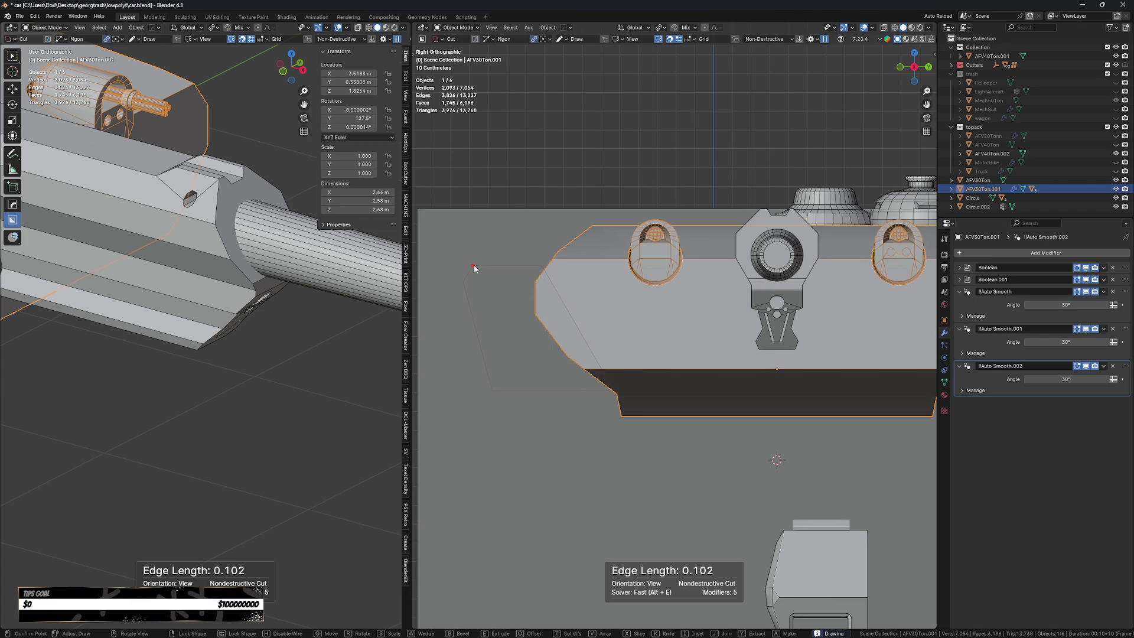
left_click(474, 265)
middle_click_drag(474, 264, 555, 330)
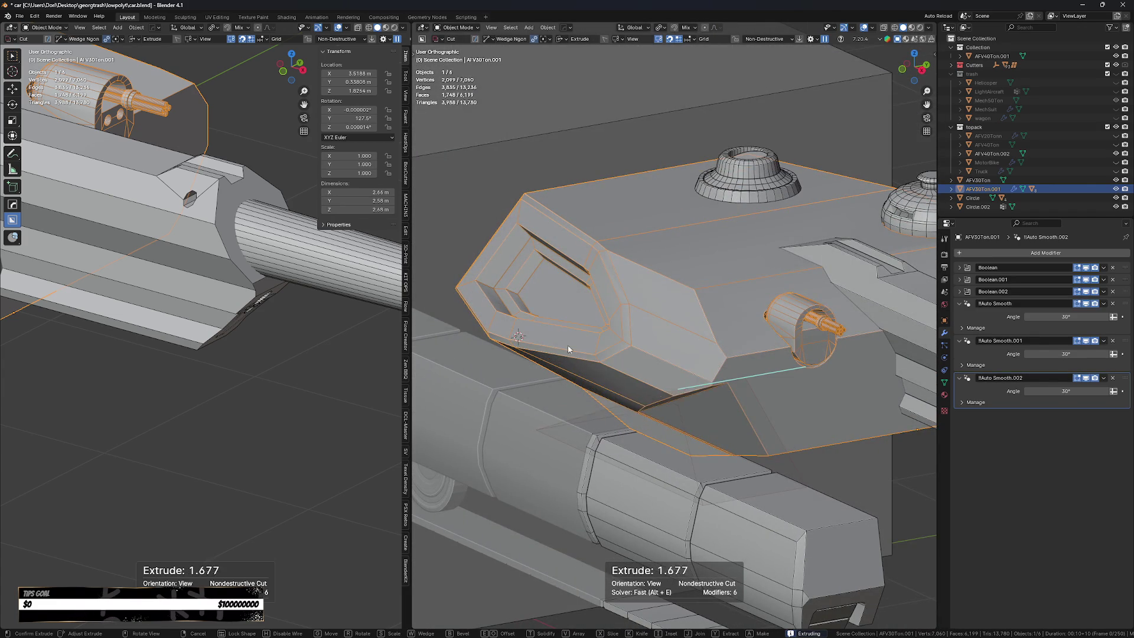
key("w")
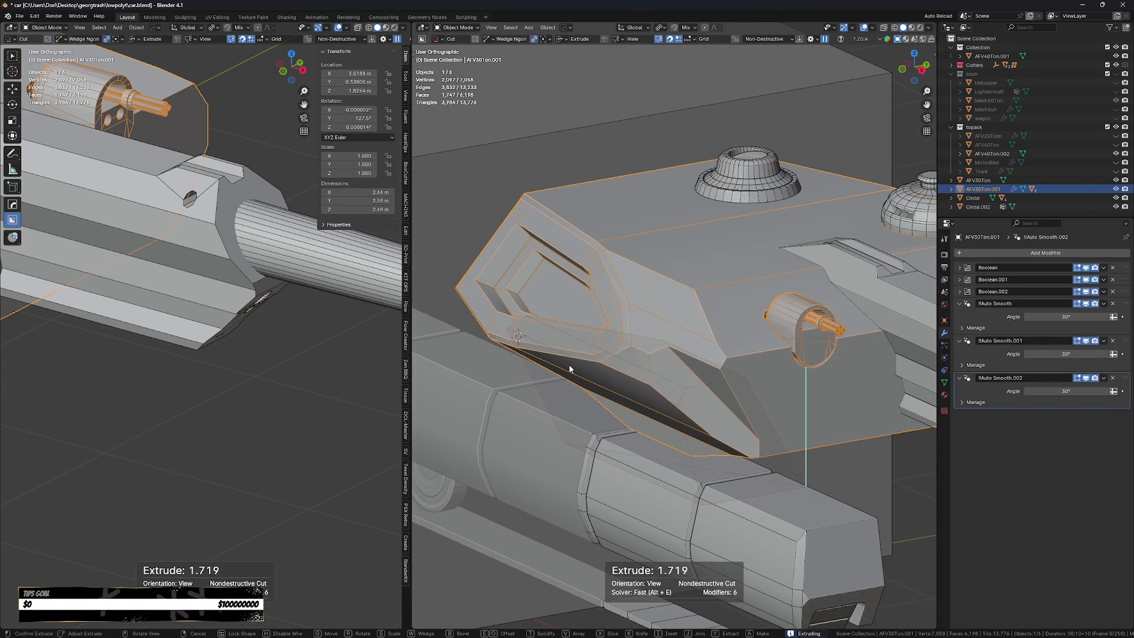
left_click(548, 353)
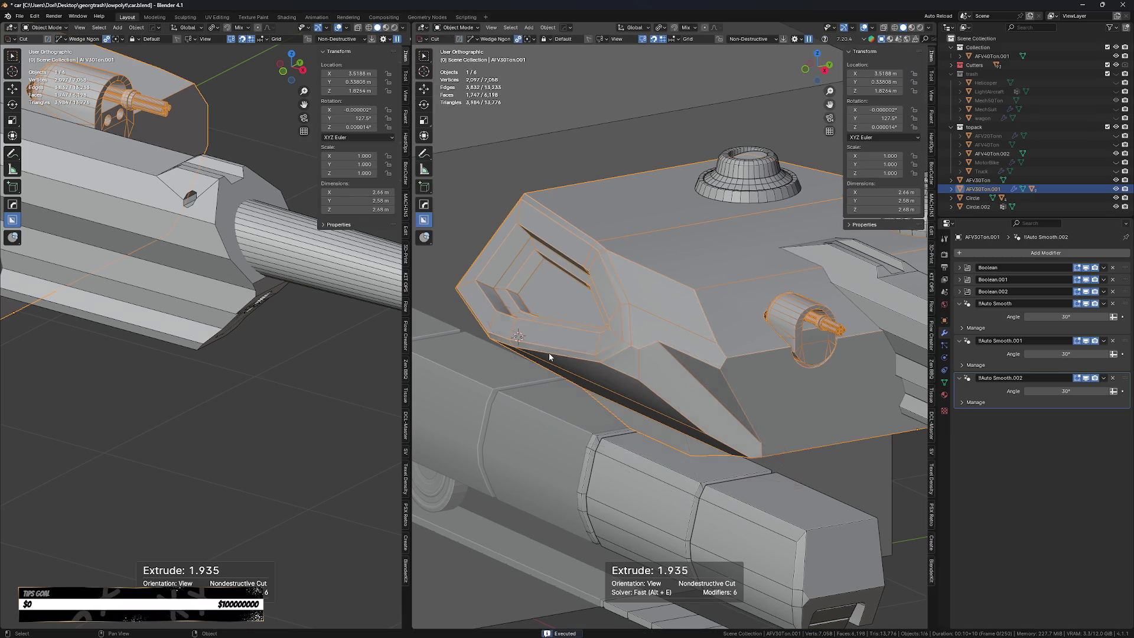
Smart Apply all six modifiers on the AFV30Ton.001 turret.
scroll(549, 353, "down", 6)
mouse_move(739, 407)
middle_mouse_down()
mouse_move(735, 425)
mouse_move(678, 416)
mouse_move(672, 384)
middle_mouse_up()
key("Tab")
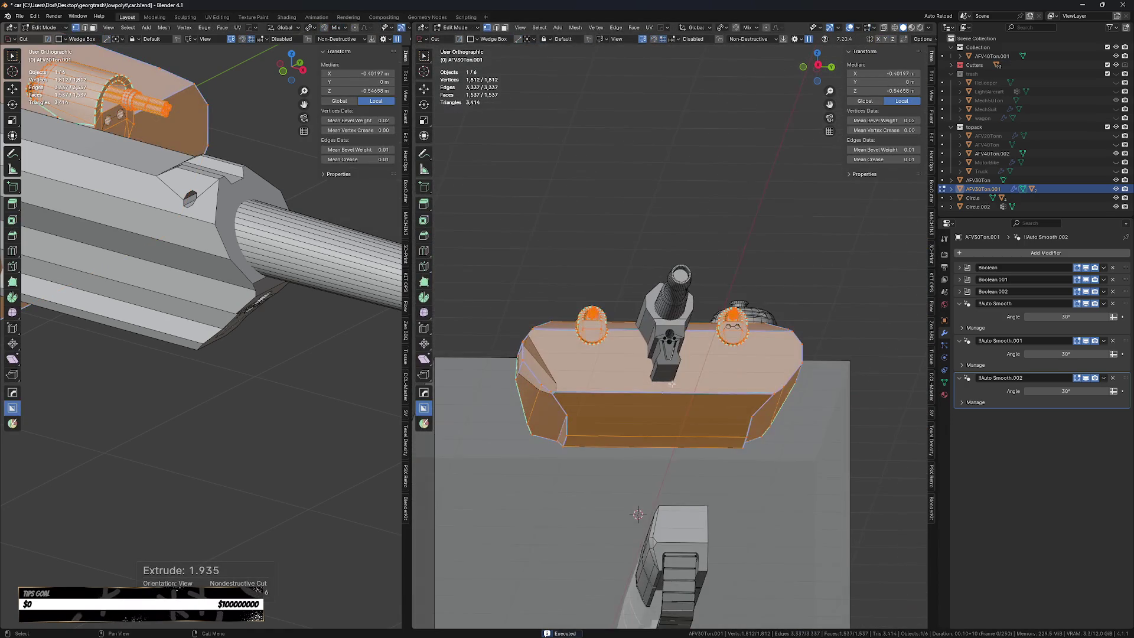
key("Tab")
right_click(679, 369)
left_click(727, 371)
middle_click_drag(684, 442, 591, 473)
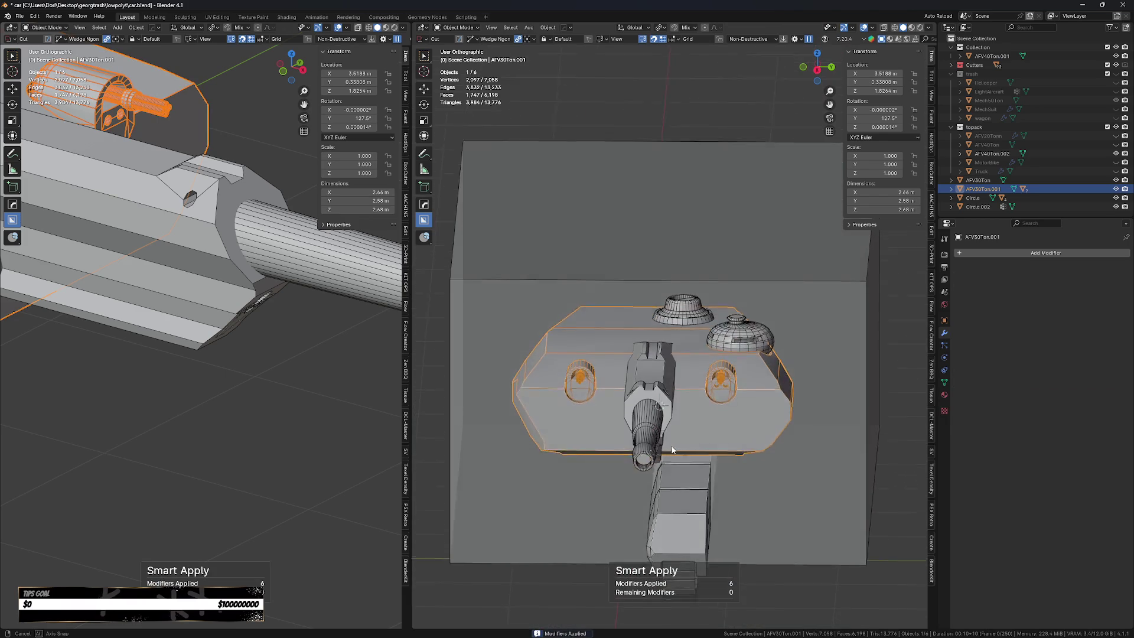
Undo back to the turret's unapplied modifiers.
scroll(591, 473, "up", 2)
key("Tab")
key("ctrl+z")
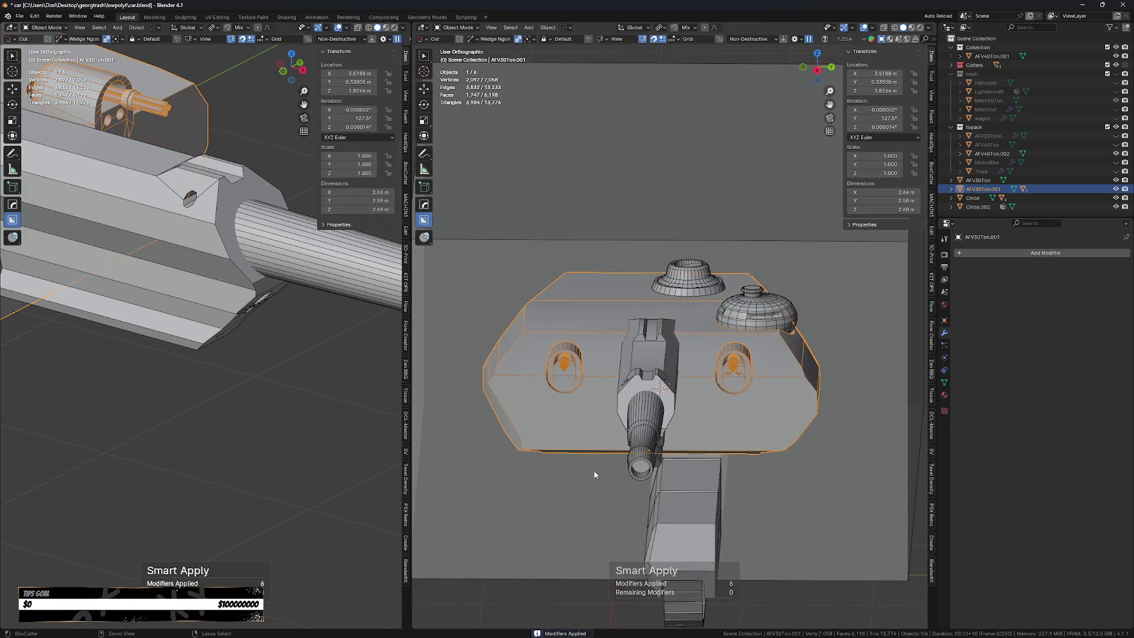
key("ctrl+z")
key("ctrl+z")
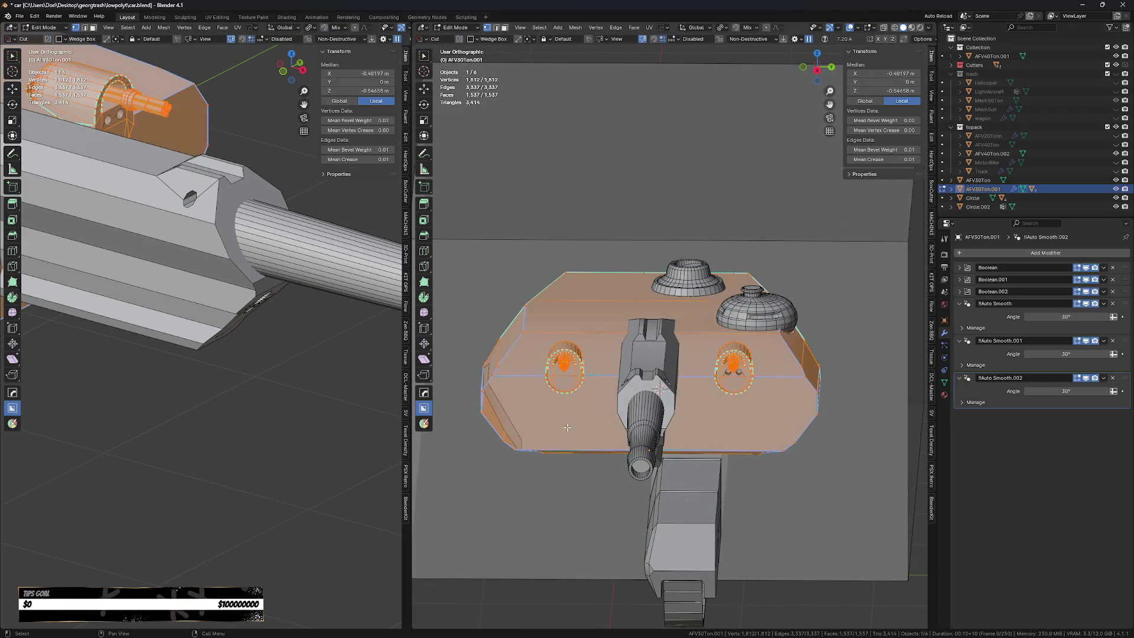
Smart Apply all six modifiers on the turret in Object Mode.
key("alt+a")
middle_click_drag(567, 428, 700, 393)
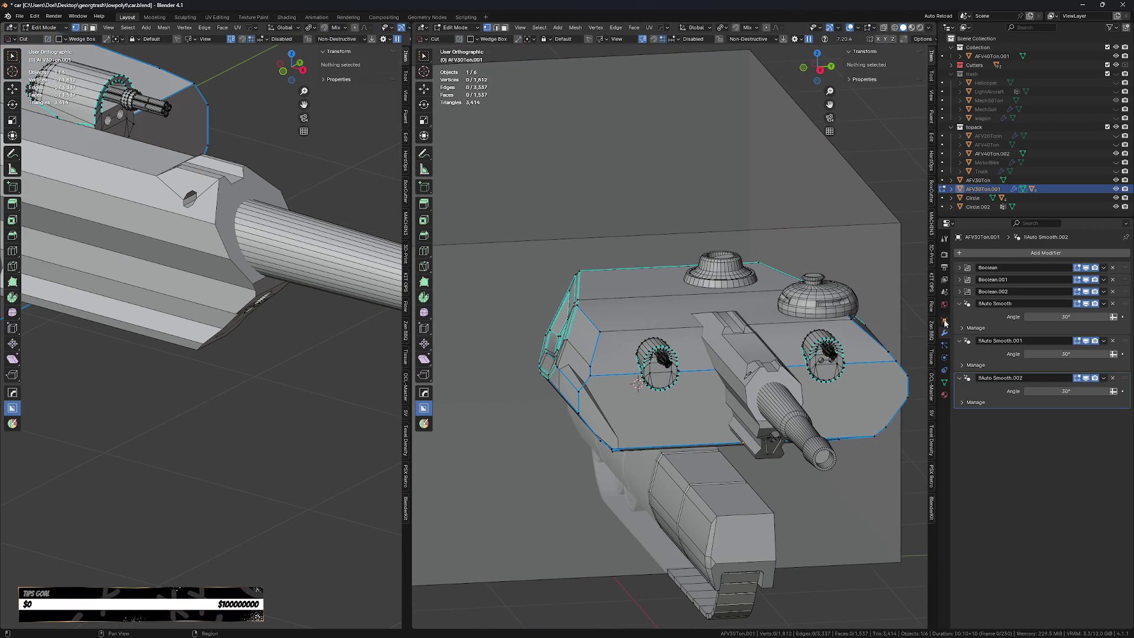
right_click(682, 453)
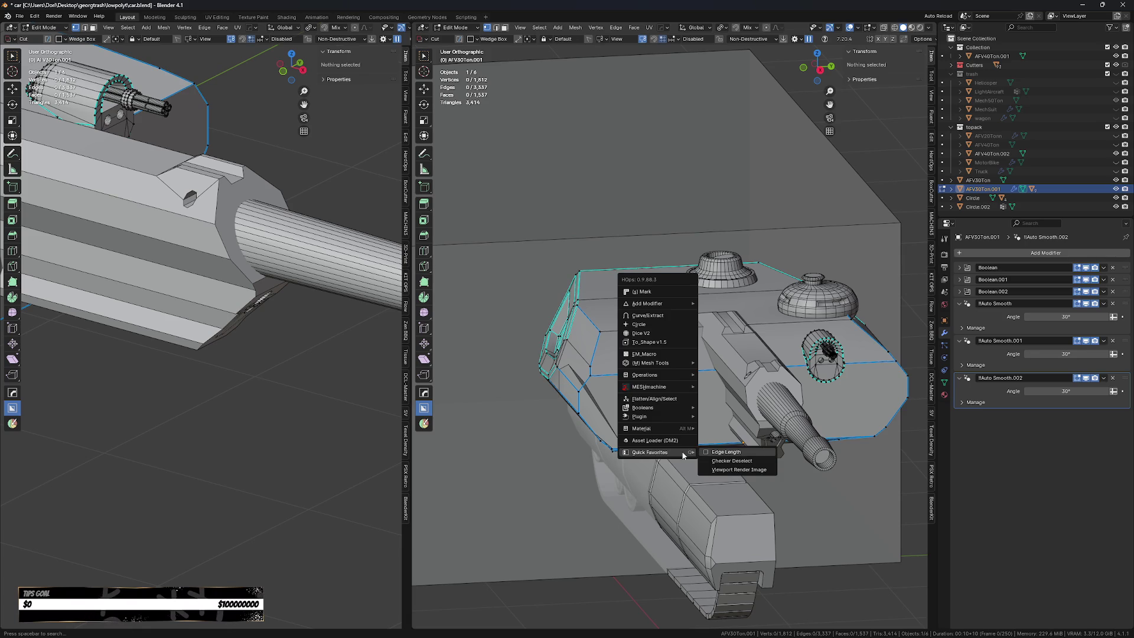
key("Escape")
key("Tab")
left_click(747, 402)
right_click(738, 408)
left_click(724, 452)
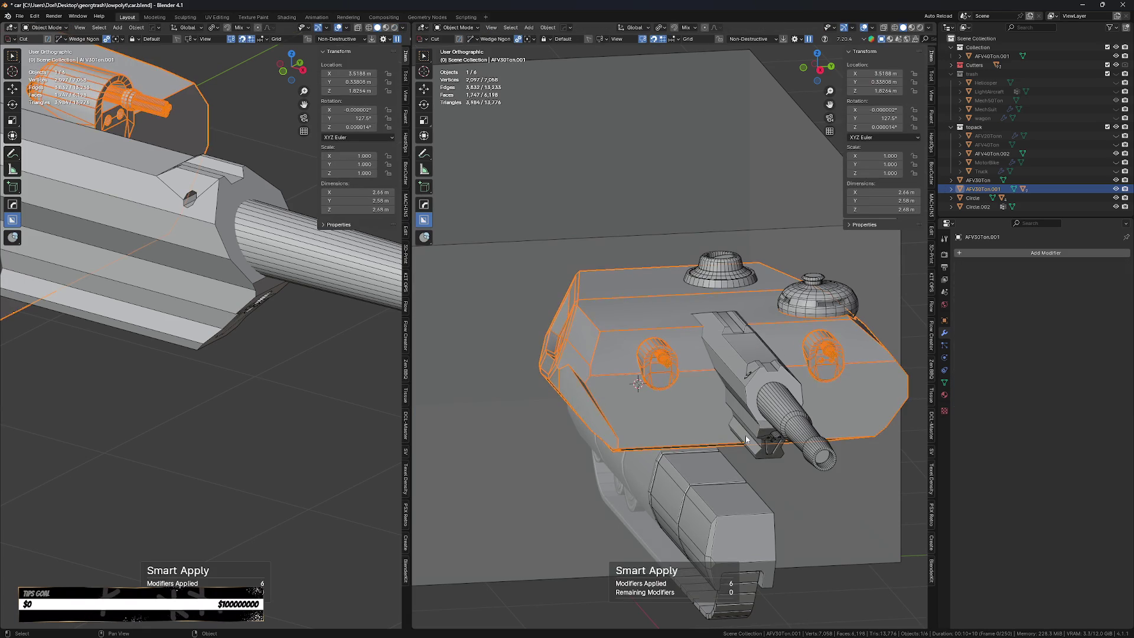
Symmetrize the turret mesh across Y.
key("Tab")
key("alt+x")
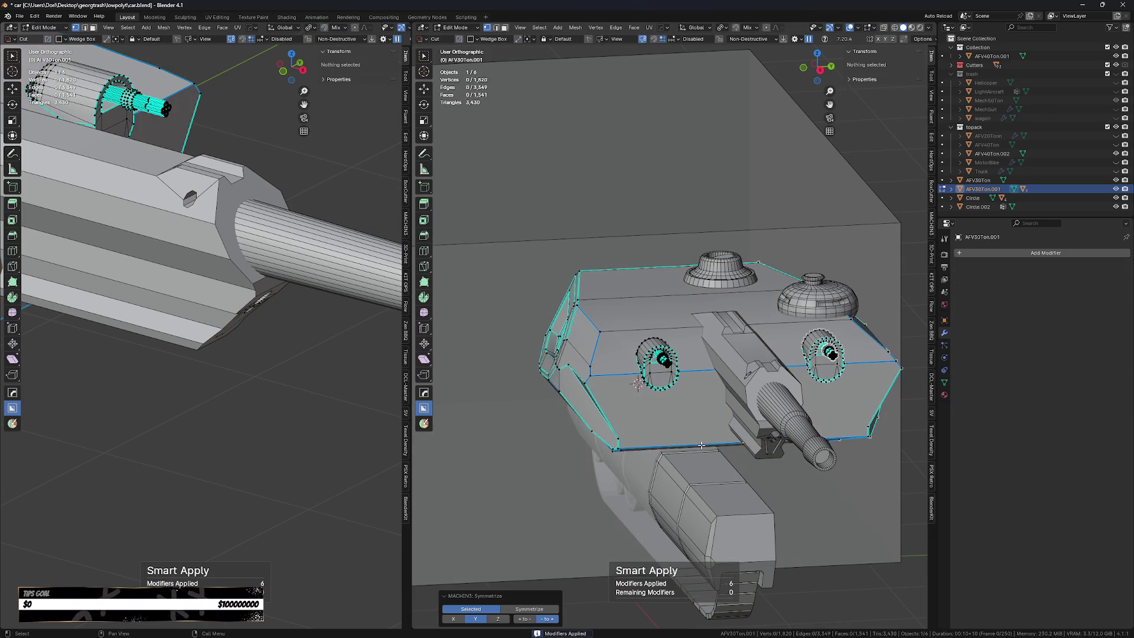
key("Tab")
Apply the turret's rotation and scale.
mouse_move(800, 465)
middle_mouse_down()
mouse_move(788, 466)
mouse_move(812, 483)
mouse_move(867, 476)
mouse_move(820, 482)
mouse_move(690, 460)
mouse_move(774, 434)
middle_mouse_up()
key("ctrl+a")
left_click(768, 465)
Select the whole turret mesh and symmetrize it across Y again.
key("Tab")
key("a")
key("alt+x")
key("Tab")
left_click(814, 443)
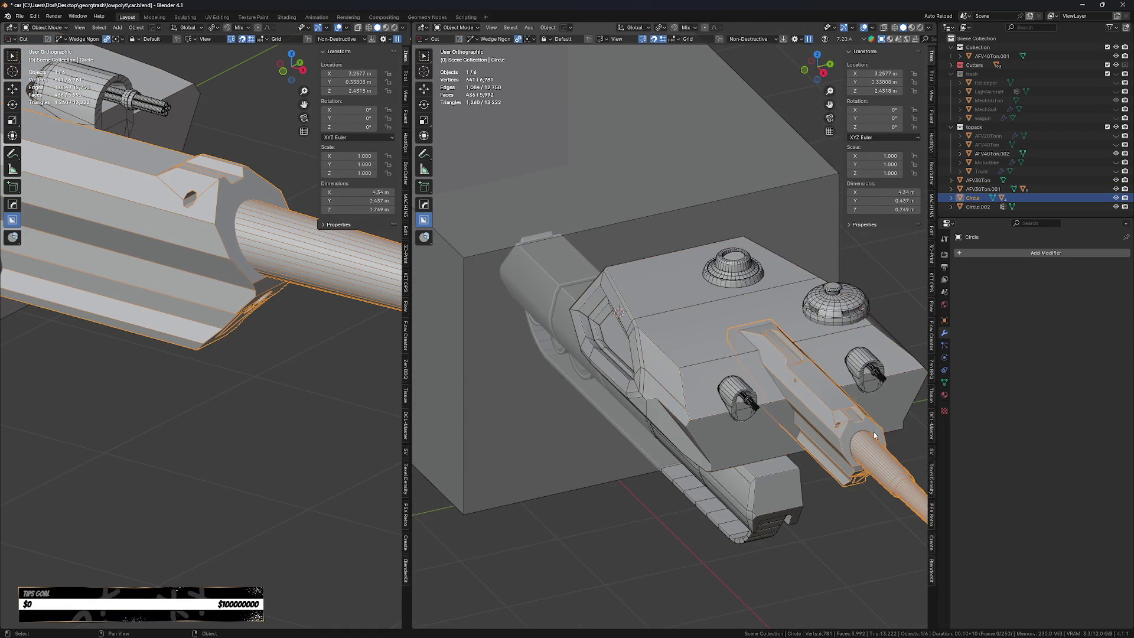
scroll(814, 443, "up", 5)
scroll(814, 446, "down", 4)
scroll(813, 450, "down", 2)
middle_click_drag(812, 448, 703, 421, "shift")
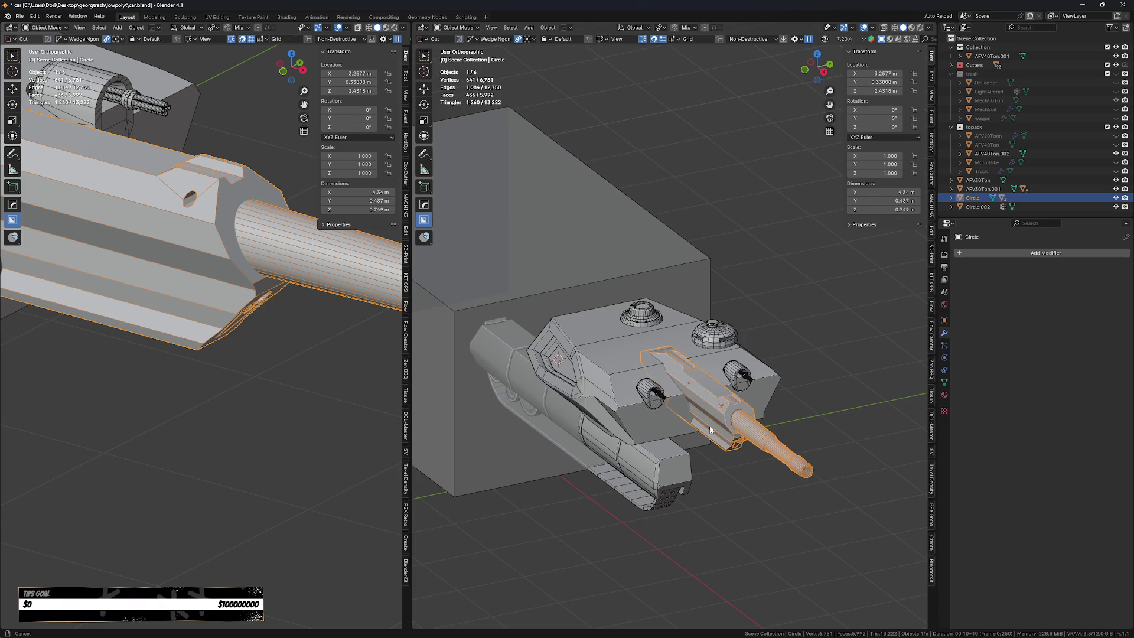
scroll(671, 406, "up", 1)
scroll(673, 417, "down", 1)
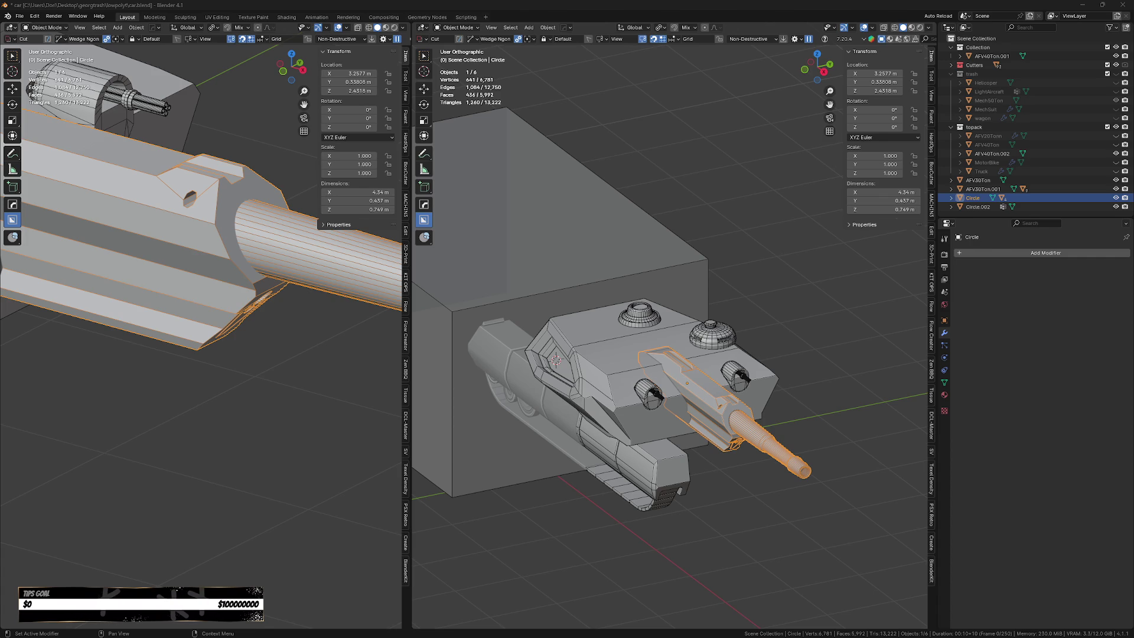
left_click(625, 541)
mouse_move(627, 539)
middle_mouse_down()
mouse_move(542, 530)
mouse_move(555, 557)
middle_mouse_up()
scroll(735, 455, "up", 3)
scroll(782, 452, "up", 3)
scroll(781, 452, "up", 1)
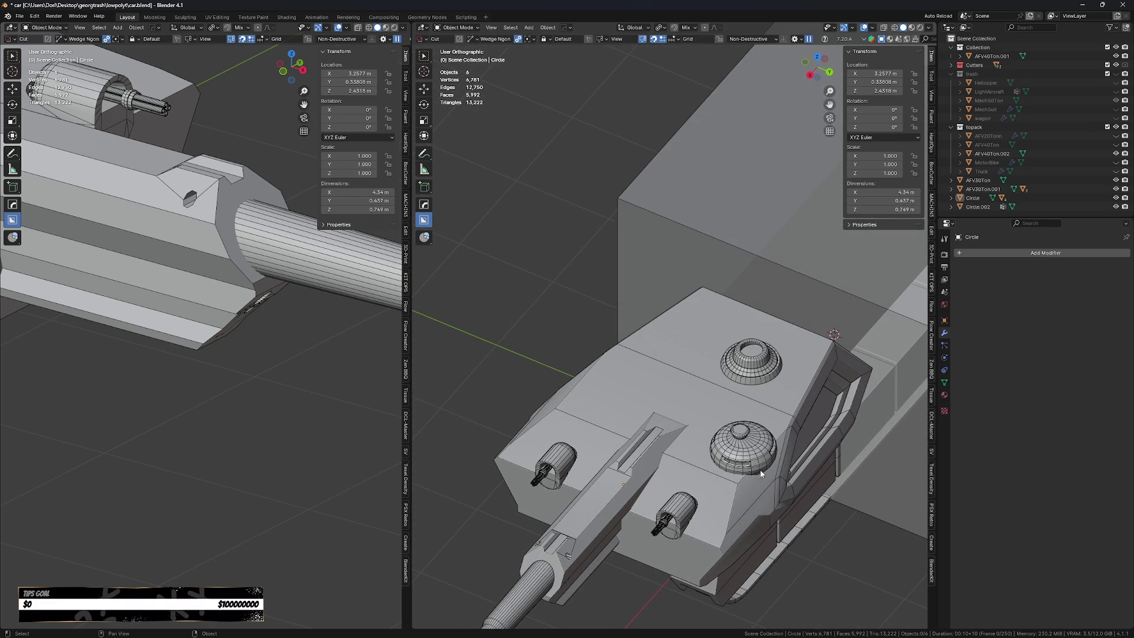
left_click(758, 464)
scroll(721, 489, "down", 2)
scroll(722, 488, "down", 1)
left_click(723, 487)
scroll(733, 491, "up", 3)
key("Tab")
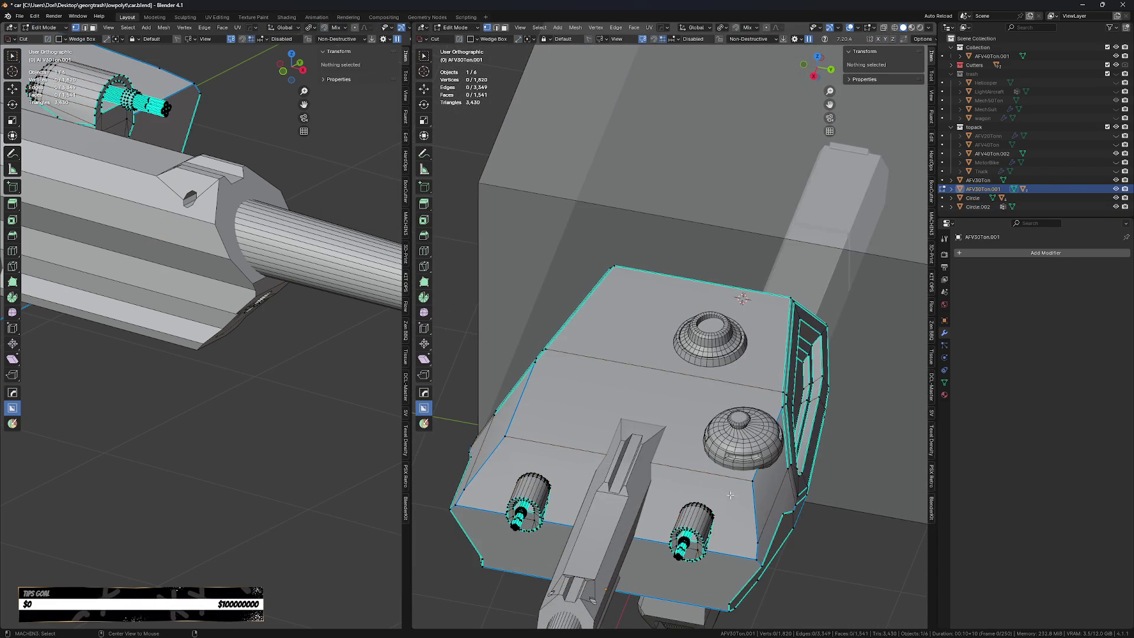
key("alt+z")
middle_click_drag(730, 492, 742, 486)
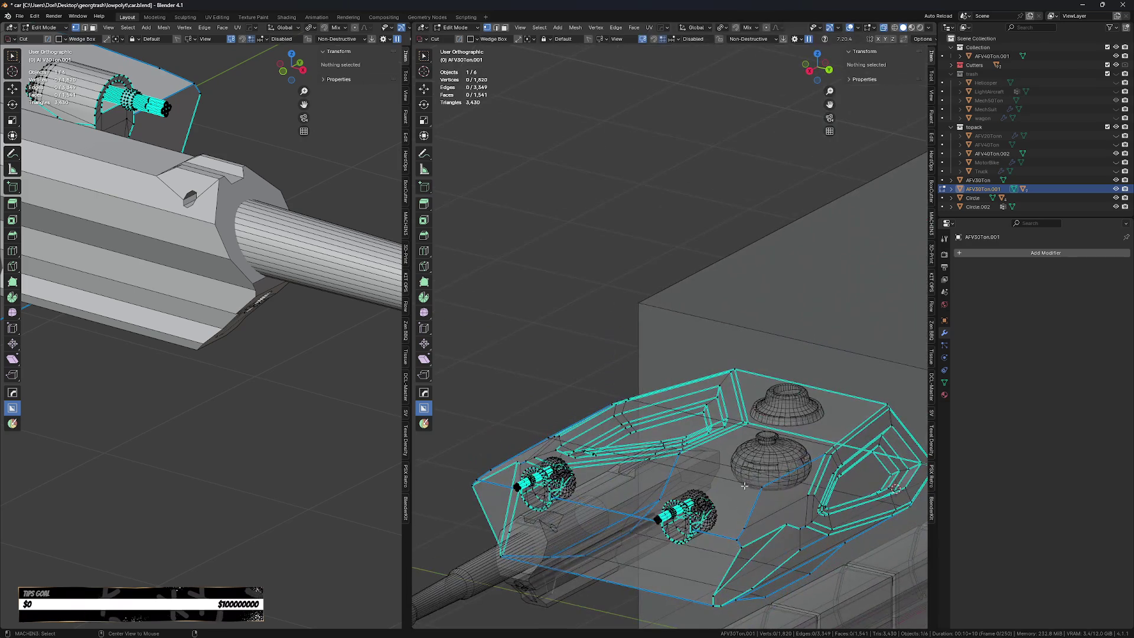
scroll(755, 487, "up", 3)
key("n")
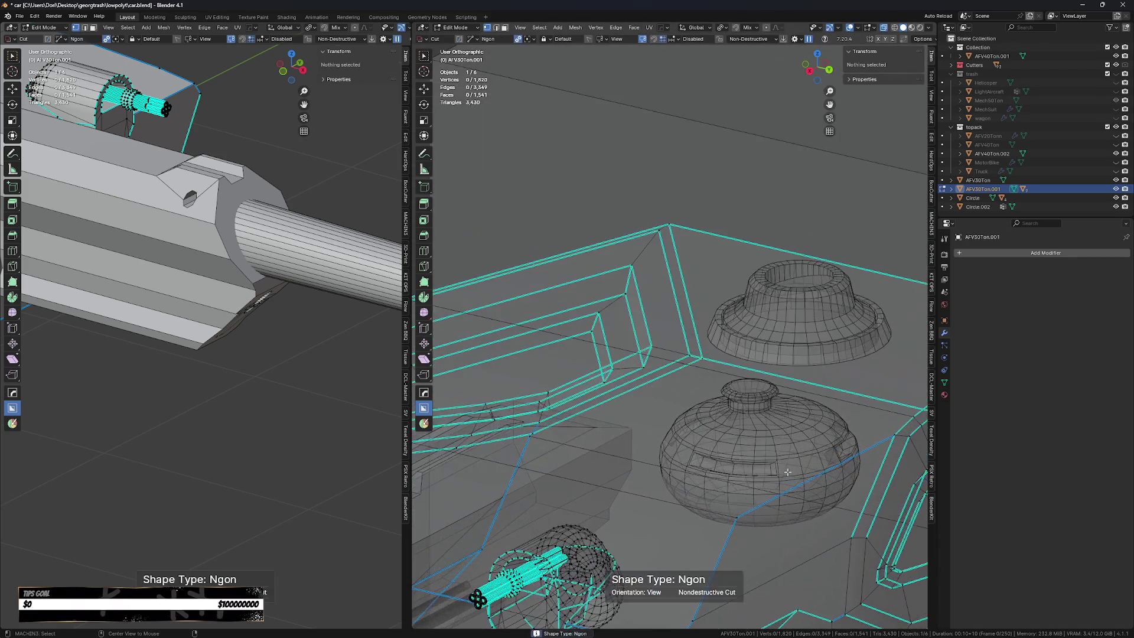
key("alt+z")
key("Tab")
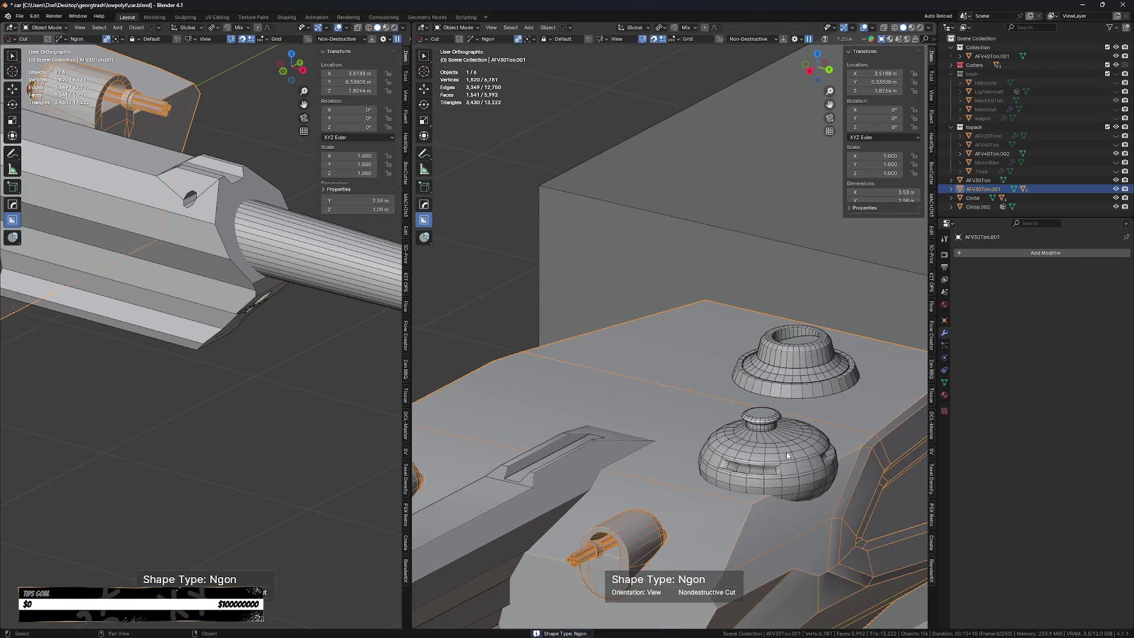
left_click(786, 456)
key("g")
key("z")
right_click(769, 421)
left_click(661, 414)
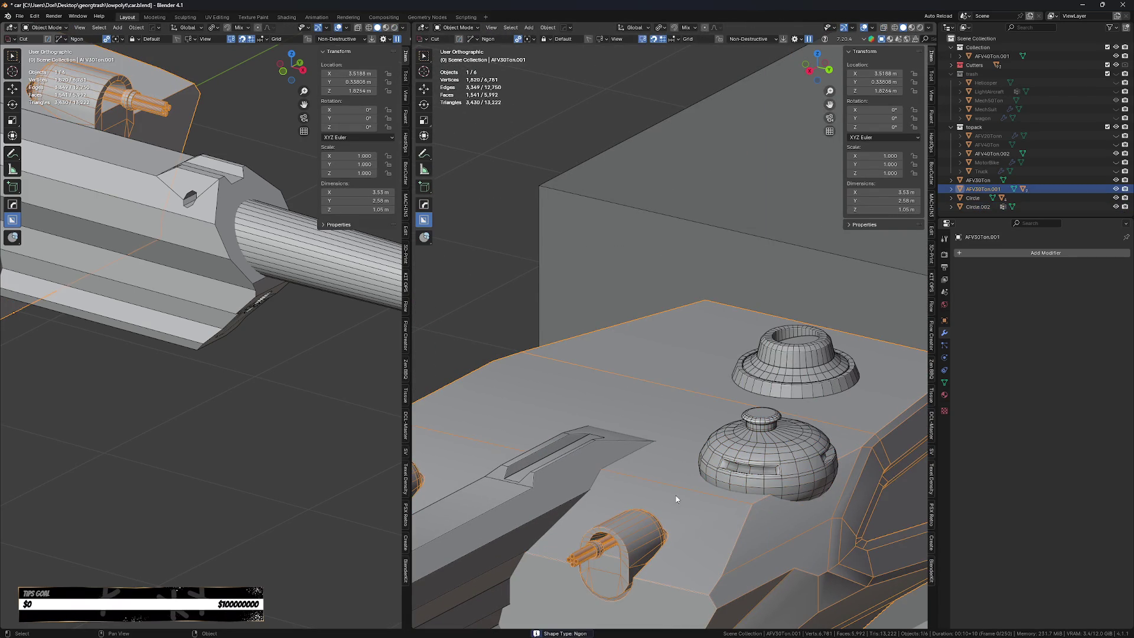
key("q")
key("Escape")
scroll(686, 368, "down", 2)
scroll(684, 371, "down", 1)
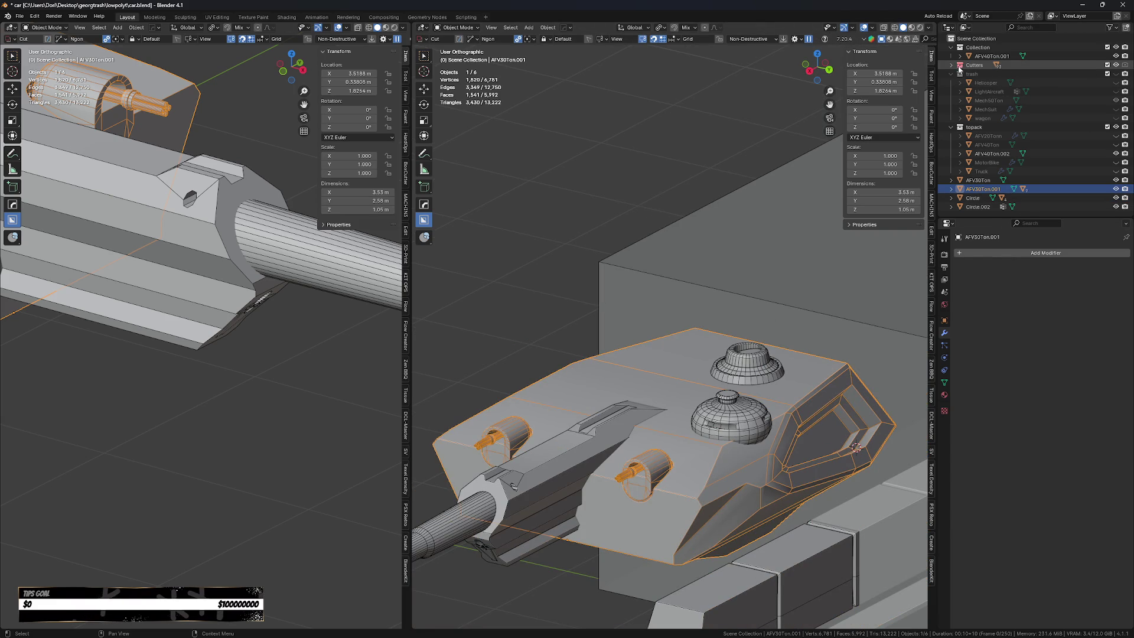
Expand the Cutters collection in the outliner and unhide the cutters.
left_click(961, 65)
scroll(1088, 85, "down", 5)
scroll(1090, 185, "down", 5)
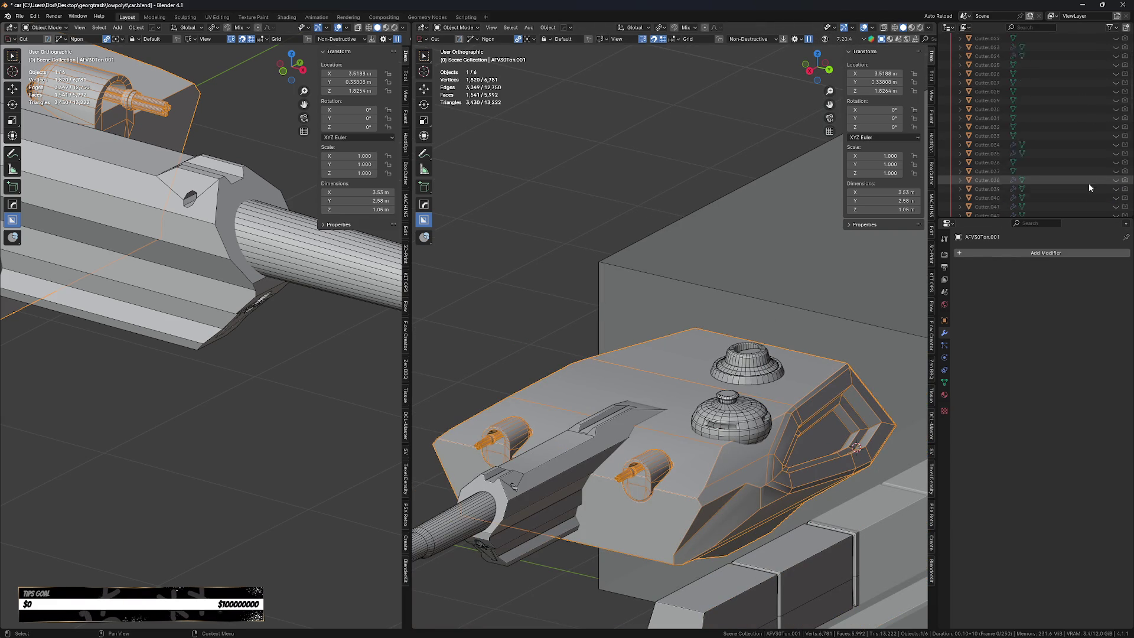
scroll(1089, 193, "down", 5)
scroll(1091, 201, "down", 5)
scroll(1090, 197, "down", 5)
scroll(1094, 181, "up", 3)
left_click_drag(1117, 145, 1117, 93)
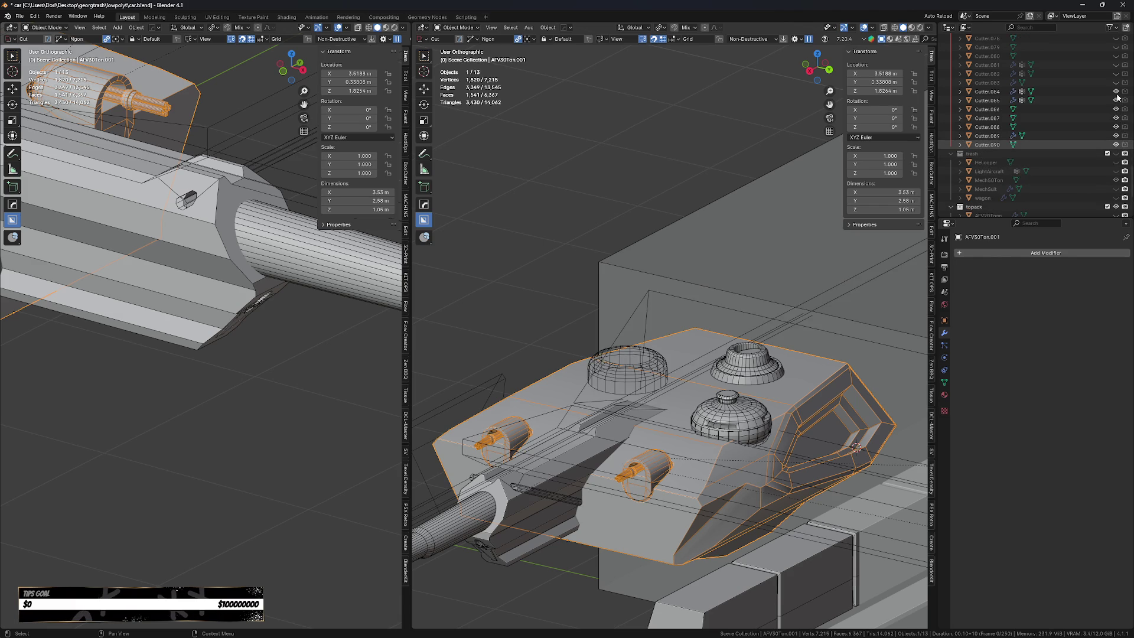
Subtract dome cutter Cutter.084 from the turret hull with a Difference boolean.
left_click(748, 449)
scroll(759, 449, "up", 3)
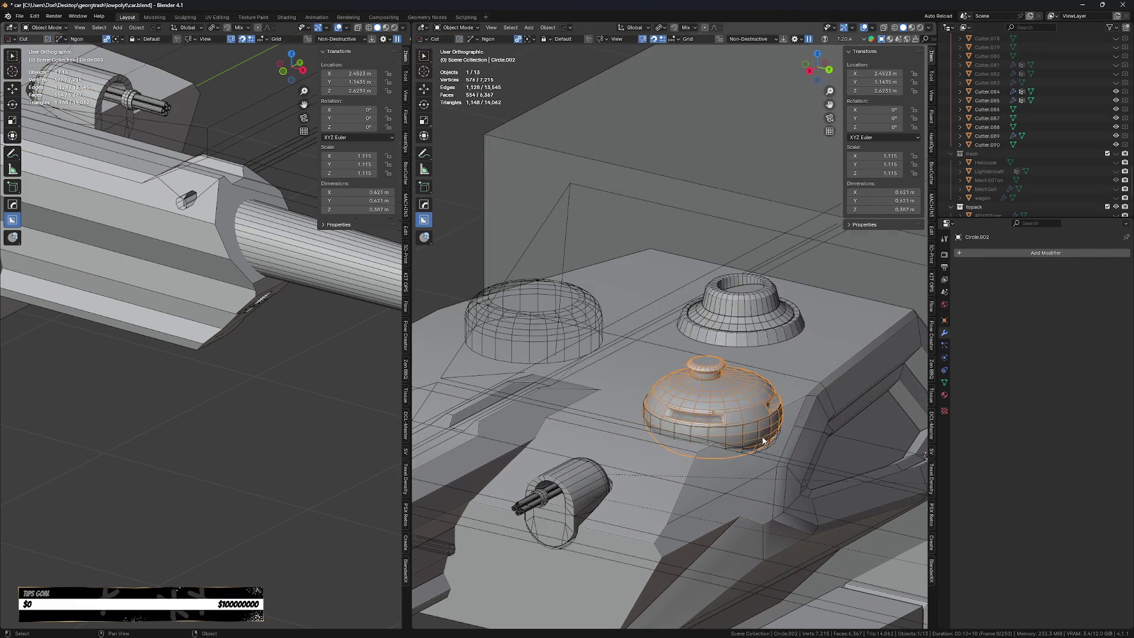
left_click(624, 409, "shift")
key("q")
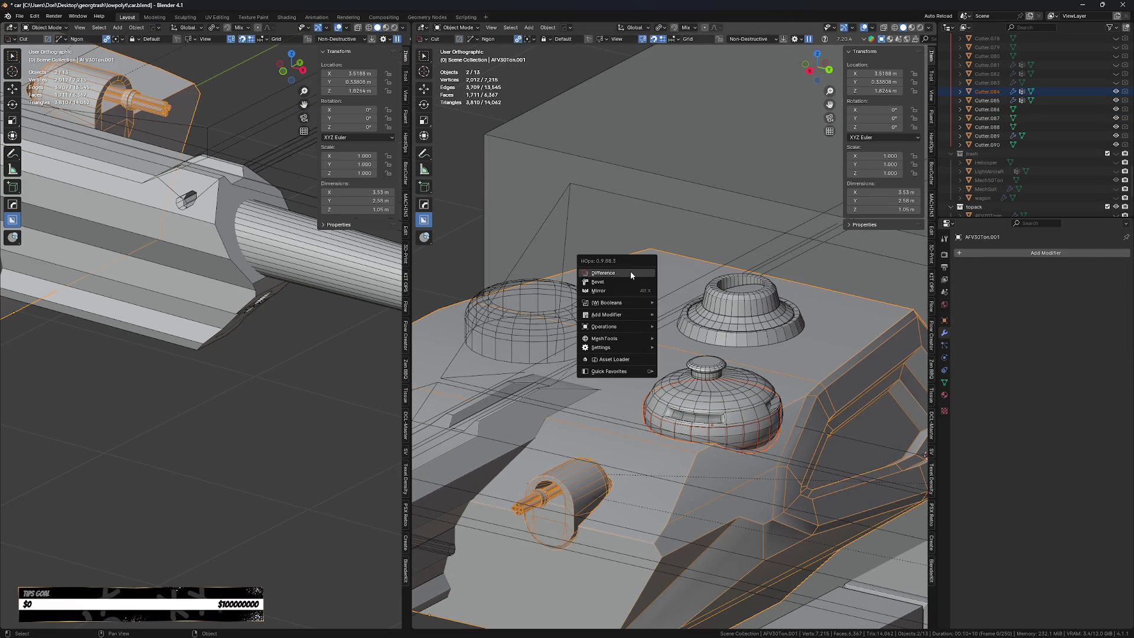
left_click(630, 273)
Temporarily delete the dome to inspect the round recess, then restore it.
scroll(634, 451, "down", 1)
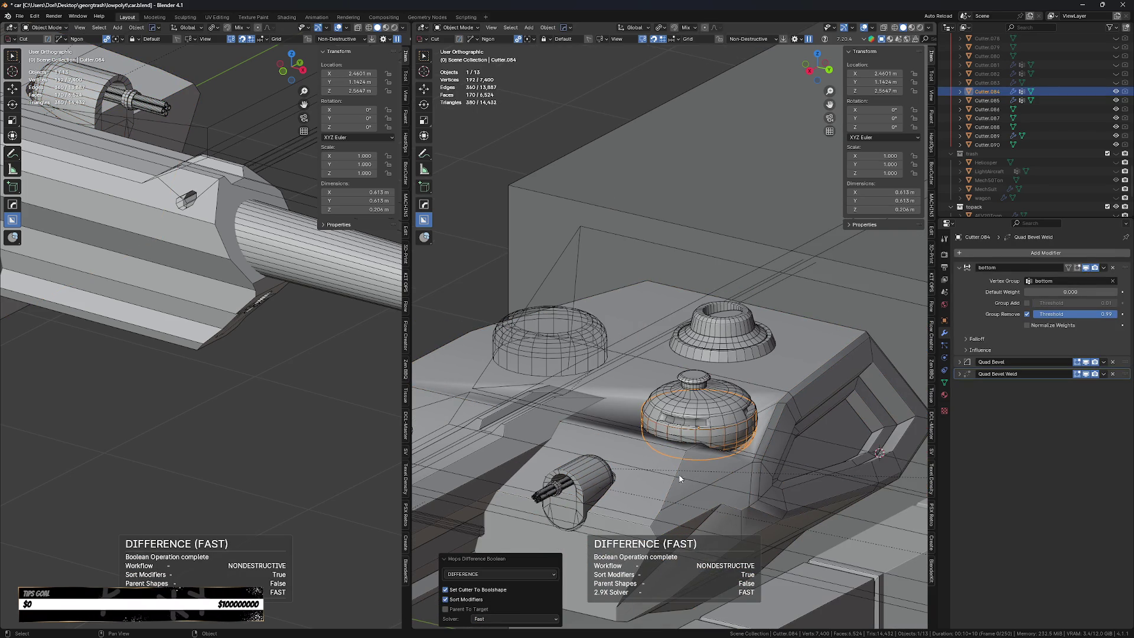
scroll(680, 480, "up", 2)
left_click(709, 410)
key("Delete")
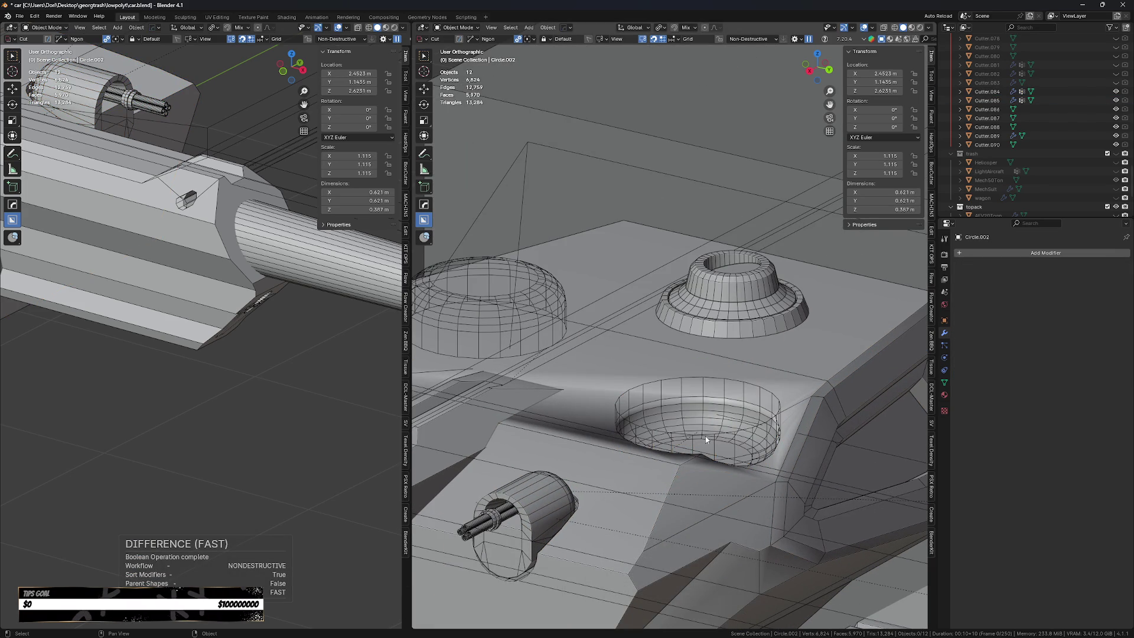
key("ctrl+z")
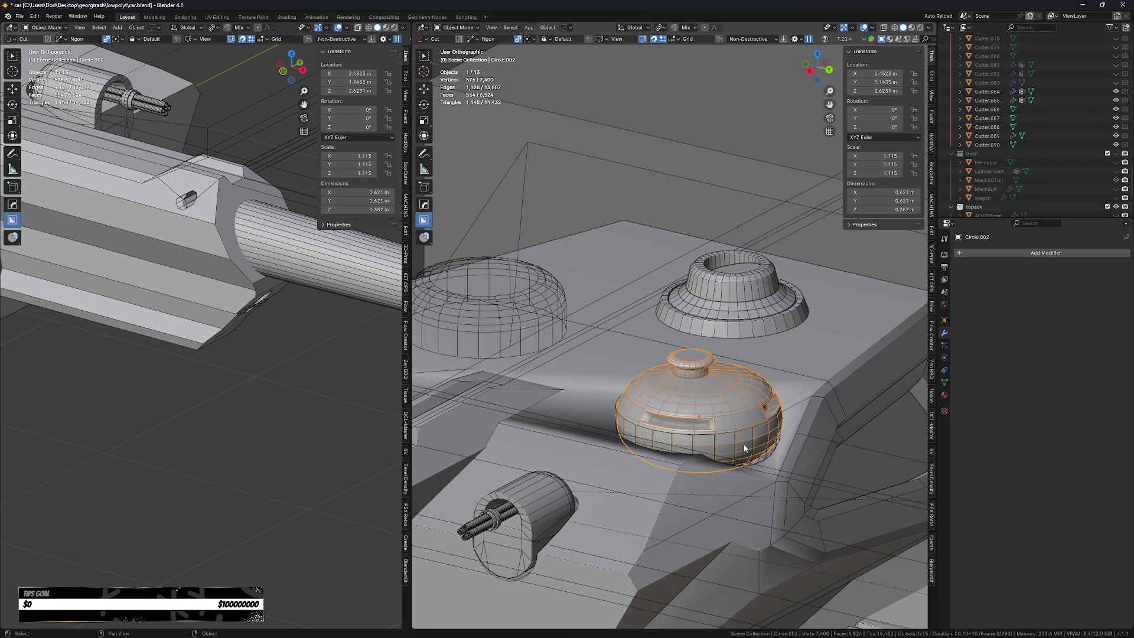
left_click(709, 478)
Sharpen the turret's edges and add a Weighted Normal modifier.
key("q")
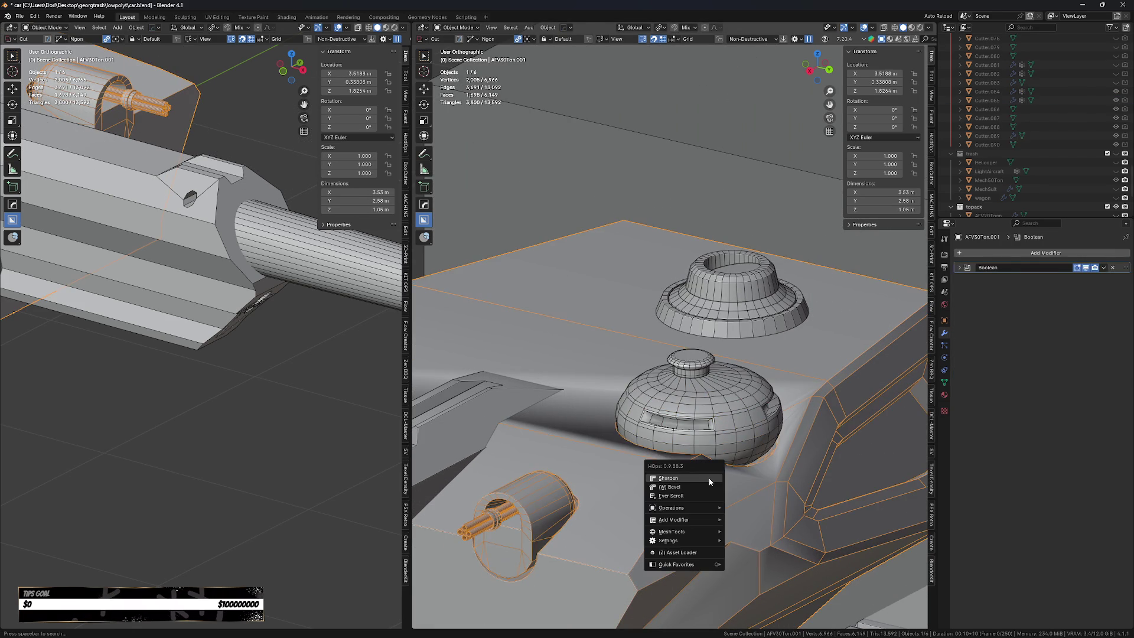
left_click(709, 481)
key("q")
left_click(712, 502)
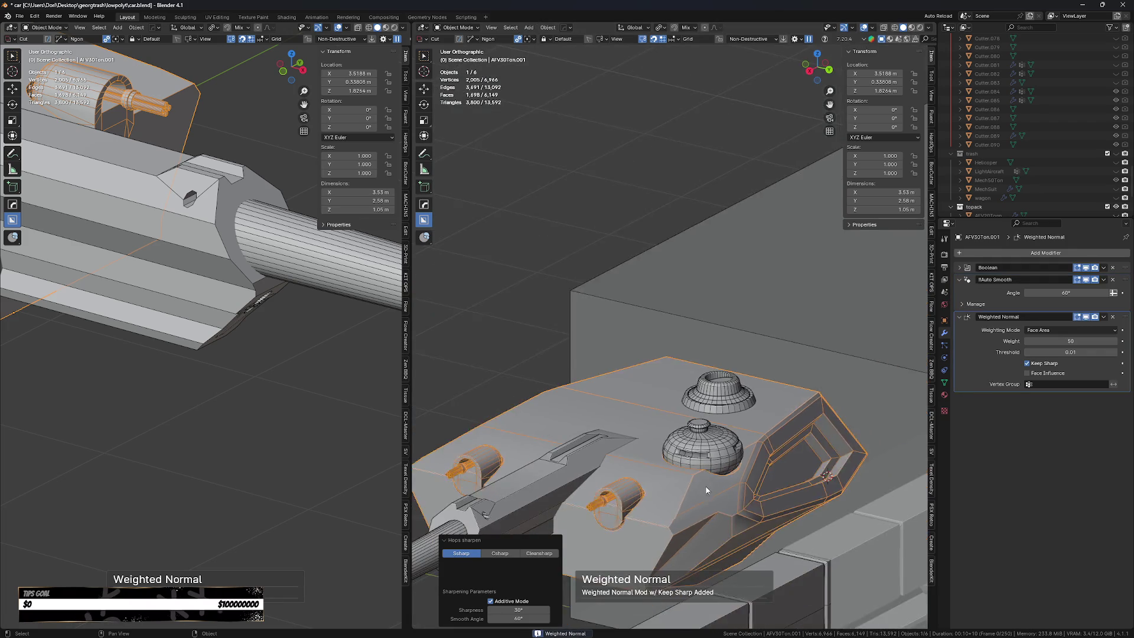
scroll(721, 410, "down", 3)
Smart Apply the turret's boolean and smoothing modifiers.
key("q")
key("Escape")
key("q")
left_click(738, 502)
key("alt+a")
mouse_move(686, 439)
middle_mouse_down()
mouse_move(811, 368)
mouse_move(694, 372)
mouse_move(727, 395)
middle_mouse_up()
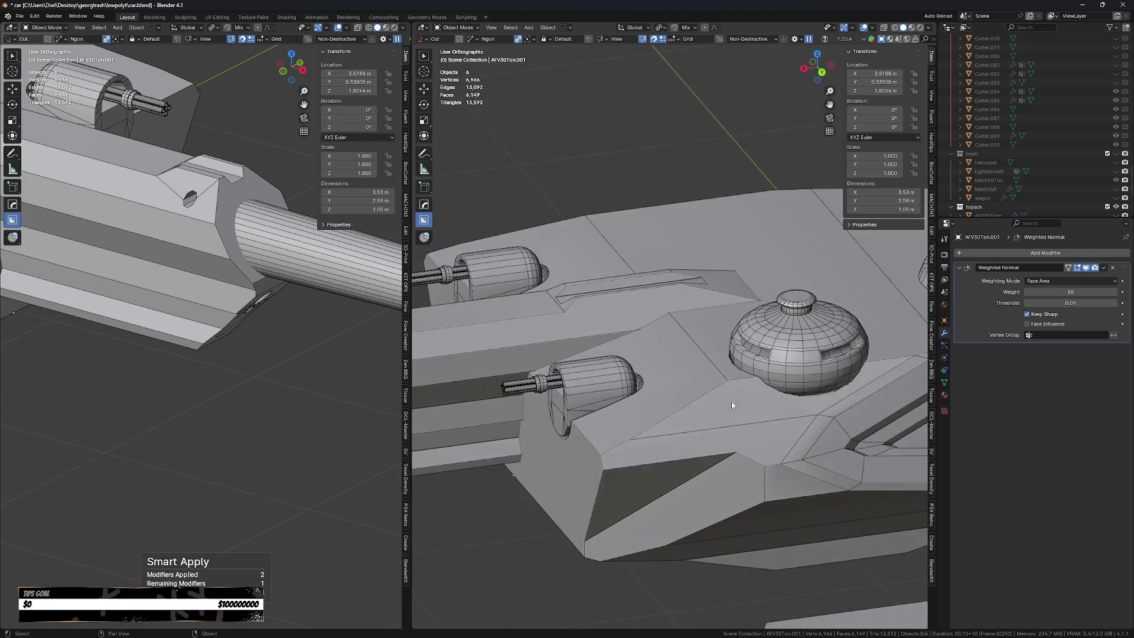
Try a clamped bevel on the turret body, then cancel it.
left_click(735, 405)
key("q")
key("w")
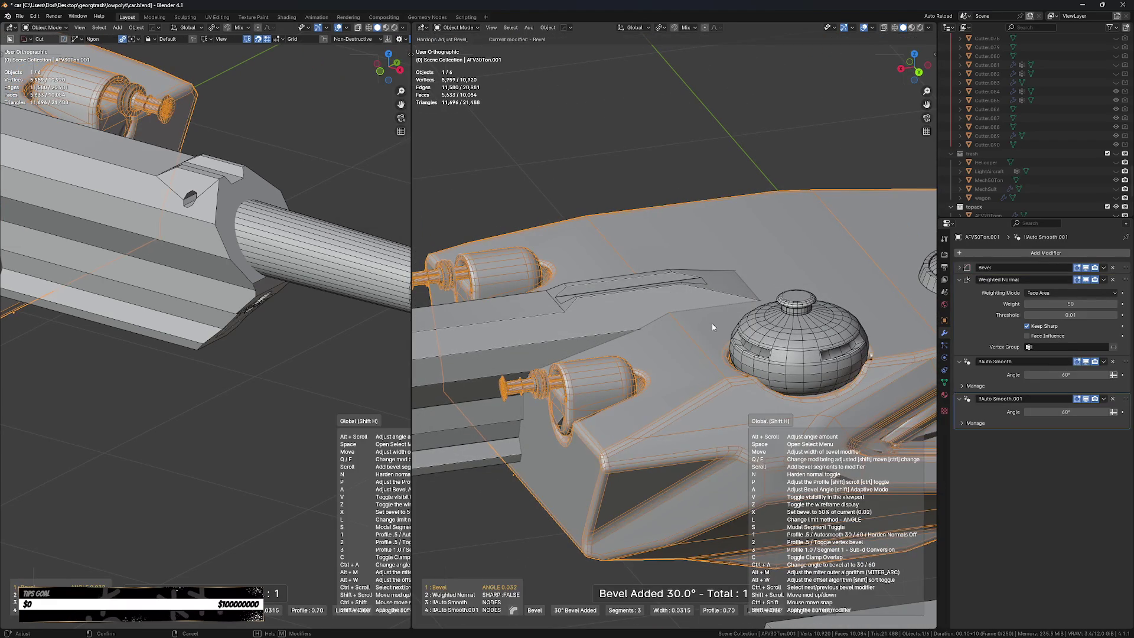
key("c")
key("c")
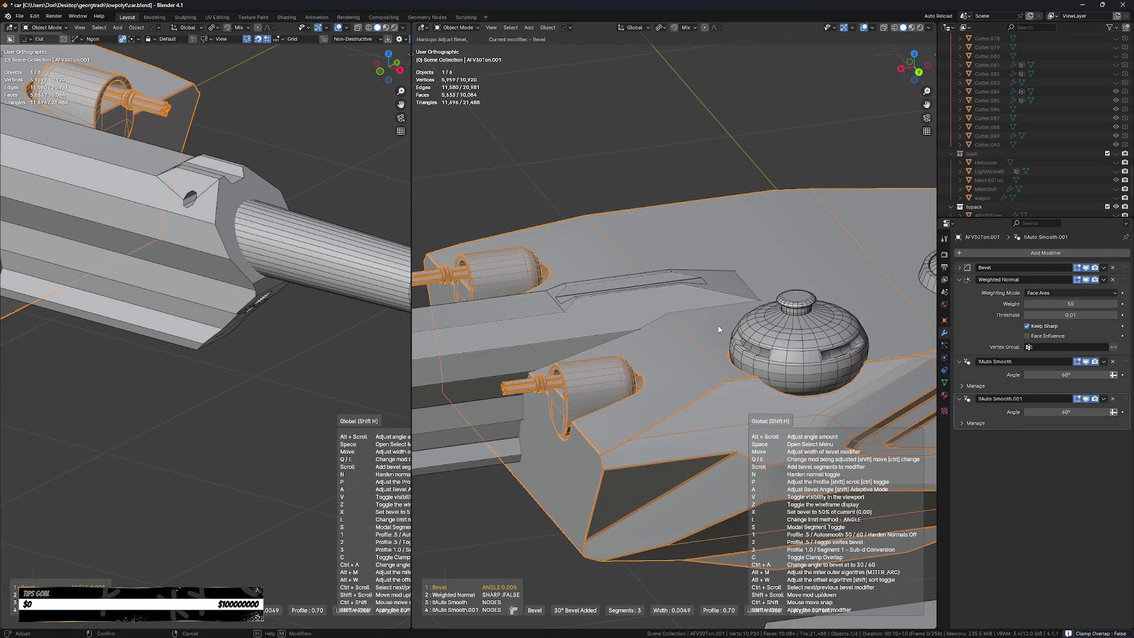
key("Escape")
scroll(694, 434, "down", 3)
mouse_move(694, 434)
middle_mouse_down()
mouse_move(644, 402)
mouse_move(666, 402)
middle_mouse_up()
Select the linked turret shell and separate it into its own object.
key("Tab")
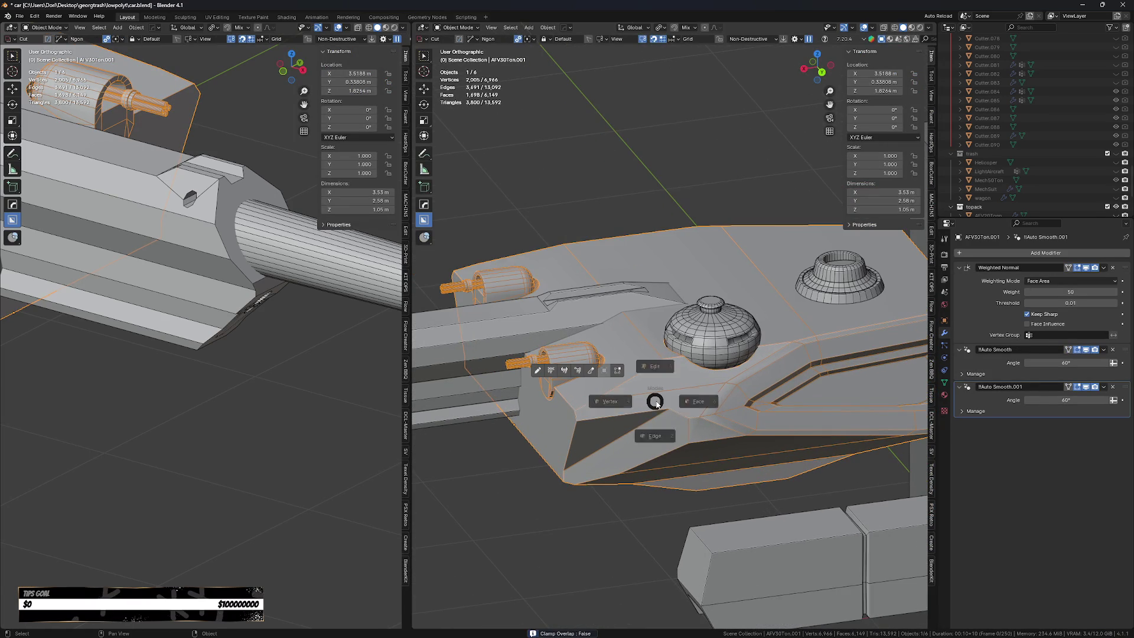
left_click(671, 297)
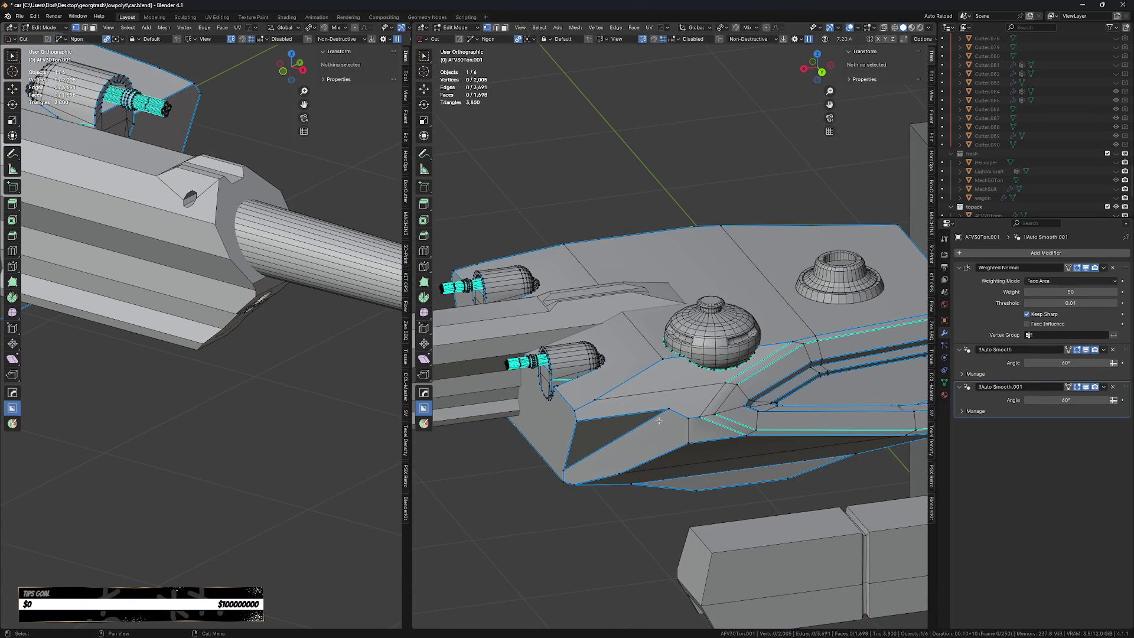
key("l")
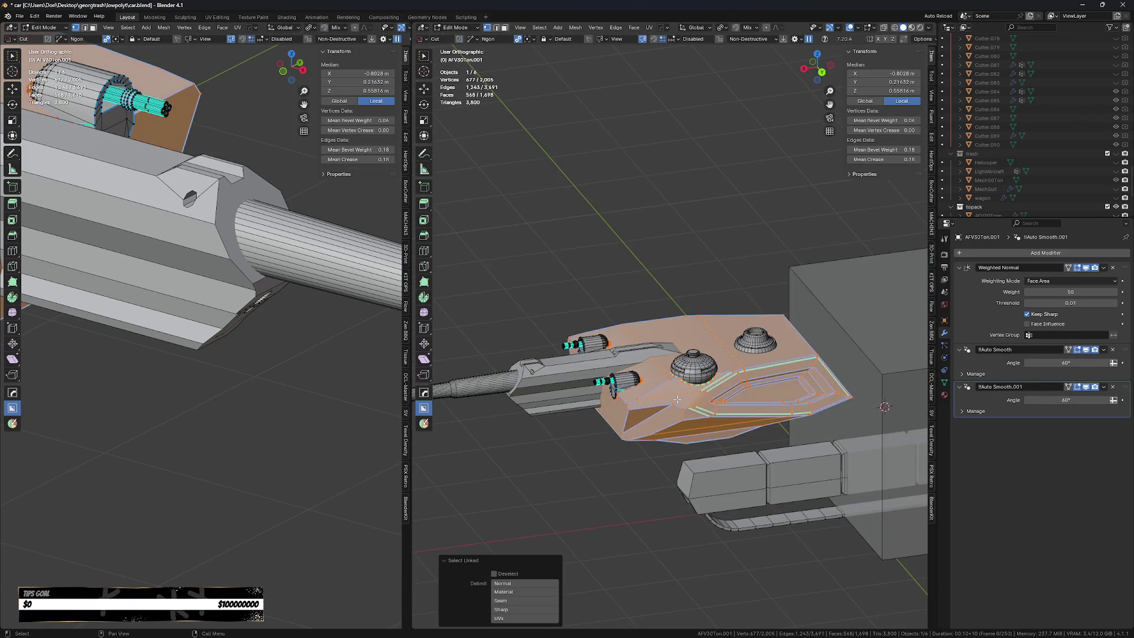
left_click(638, 400)
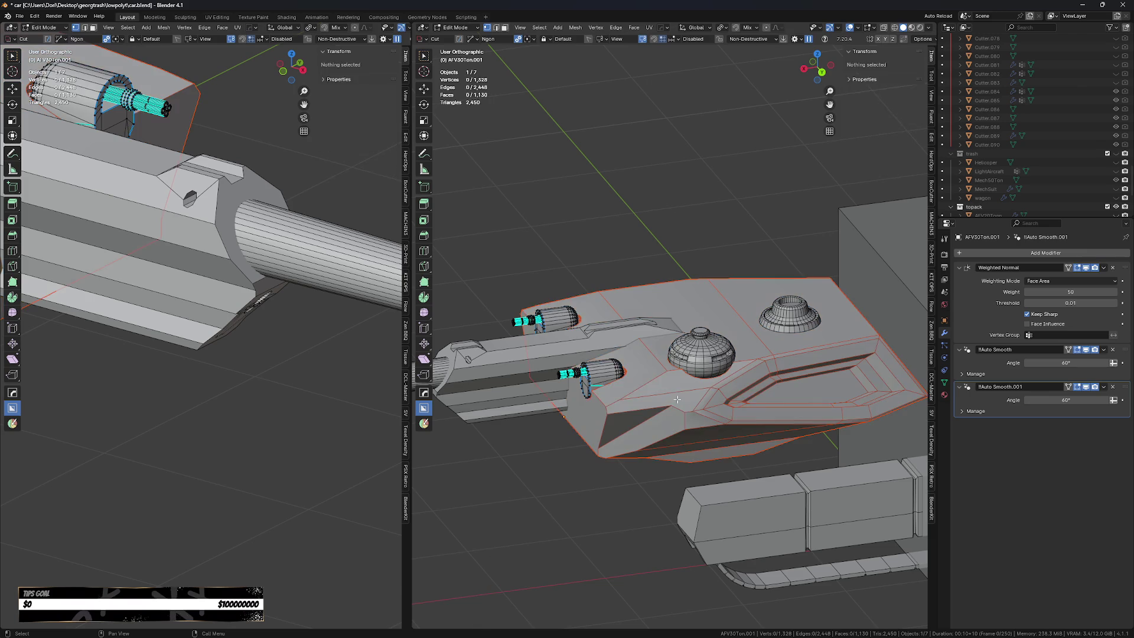
key("Tab")
scroll(663, 420, "up", 2)
Add a bevel to the separated shell, then cancel and remove it.
key("q")
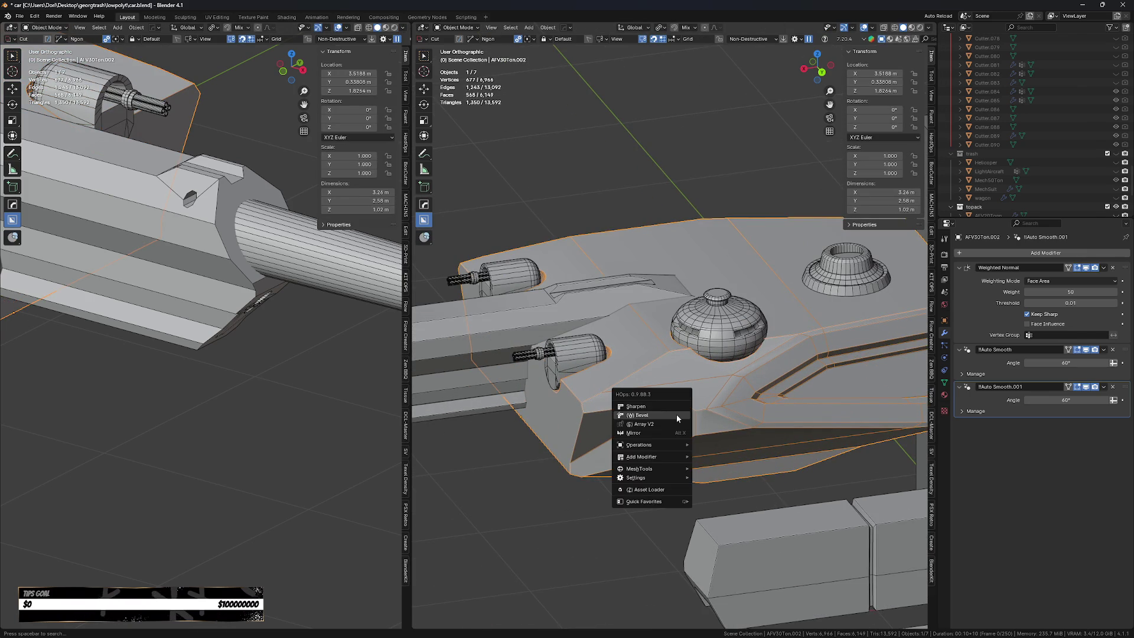
left_click(678, 413)
scroll(681, 378, "up", 3)
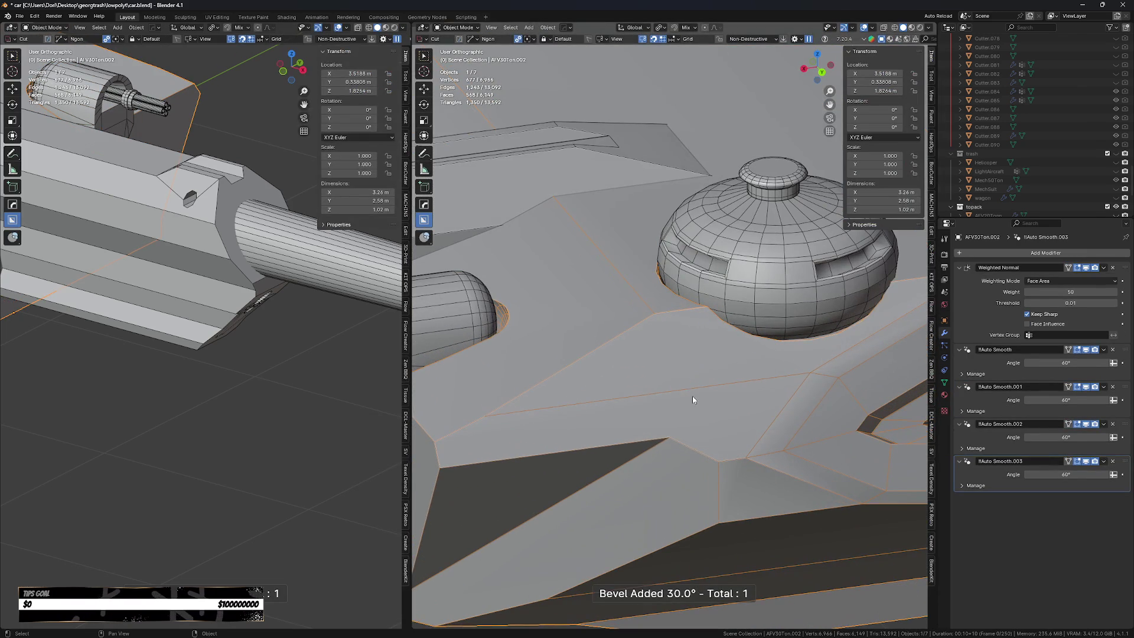
key("q")
left_click(693, 400)
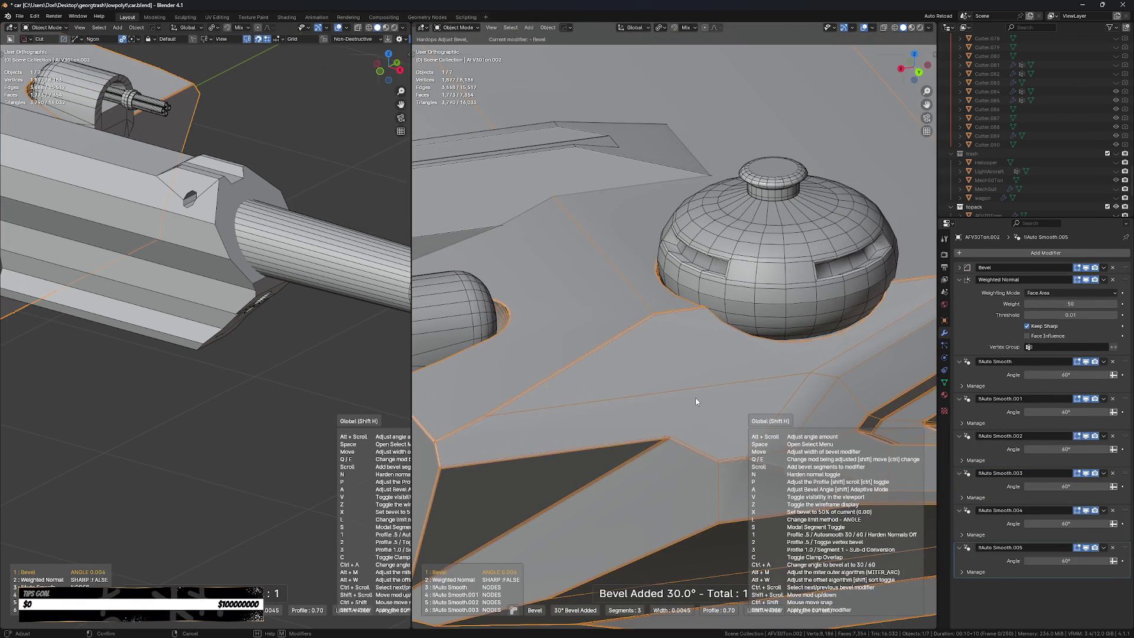
scroll(695, 401, "down", 1)
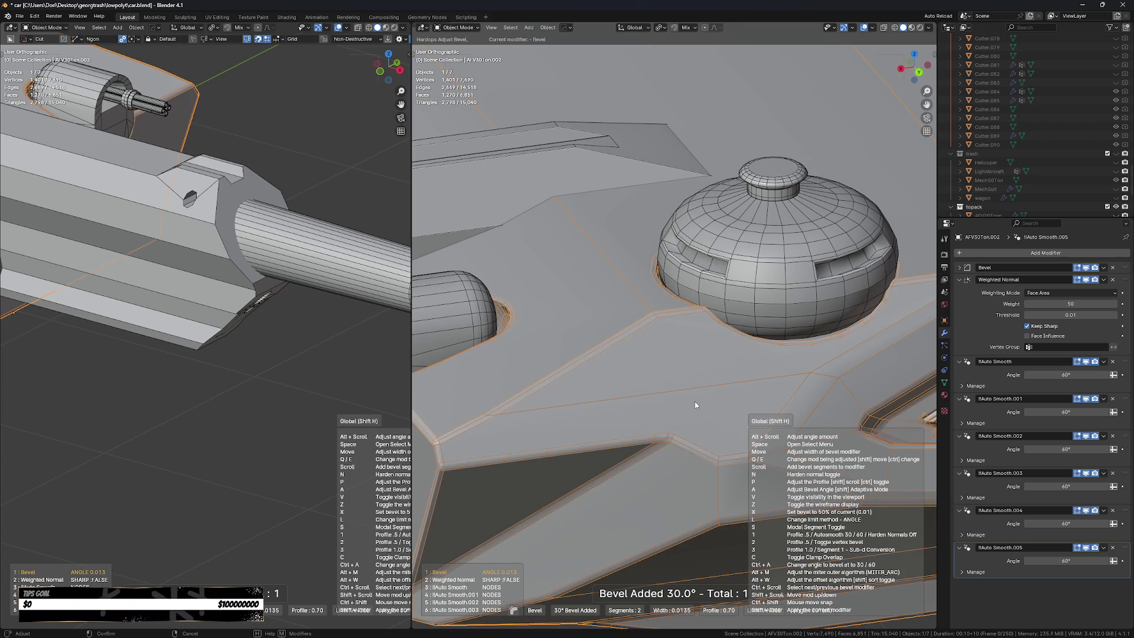
scroll(693, 403, "up", 1)
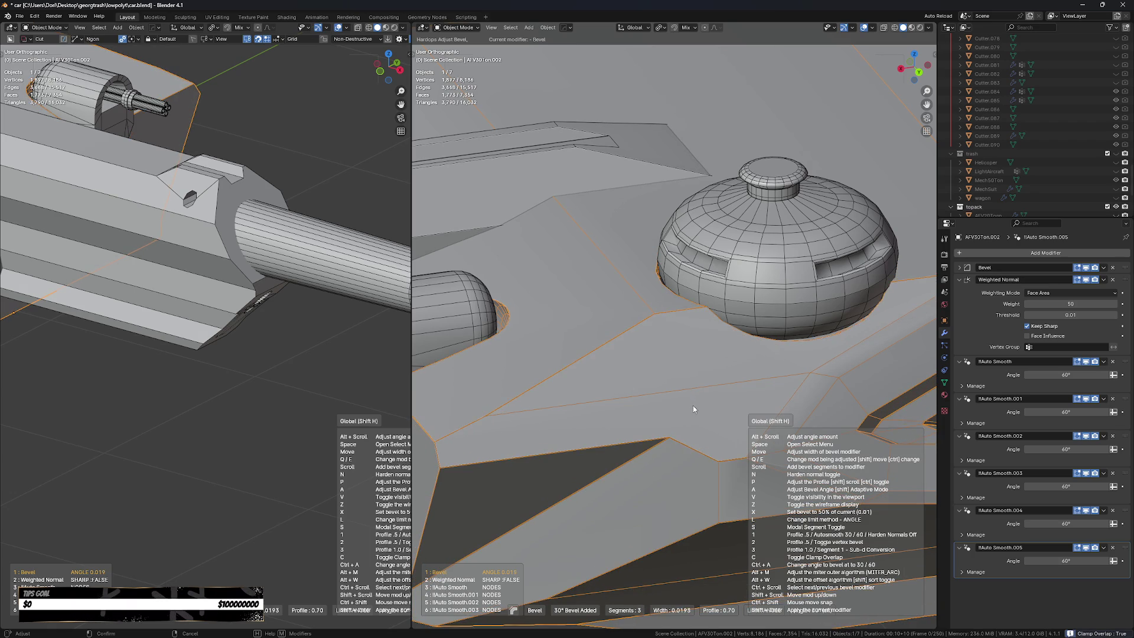
right_click(691, 403)
Give the shell a thin 3-segment, 30° bevel and inspect the dome and panel inset.
key("q")
left_click(694, 399)
mouse_move(696, 403)
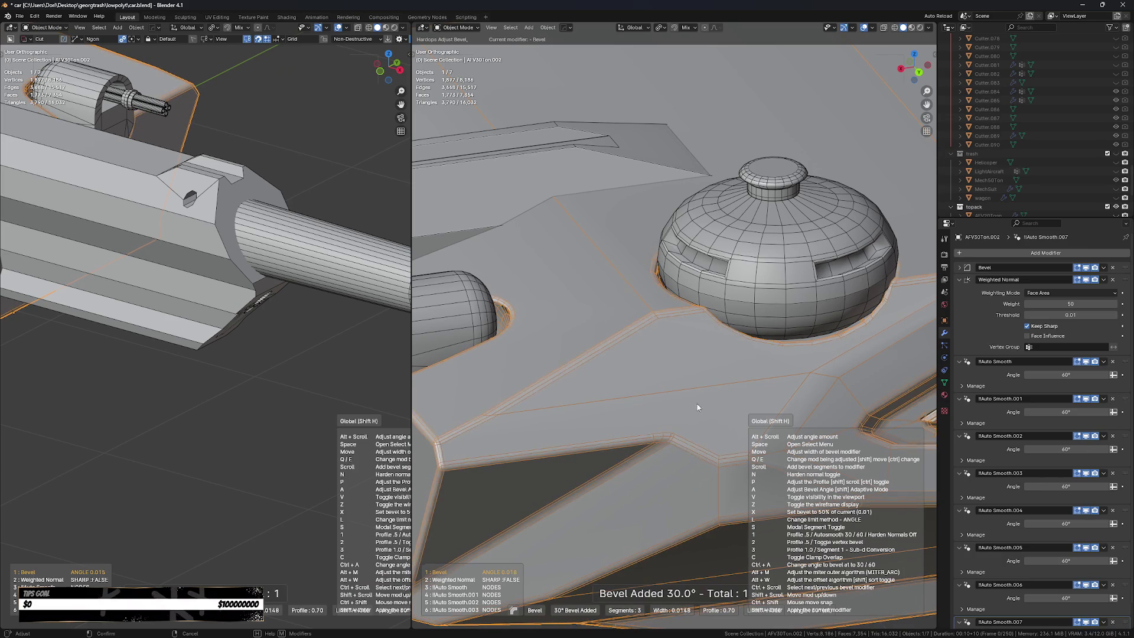
left_click(700, 410)
scroll(699, 401, "down", 5)
middle_click_drag(699, 402, 655, 444)
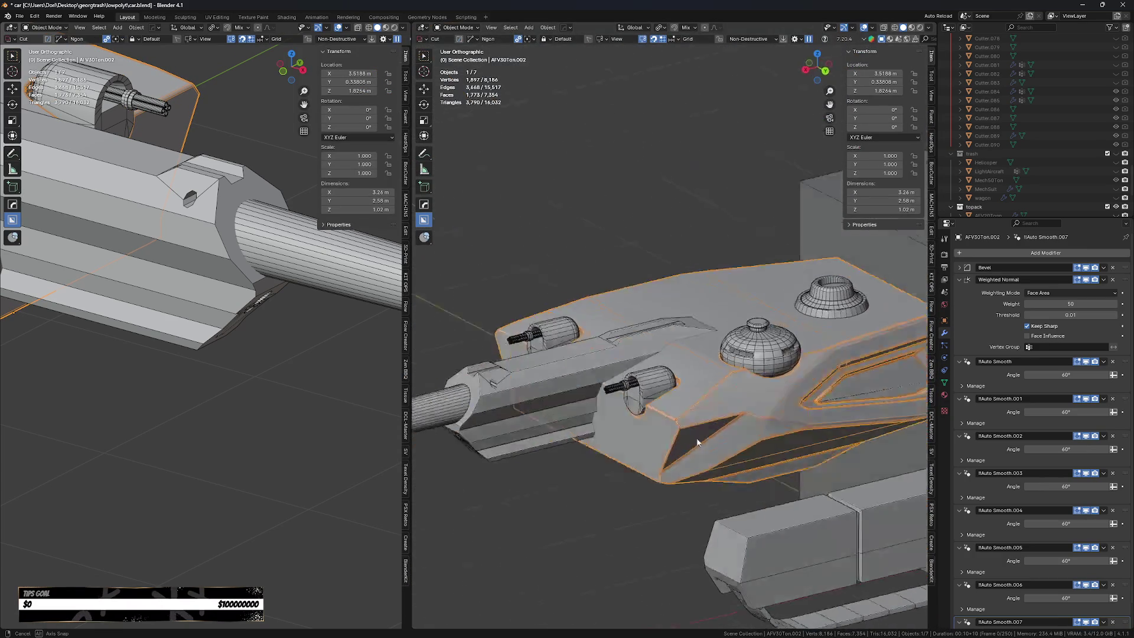
scroll(655, 444, "up", 4)
scroll(657, 448, "up", 2)
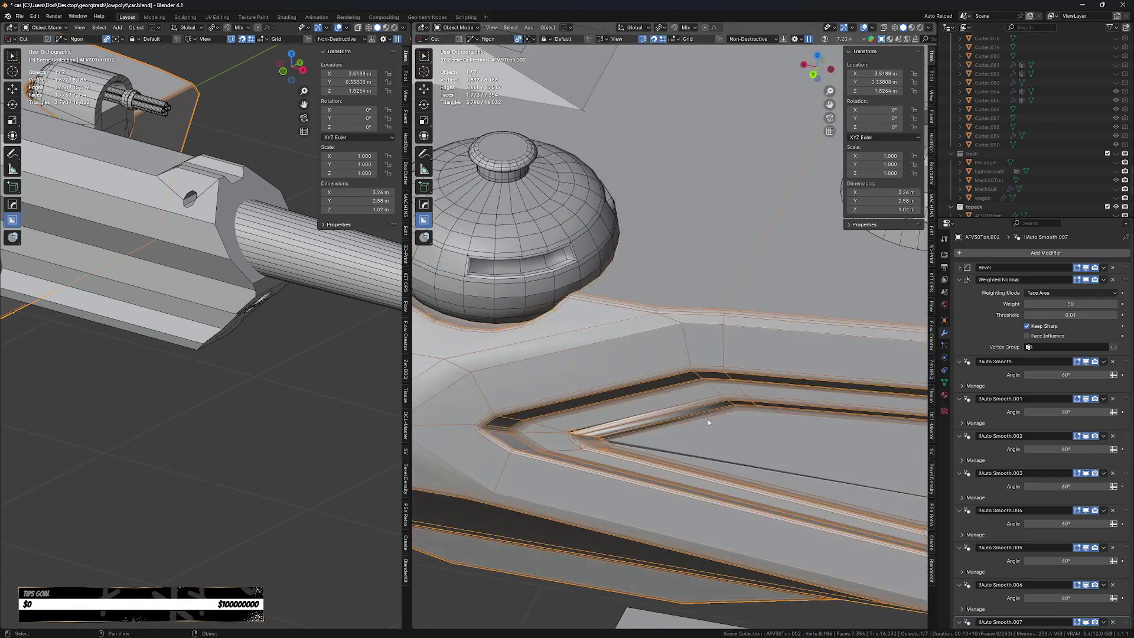
scroll(660, 452, "up", 3)
scroll(660, 452, "down", 2)
middle_click_drag(687, 410, 744, 399)
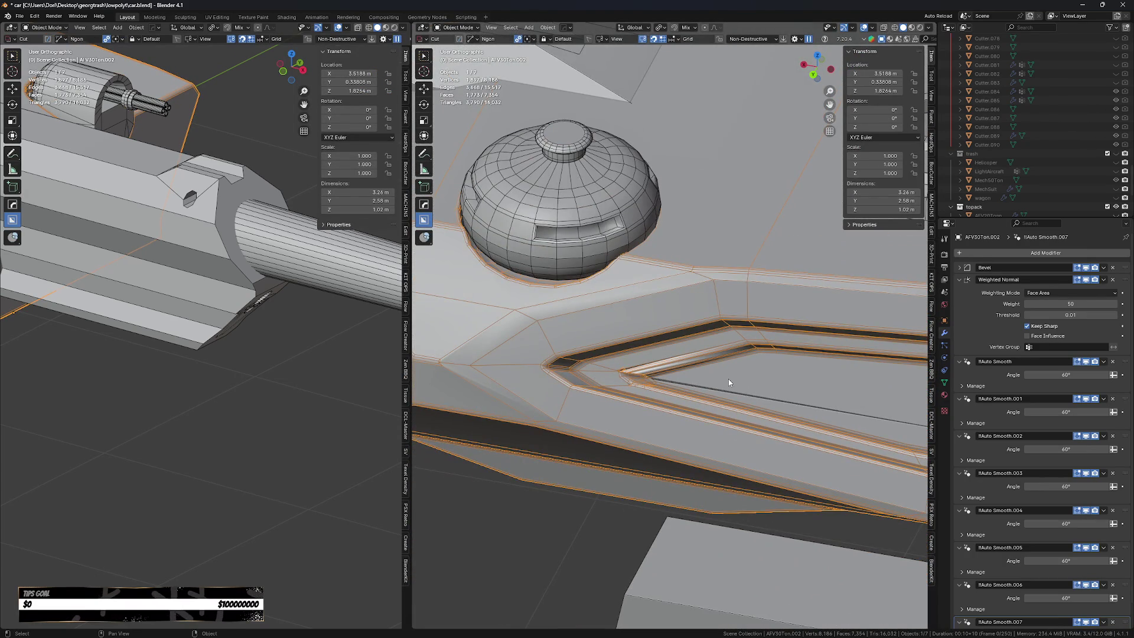
scroll(737, 380, "up", 2)
scroll(664, 372, "up", 2)
scroll(579, 335, "up", 2)
key("Tab")
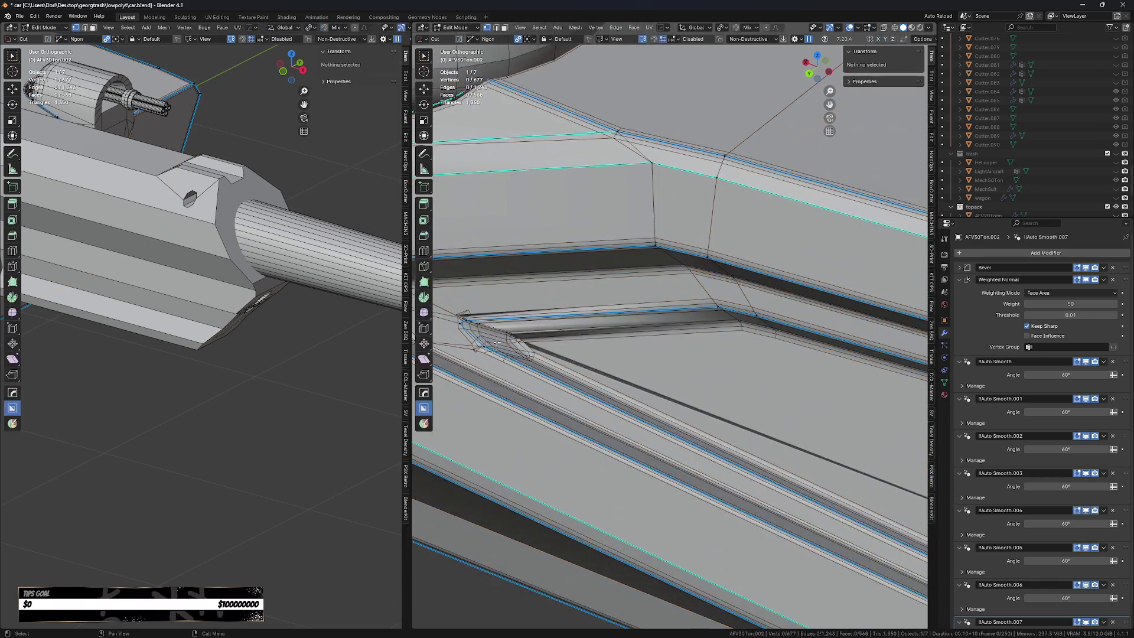
In X-ray, slide two inner-corner vertices of the recessed panel along X.
scroll(490, 340, "down", 3)
scroll(508, 351, "up", 1)
key("alt+z")
scroll(529, 365, "up", 2)
scroll(529, 366, "up", 2)
left_click(514, 378)
middle_click_drag(514, 378, 479, 401)
left_click(479, 401, "shift")
key("g")
key("x")
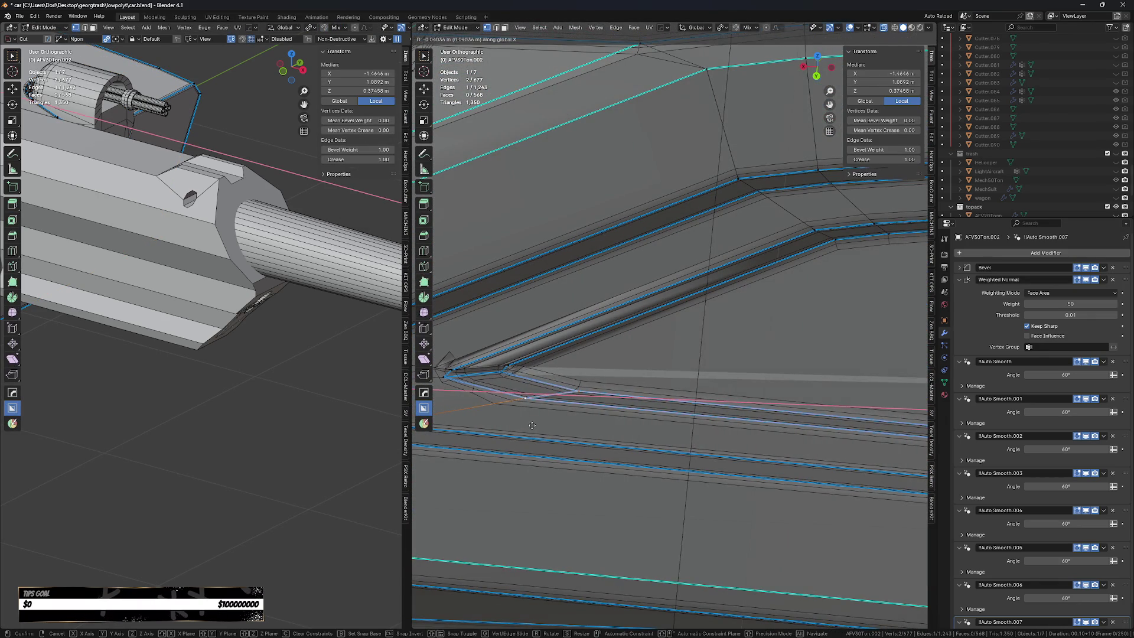
left_click(533, 425)
Merge a pair of stray corner vertices.
left_click(512, 366)
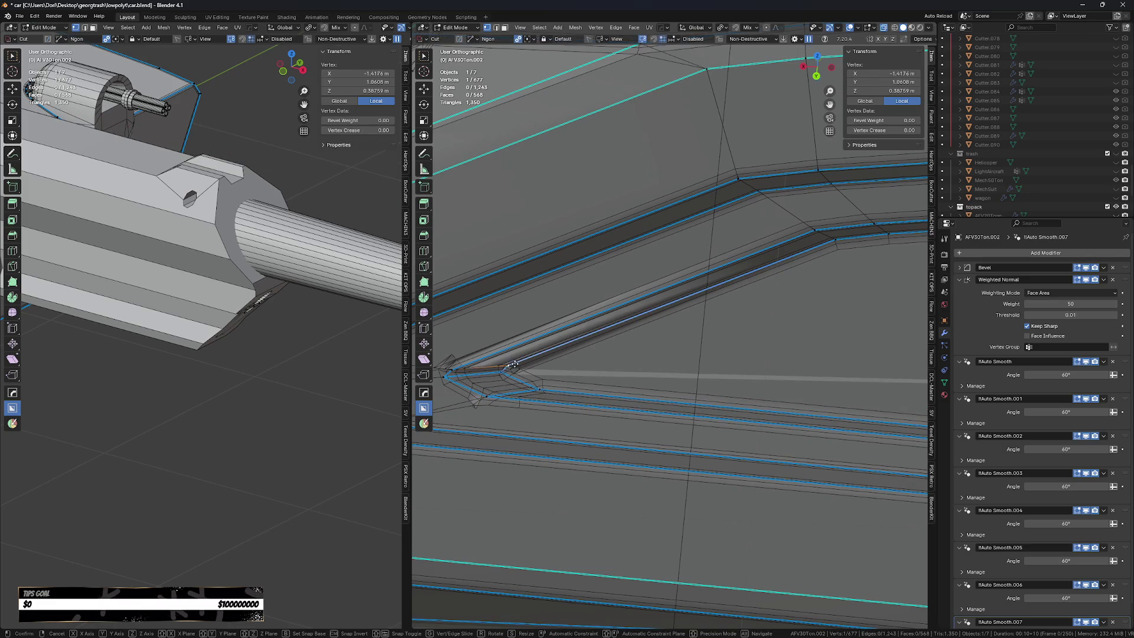
left_click(505, 374, "shift")
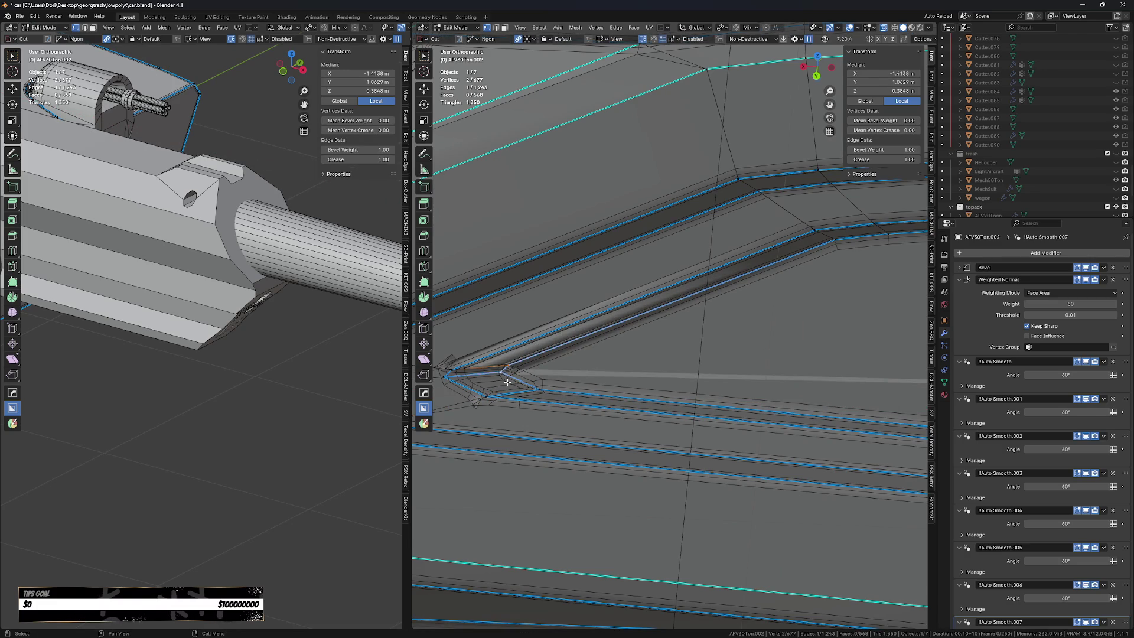
key("1")
Slide a corner vertex along X, then along Y into alignment.
scroll(498, 401, "down", 2)
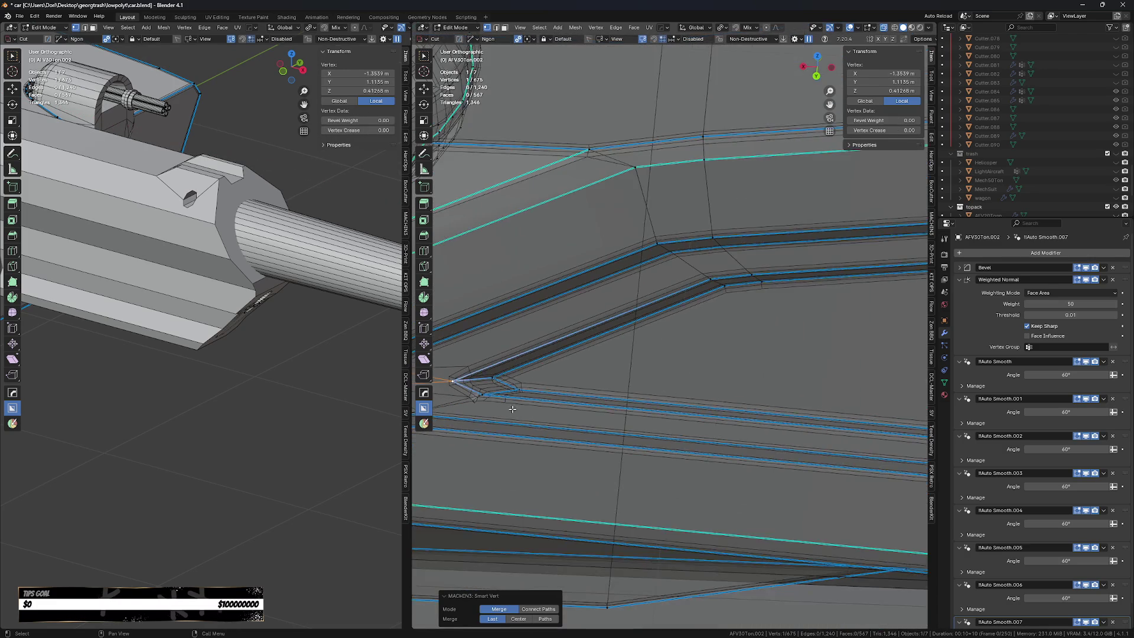
middle_click_drag(498, 401, 551, 413)
middle_click_drag(479, 402, 502, 397)
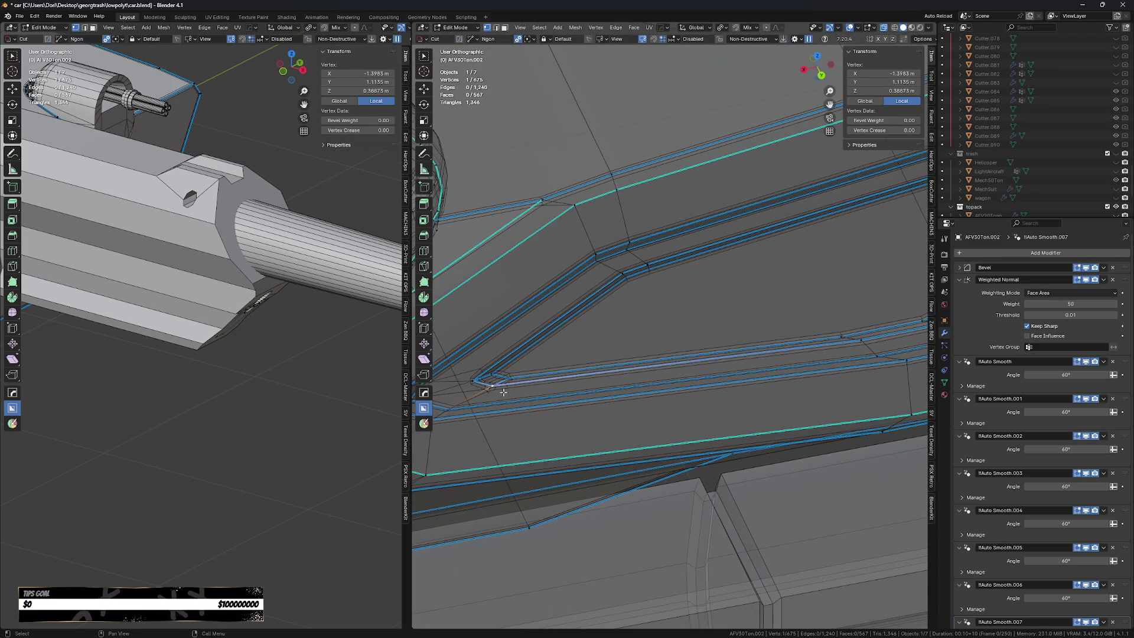
key("g")
key("x")
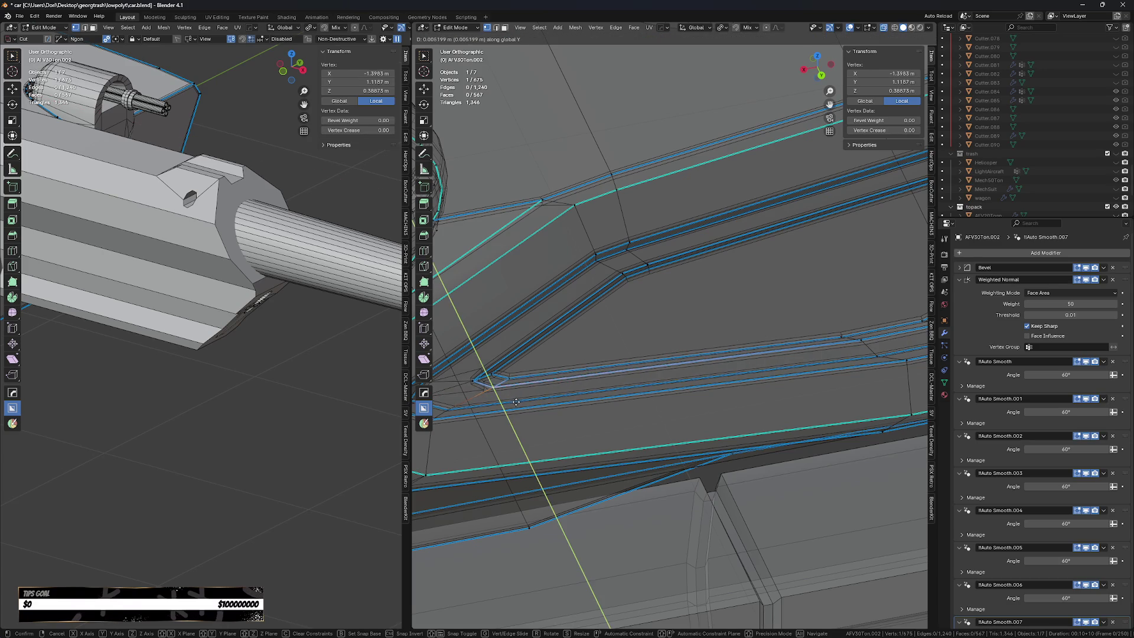
left_click(516, 403)
key("g")
key("y")
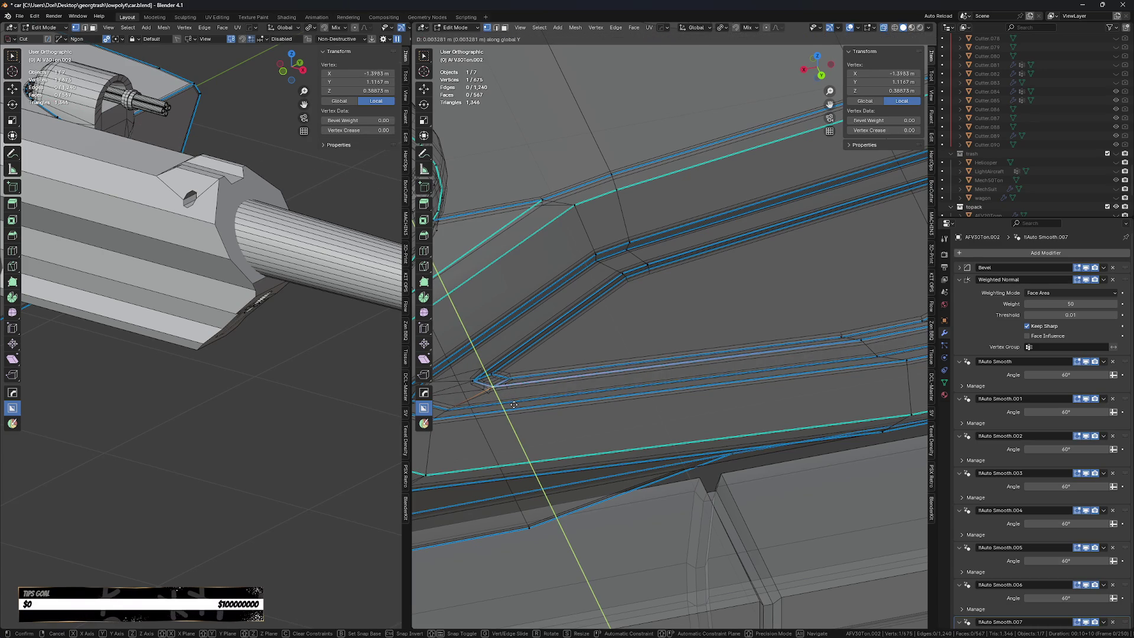
left_click(516, 406)
Merge the stray vertices at the panel corner on the far side of the hull.
scroll(527, 410, "down", 3)
mouse_move(536, 418)
middle_mouse_down()
mouse_move(623, 470)
mouse_move(637, 425)
mouse_move(805, 388)
middle_mouse_up()
scroll(637, 425, "up", 3)
scroll(768, 396, "up", 4)
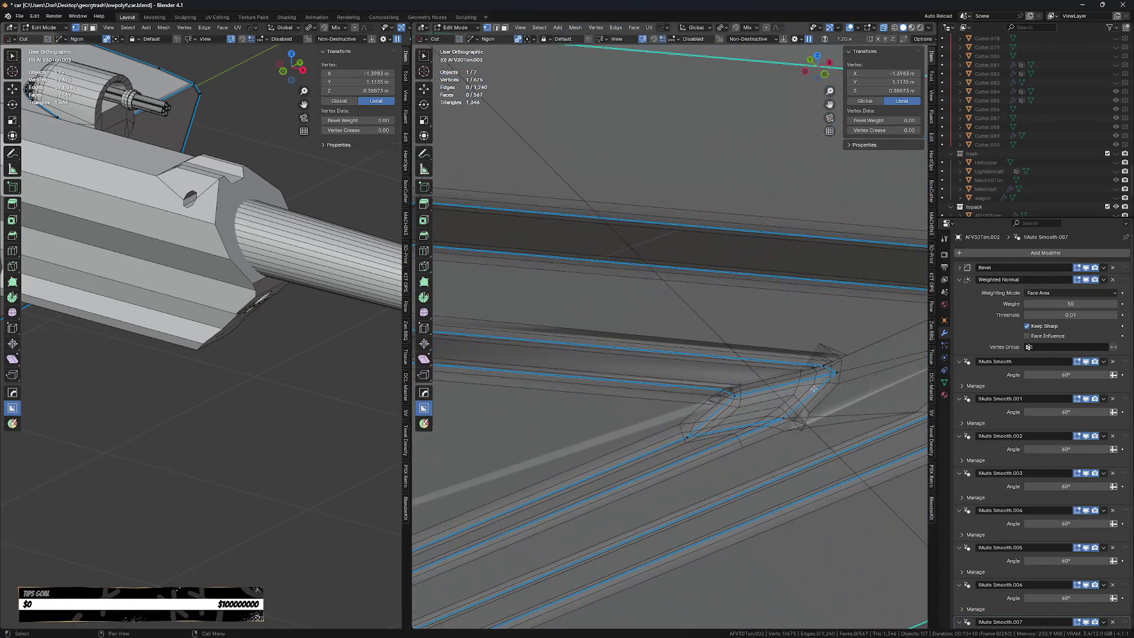
left_click(787, 393, "shift")
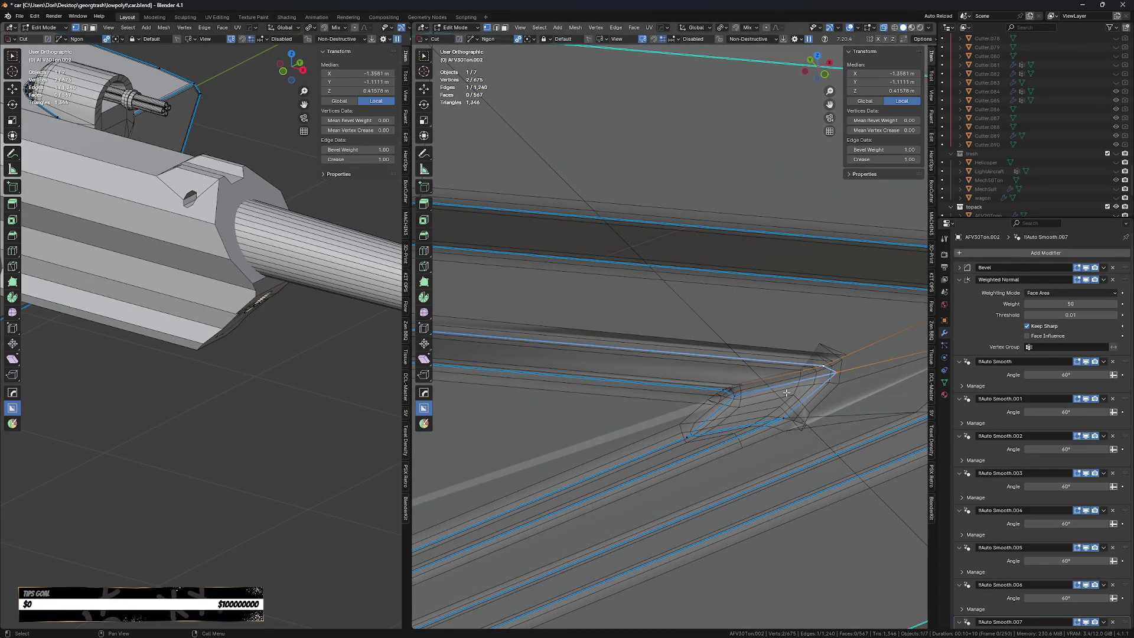
left_click(830, 368)
key("1")
left_click(806, 393)
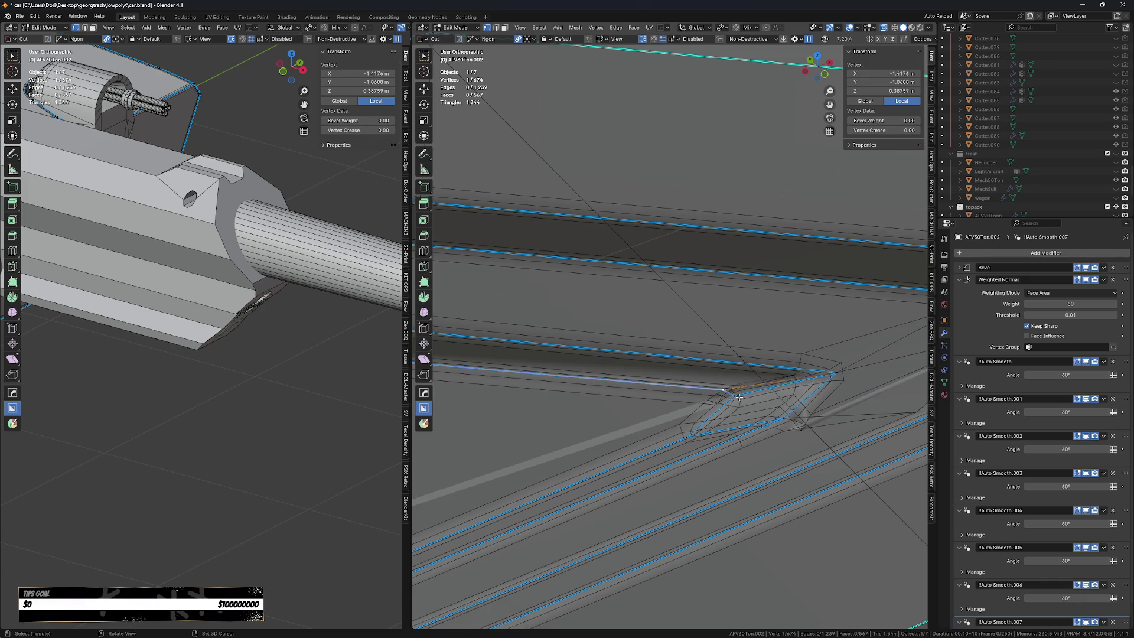
key("1")
Slide another panel-edge vertex along X and return to Object Mode.
mouse_move(806, 393)
middle_mouse_down()
mouse_move(735, 399)
mouse_move(765, 386)
mouse_move(699, 413)
middle_mouse_up()
left_click(700, 413)
key("g")
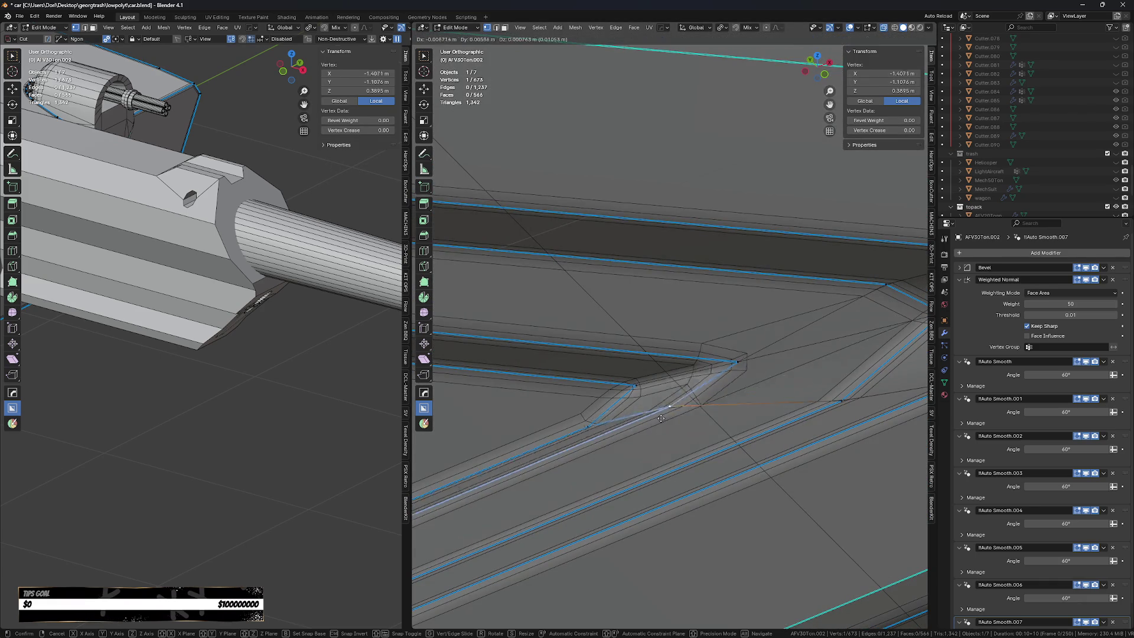
key("x")
left_click(673, 447)
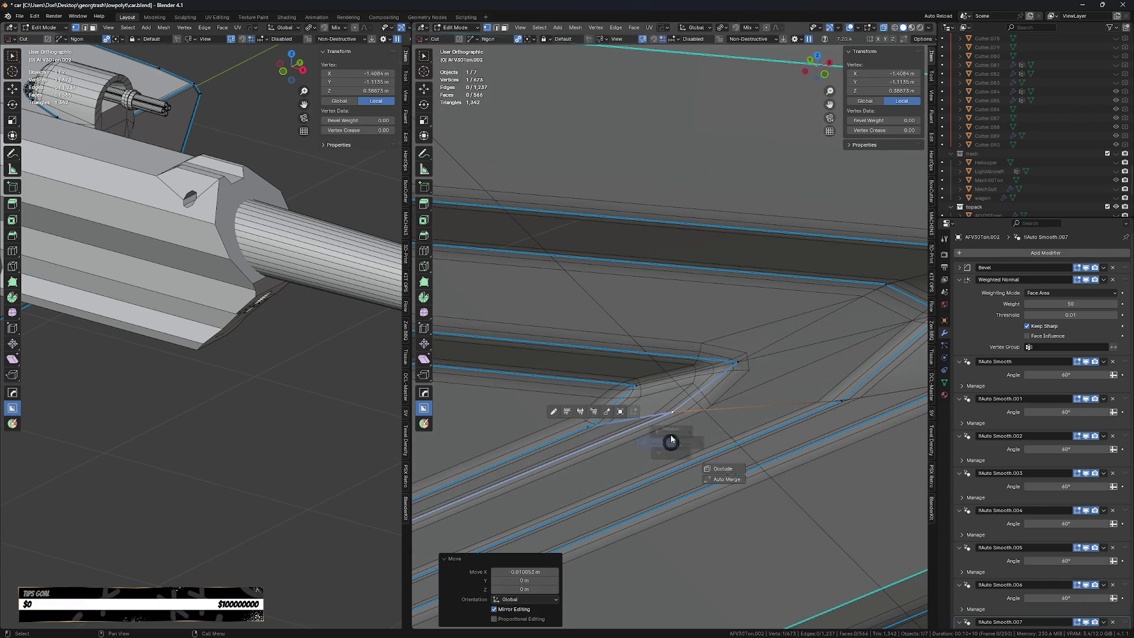
key("Tab")
scroll(754, 527, "down", 5)
middle_click_drag(752, 529, 795, 503)
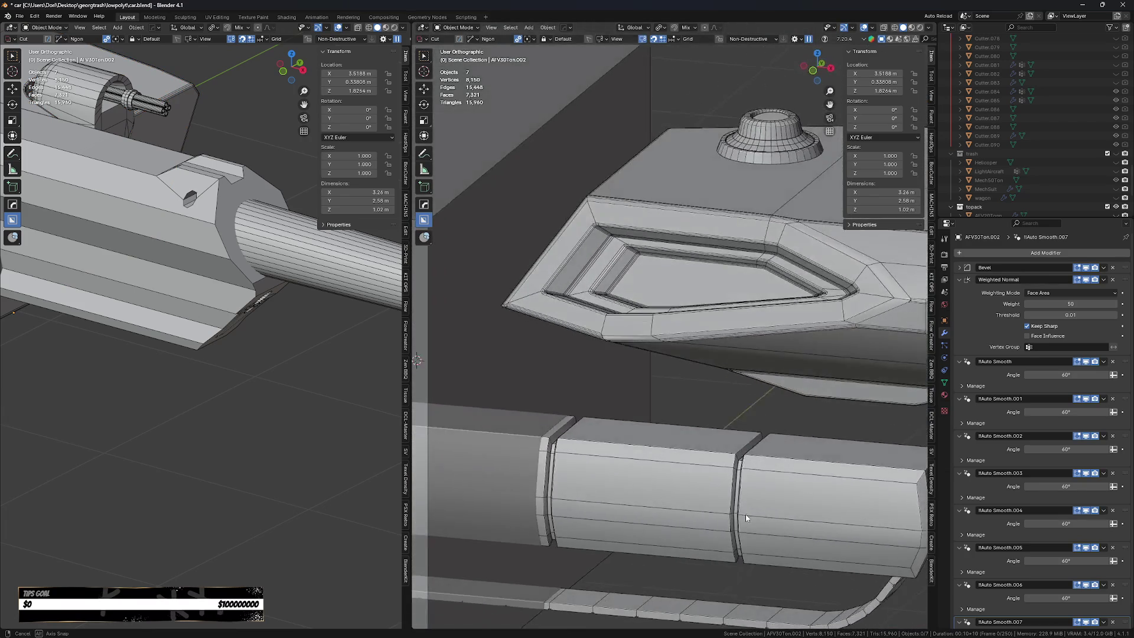
Inspect the turret's Bevel modifier settings, including its geometry options.
middle_click_drag(796, 503, 745, 514)
left_click(961, 268)
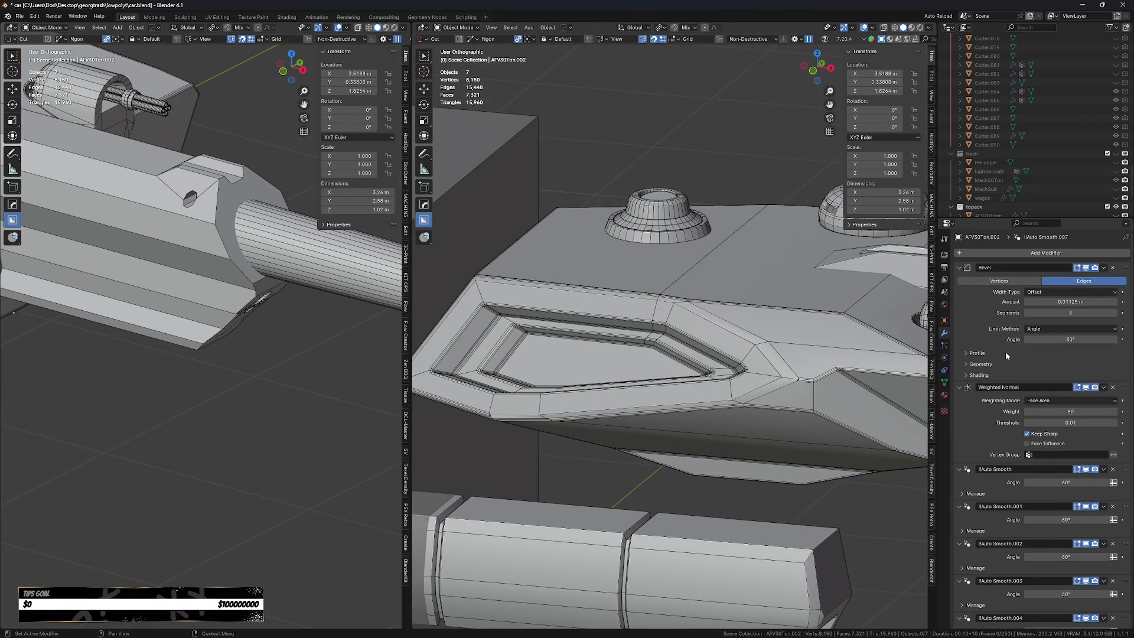
left_click(980, 364)
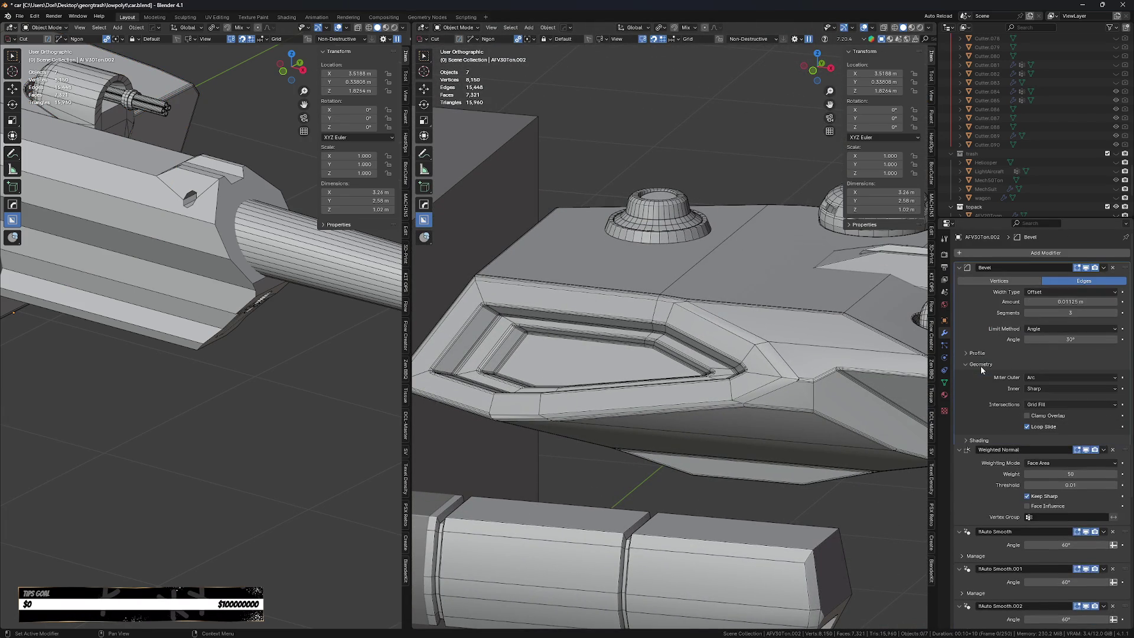
mouse_move(780, 331)
middle_mouse_down()
mouse_move(729, 309)
mouse_move(787, 476)
mouse_move(742, 381)
middle_mouse_up()
Select the gun barrel and turret body and Smart Apply to remove their Auto Smooth modifiers.
left_click(742, 380)
left_click(742, 380)
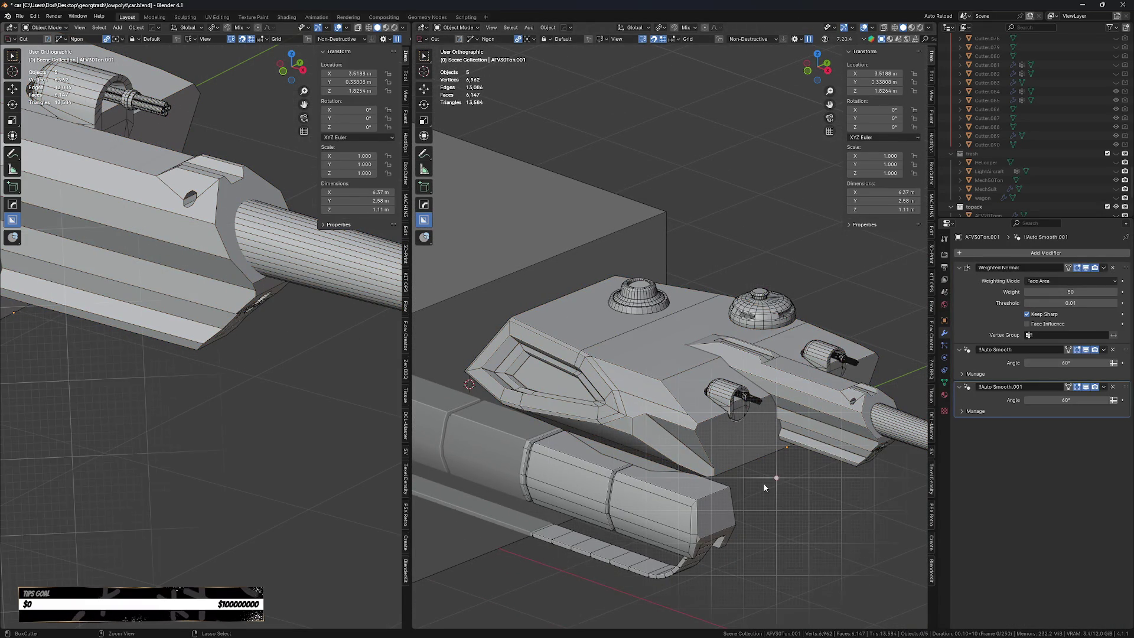
key("q")
left_click(782, 512)
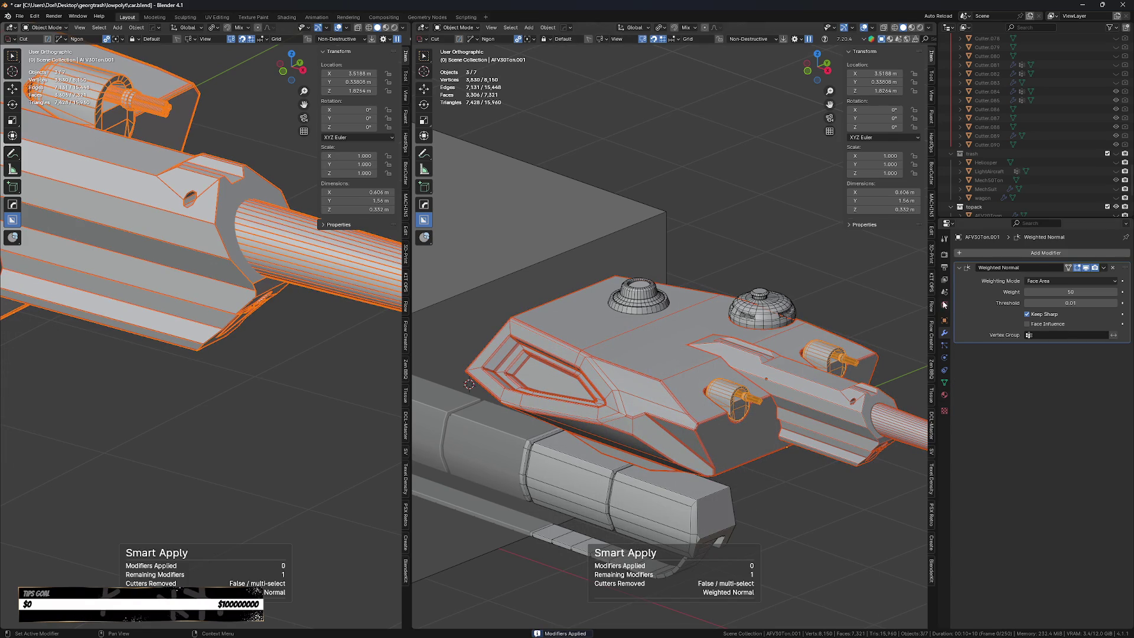
Check the turret body's mesh in edit mode, then return to object mode.
left_click(696, 418)
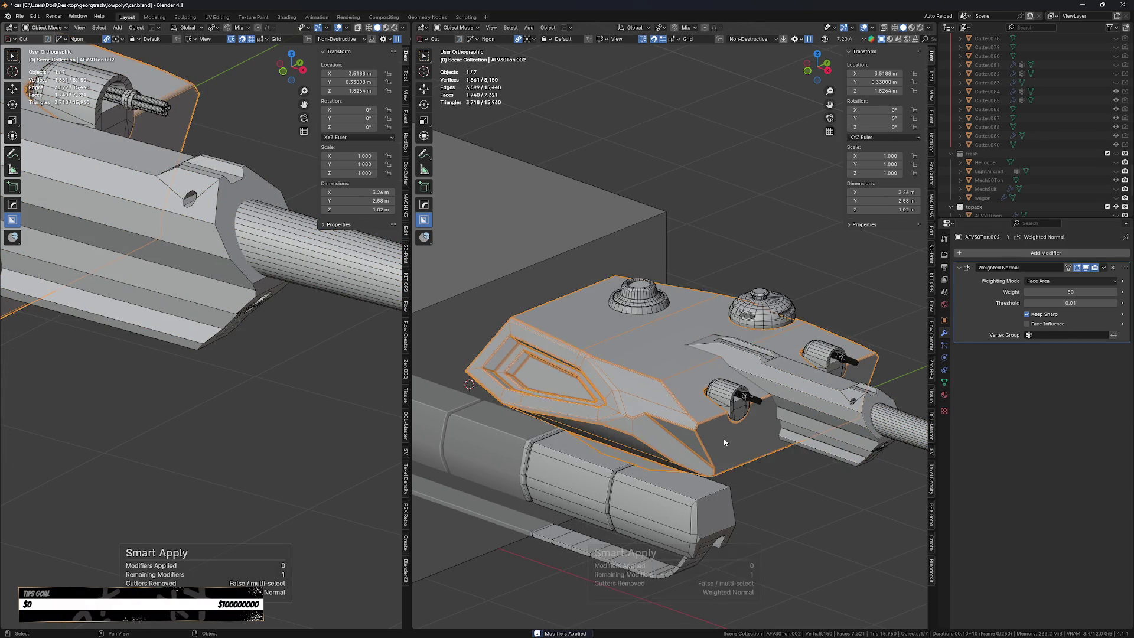
key("Tab")
scroll(696, 425, "up", 3)
key("Tab")
Select the gun, turret body and both domes with the body active, then join them.
left_click(799, 352, "shift")
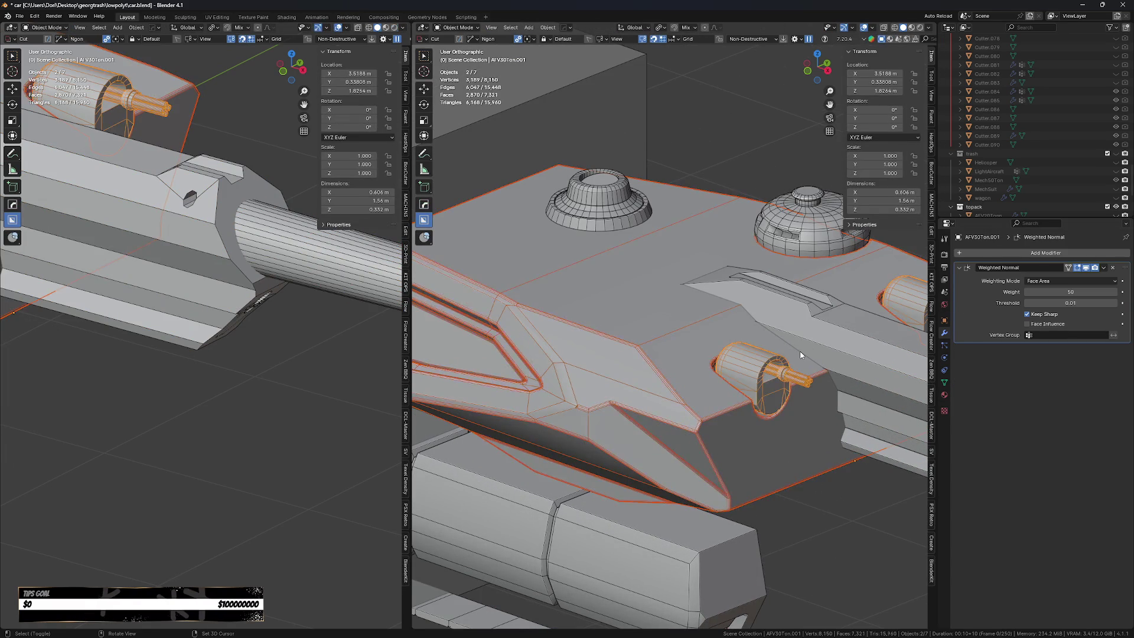
left_click(827, 345, "shift")
scroll(827, 345, "down", 5)
left_click(832, 361)
left_click(825, 291, "shift")
left_click(737, 288, "shift")
left_click(746, 285, "shift")
key("ctrl+j")
Deselect everything and select the track section while orbiting around the tank.
left_click(852, 445)
middle_click_drag(852, 446, 739, 441, "shift")
left_click(611, 394)
middle_click_drag(611, 394, 636, 471)
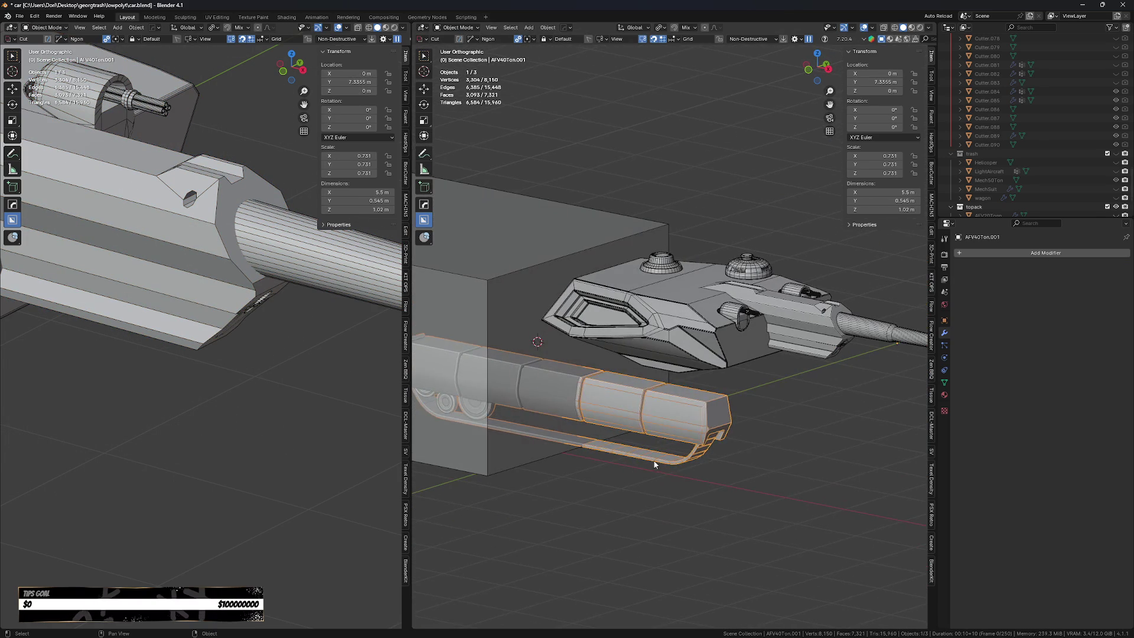
In top view, move the joined turret along the X axis.
key("KP_7")
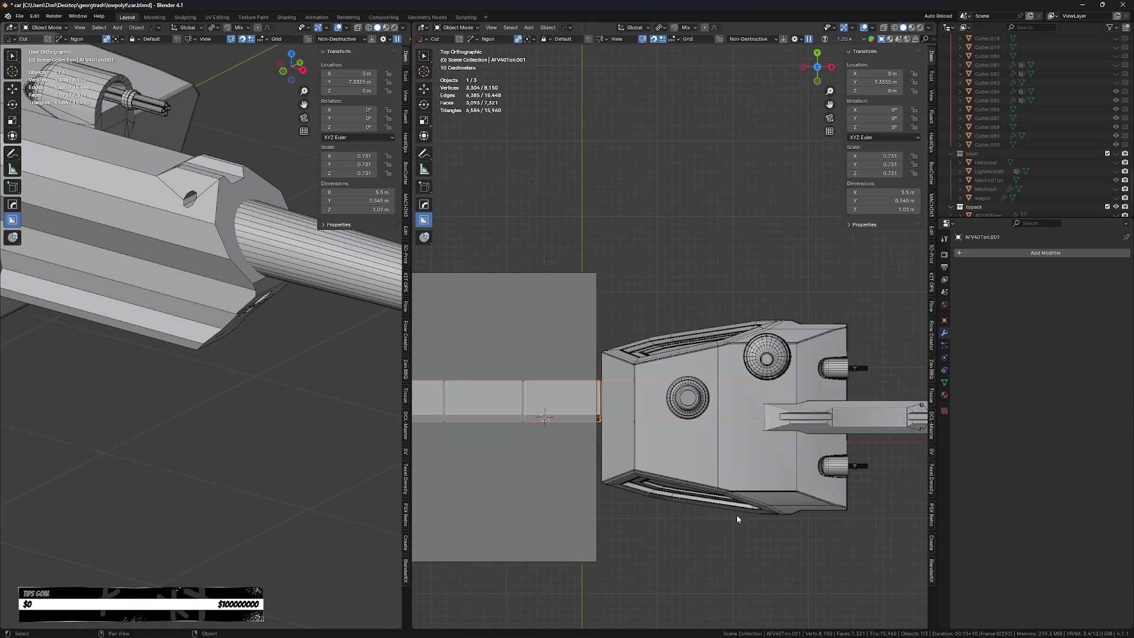
scroll(728, 488, "down", 3)
scroll(644, 472, "up", 1)
left_click_drag(644, 471, 755, 472)
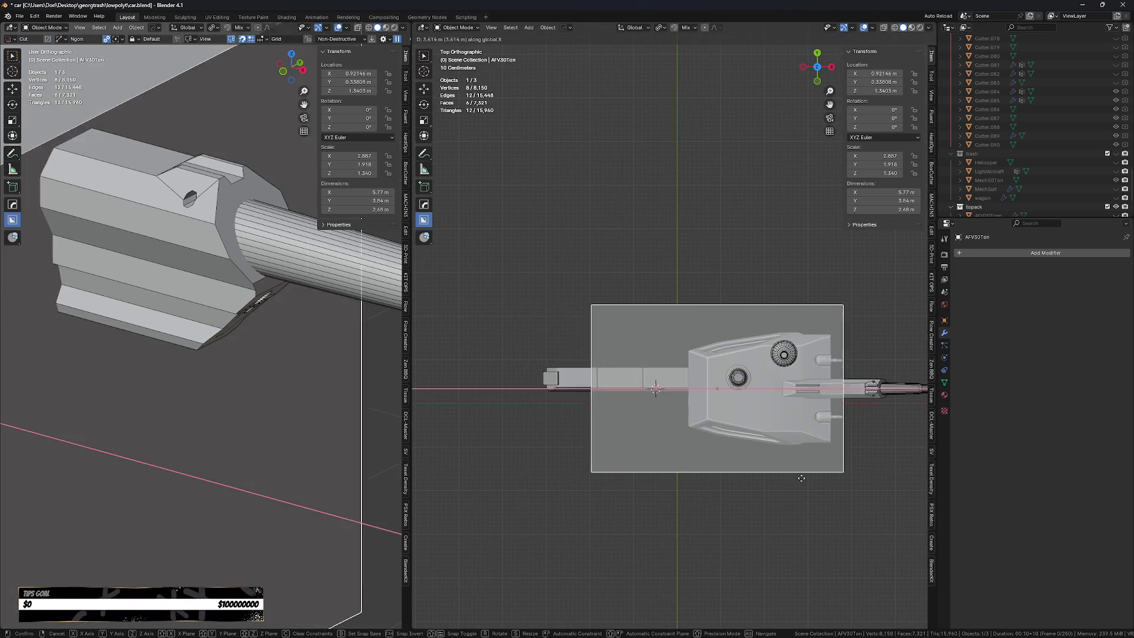
left_click(803, 437)
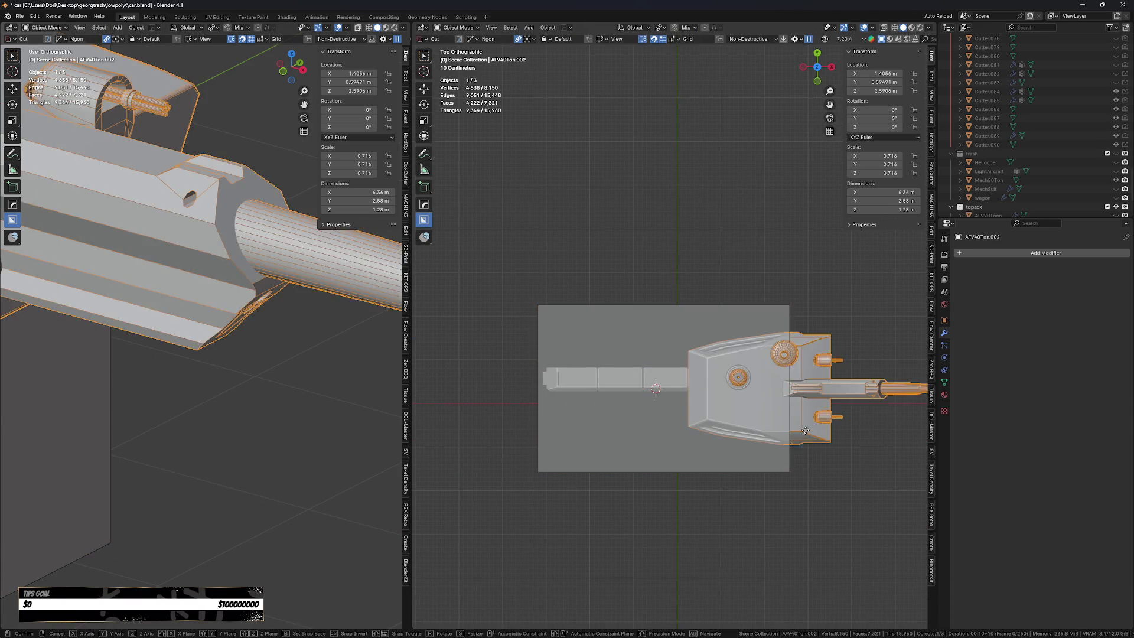
key("g")
key("x")
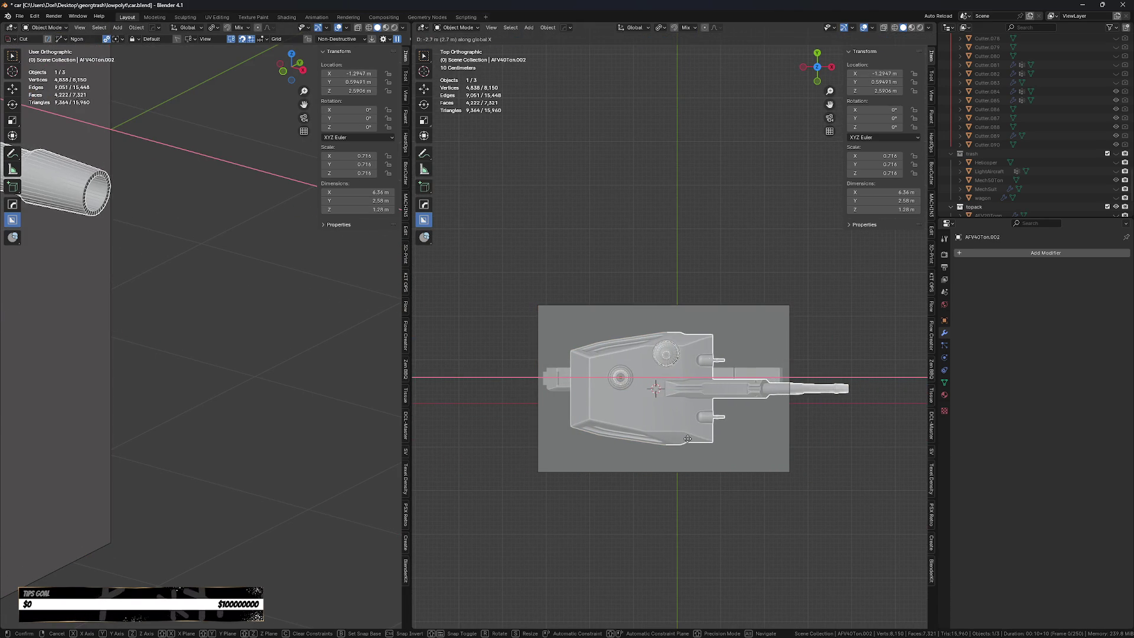
left_click(861, 389)
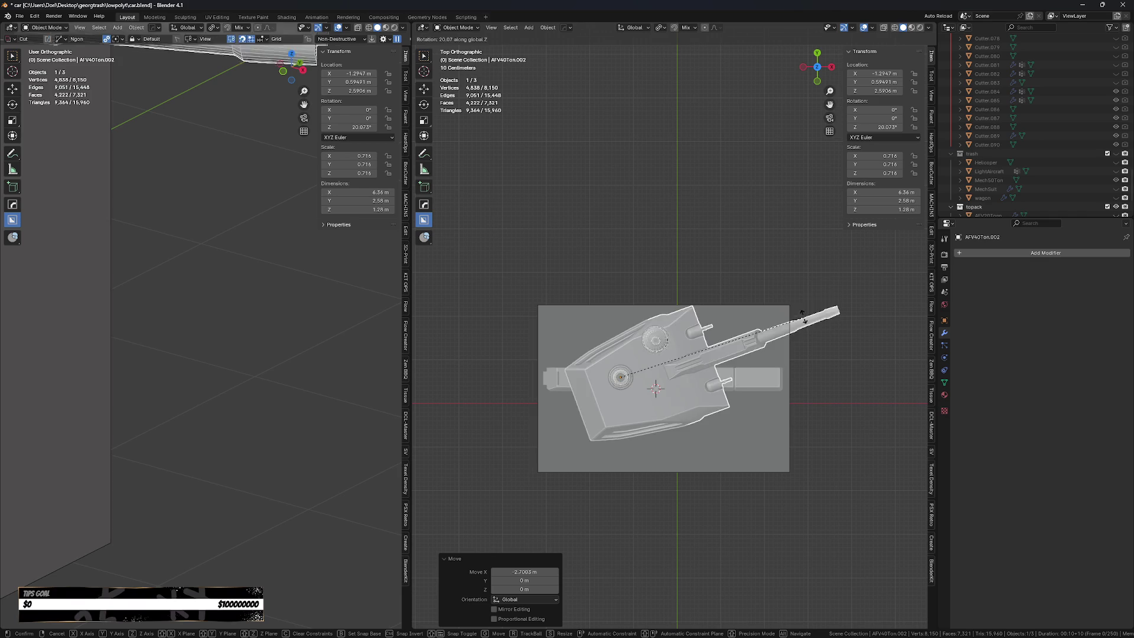
Delete the surrounding box around the tank.
right_click(793, 332)
mouse_move(793, 332)
middle_mouse_down()
mouse_move(789, 438)
mouse_move(751, 444)
middle_mouse_up()
left_click(736, 492)
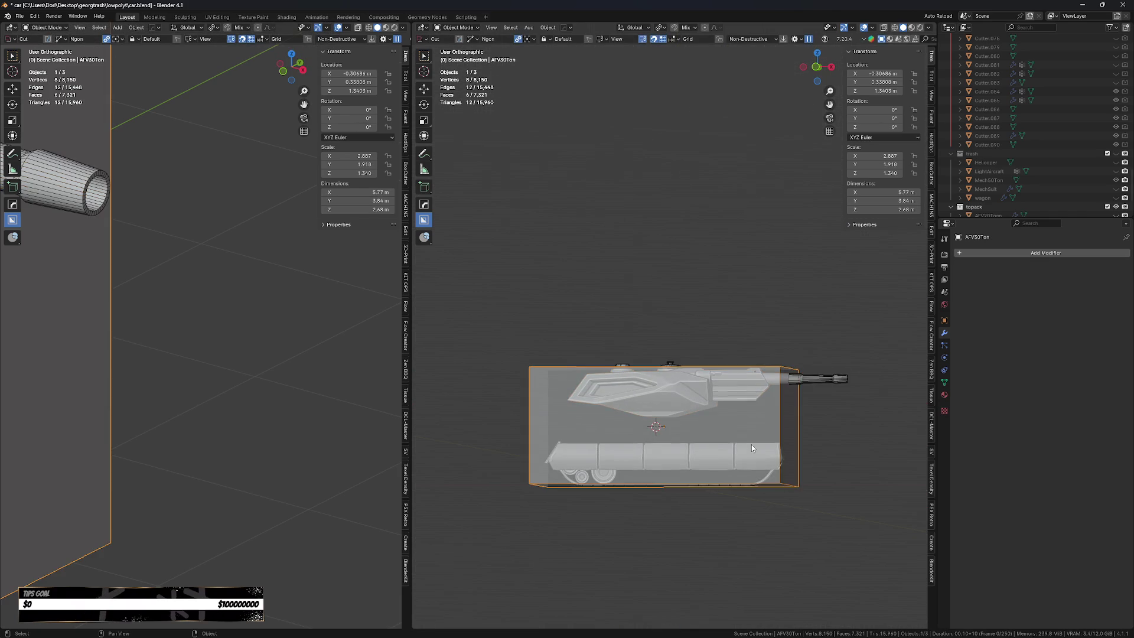
mouse_move(736, 491)
middle_mouse_down()
mouse_move(689, 521)
mouse_move(712, 487)
middle_mouse_up()
key("Delete")
Try moving the track section along Y, then undo to restore the box.
left_click(712, 487)
key("g")
key("x")
key("y")
left_click(575, 522)
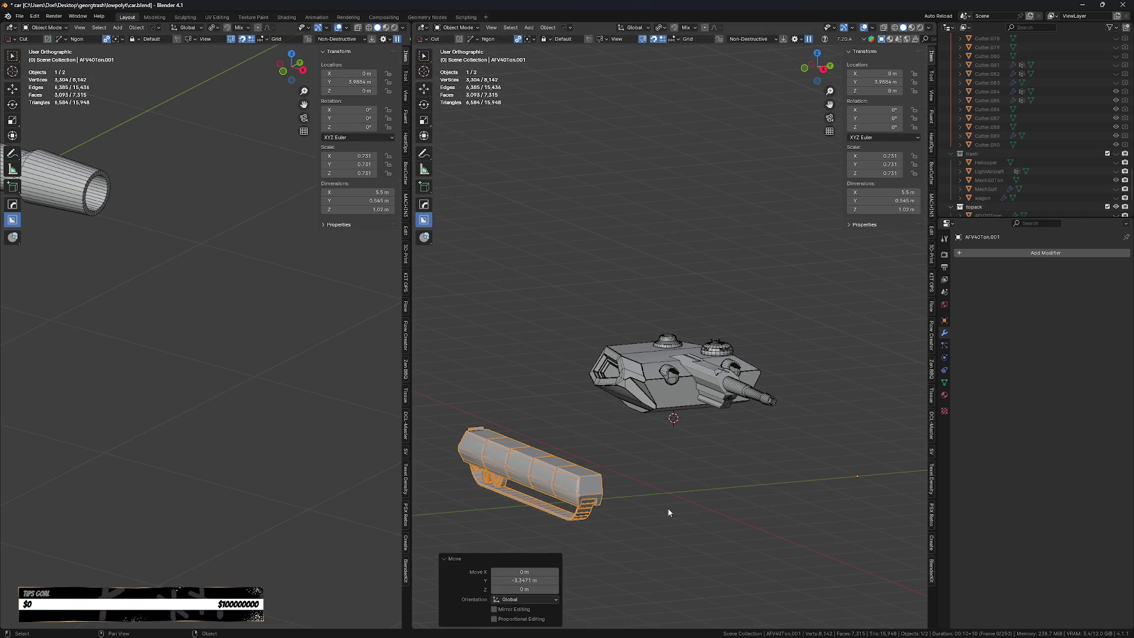
key("ctrl+z")
key("ctrl+z")
key("ctrl+z")
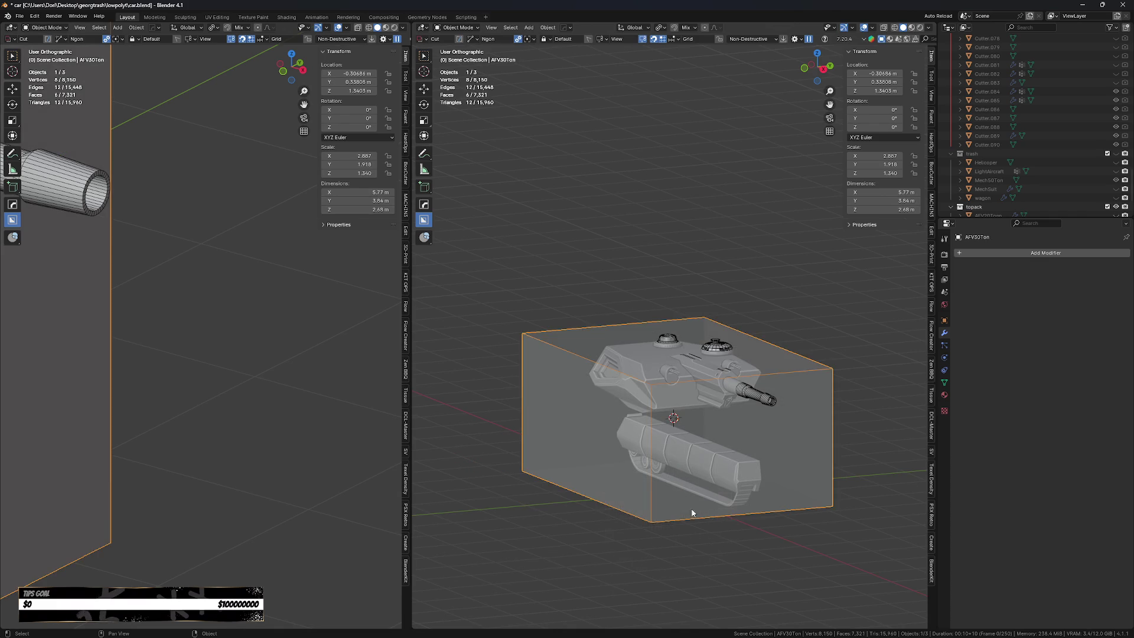
Pick the AFV40Ton.001 track section, move it −4.25 m along Y, and save car.blend.
left_click(751, 484)
left_click(737, 486, "alt")
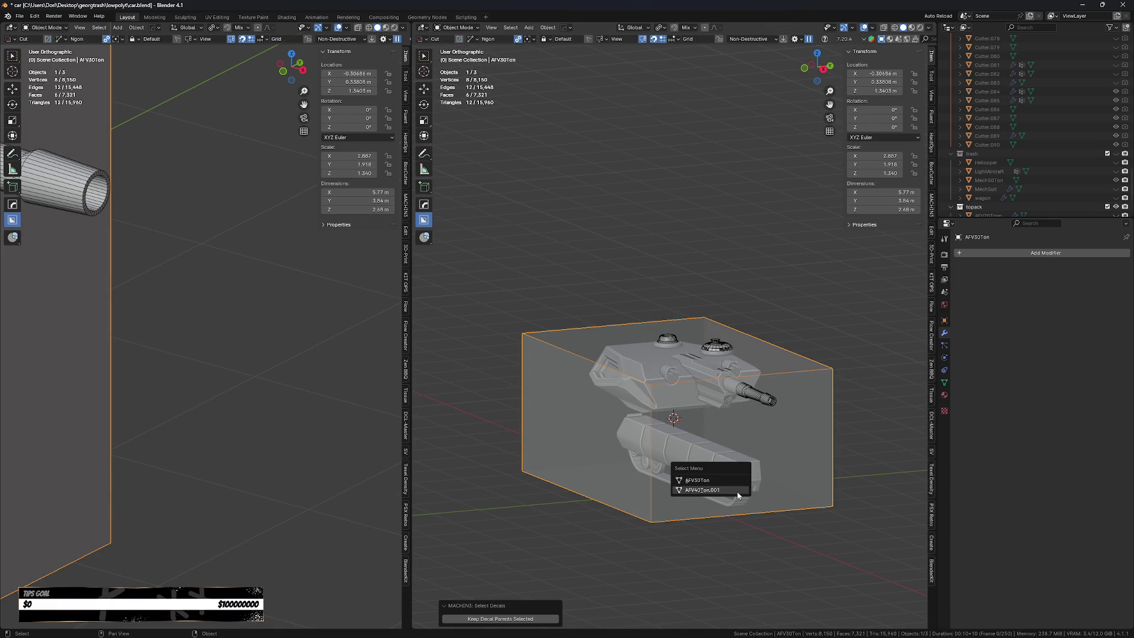
left_click(703, 490)
key("g")
key("y")
left_click(552, 531)
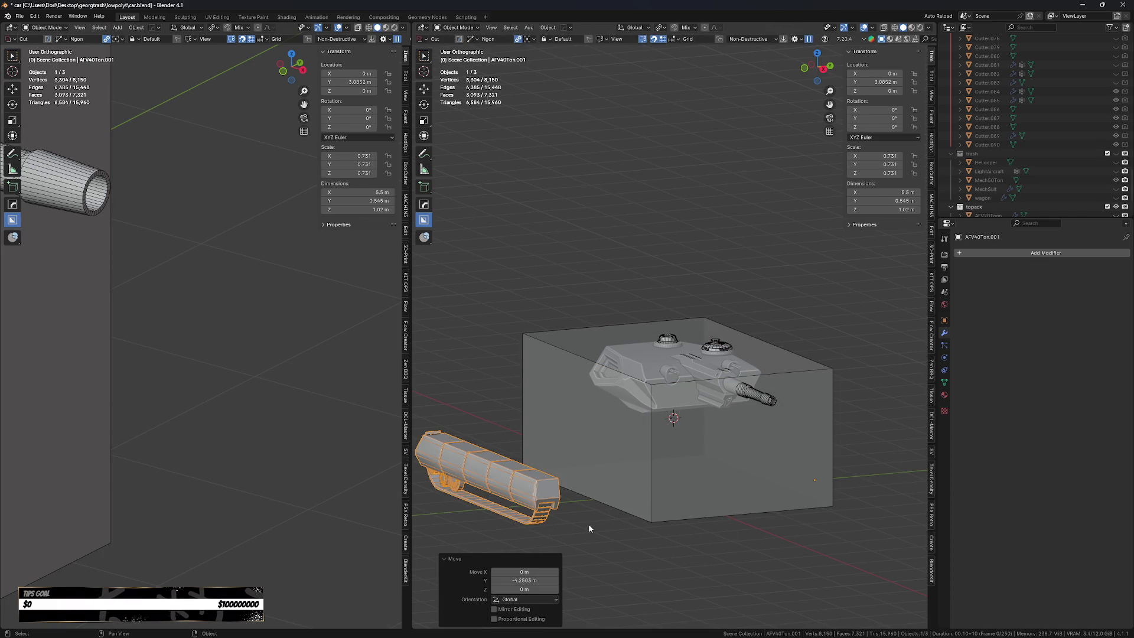
key("ctrl+s")
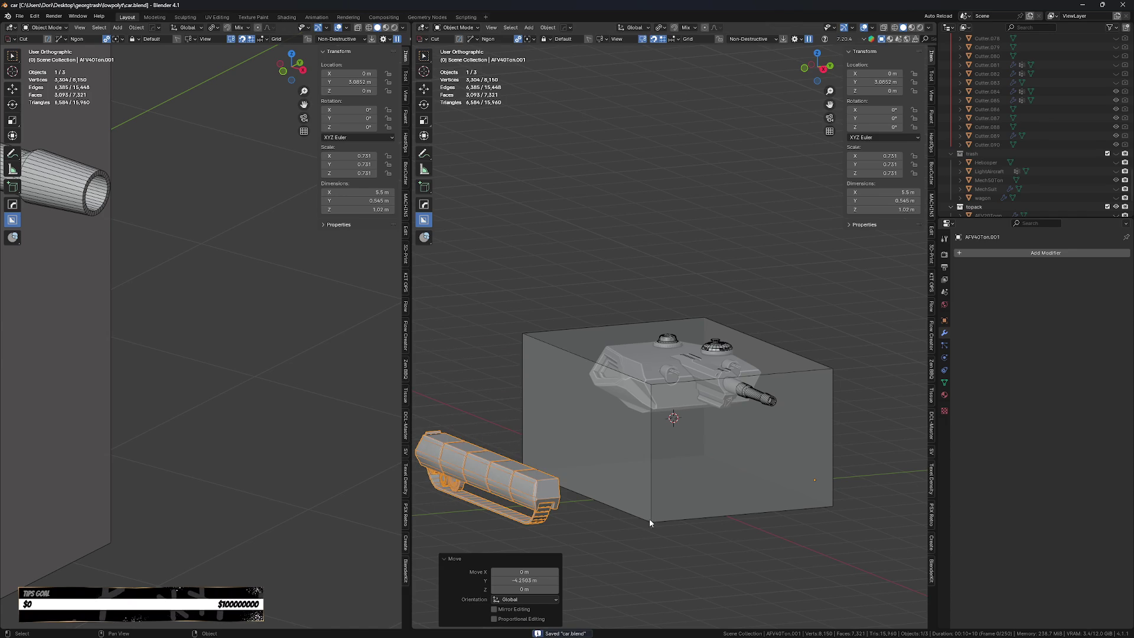
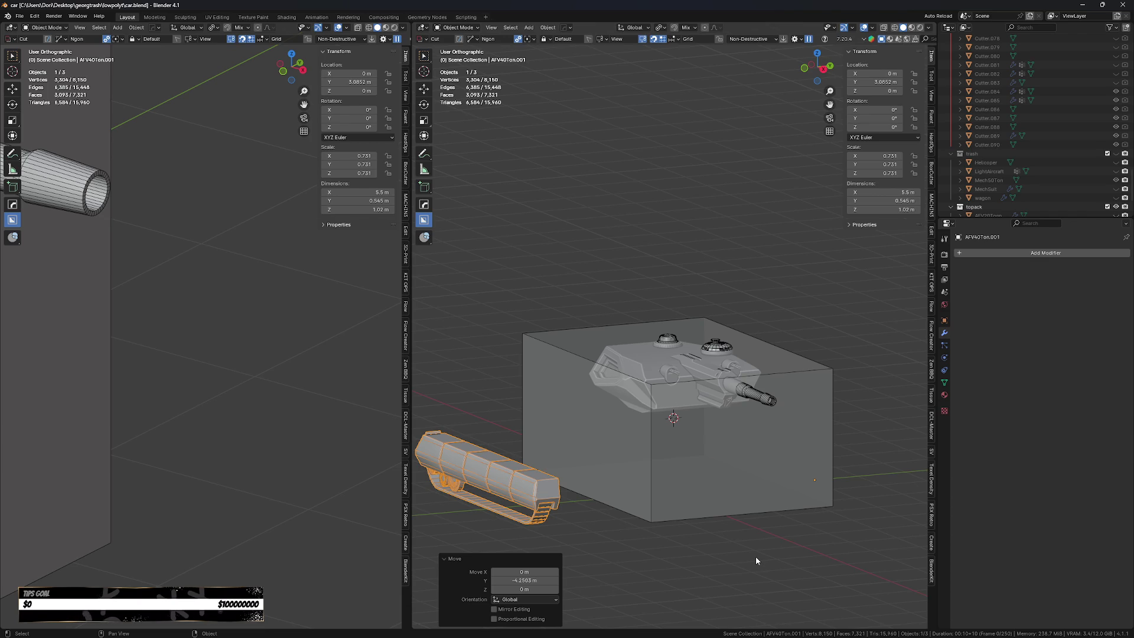
Put the tank hull into Edit Mode and select the barrel's tip, middle and rear edge rings.
left_click(767, 401)
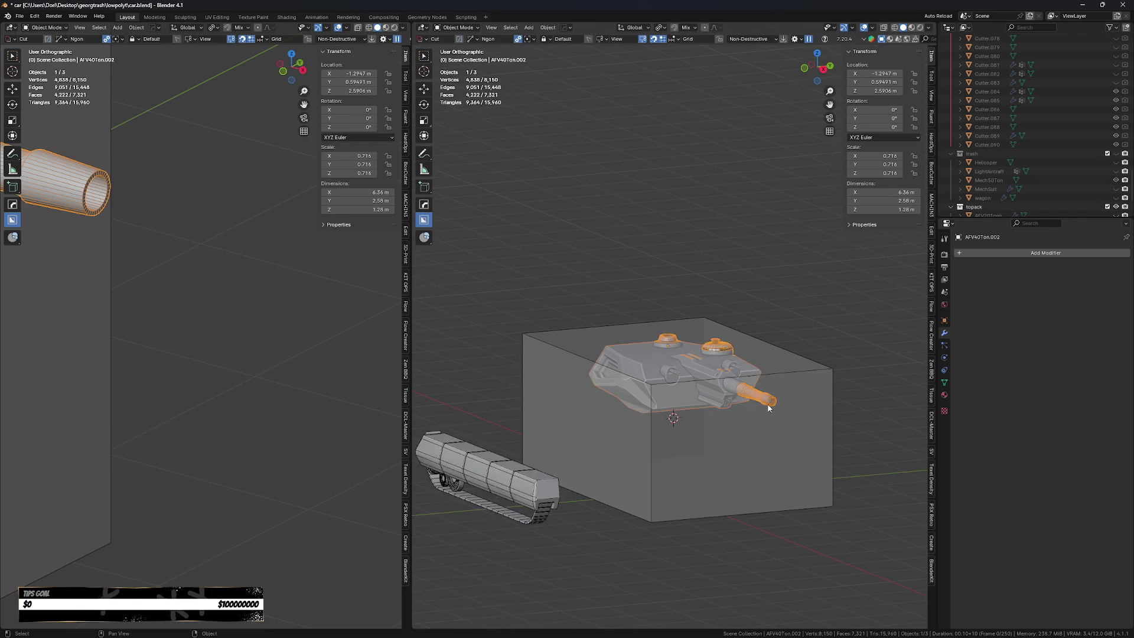
scroll(766, 400, "up", 7)
key("Tab")
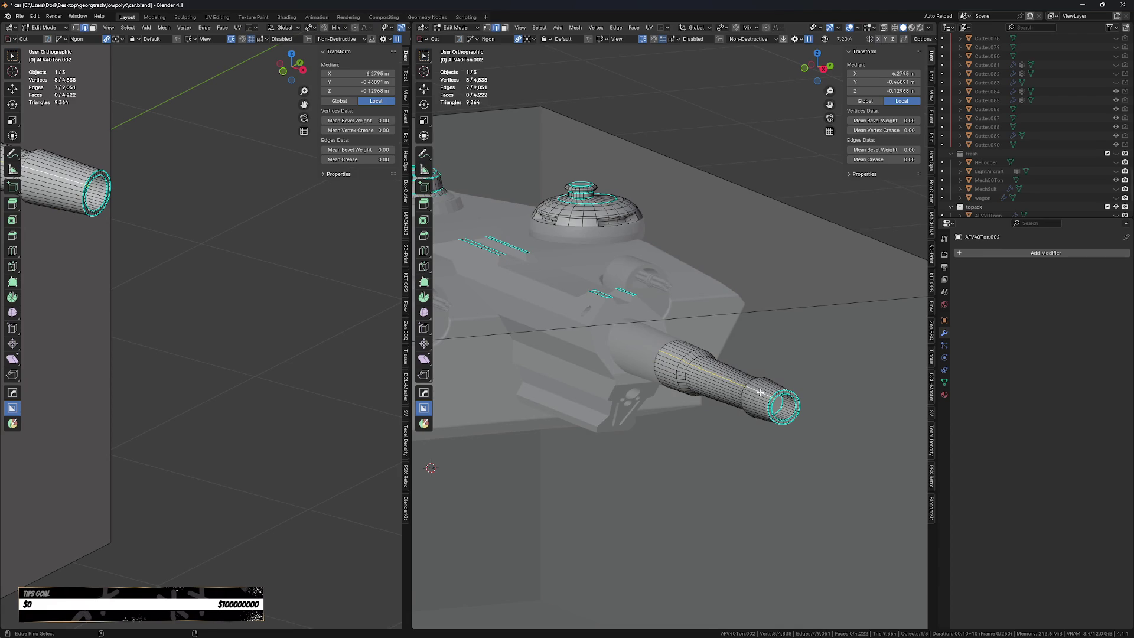
left_click(760, 391, "ctrl+alt")
scroll(784, 401, "up", 4)
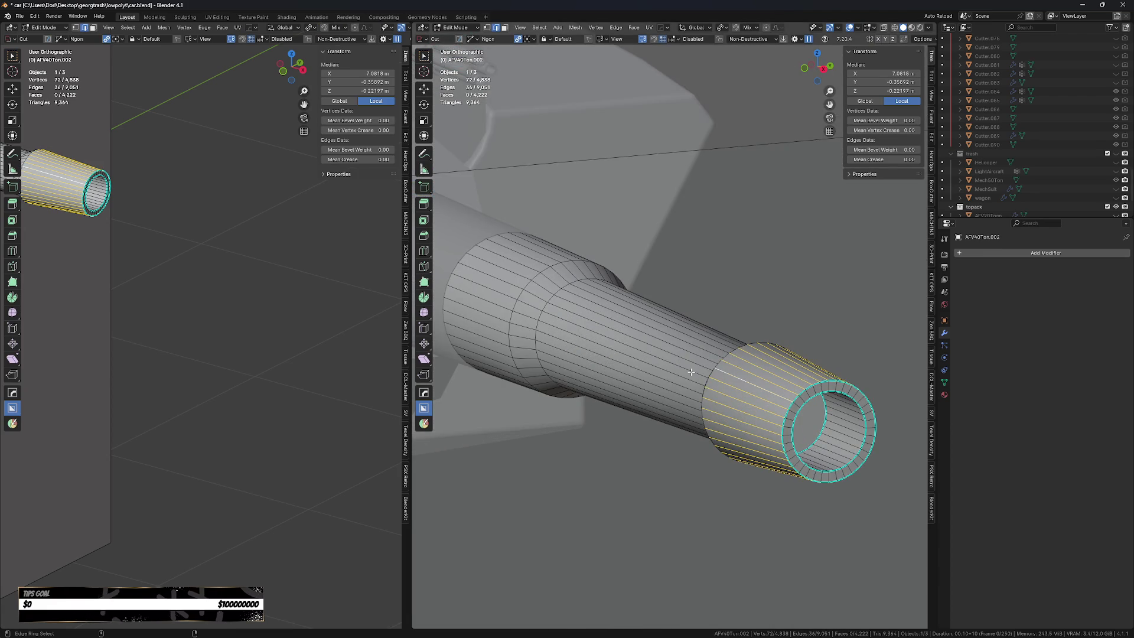
left_click(691, 372, "ctrl+alt+shift")
left_click(509, 288, "ctrl+alt+shift")
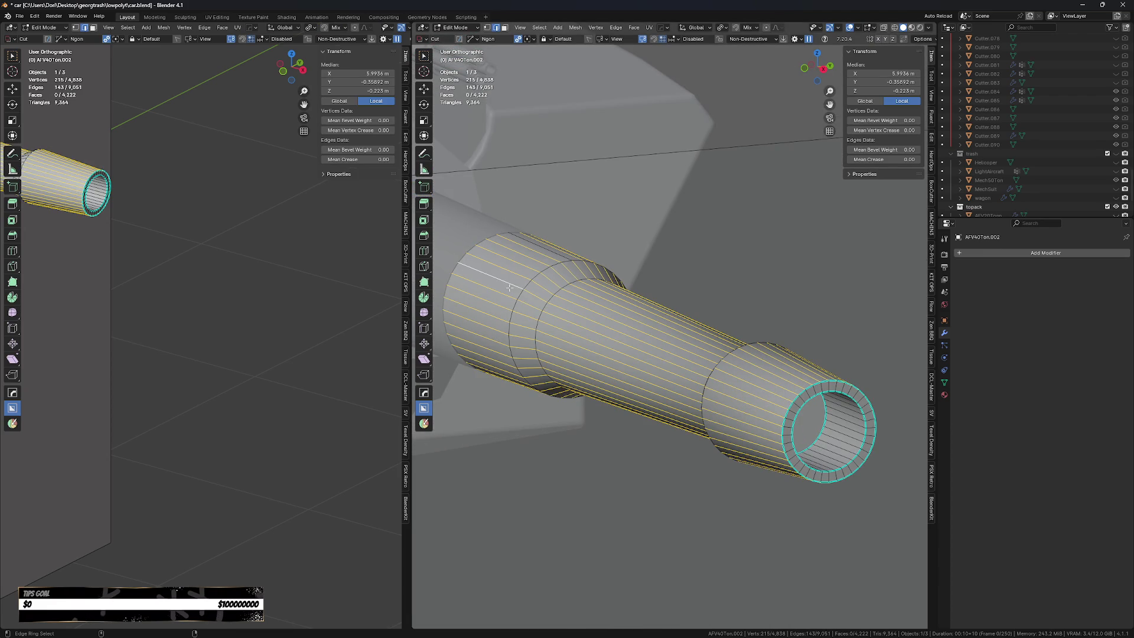
Apply Checker Deselect with more skipped edges, then clear the selection and return to Object Mode.
right_click(525, 300)
left_click(587, 327)
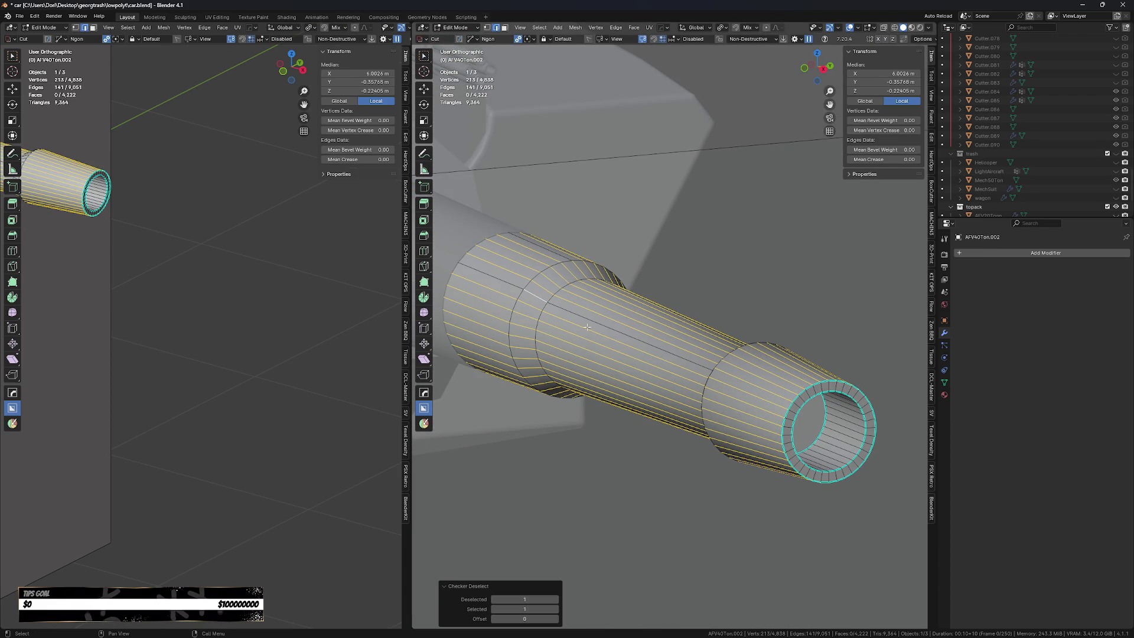
left_click(556, 601)
left_click(556, 600)
right_click(656, 452)
key("Escape")
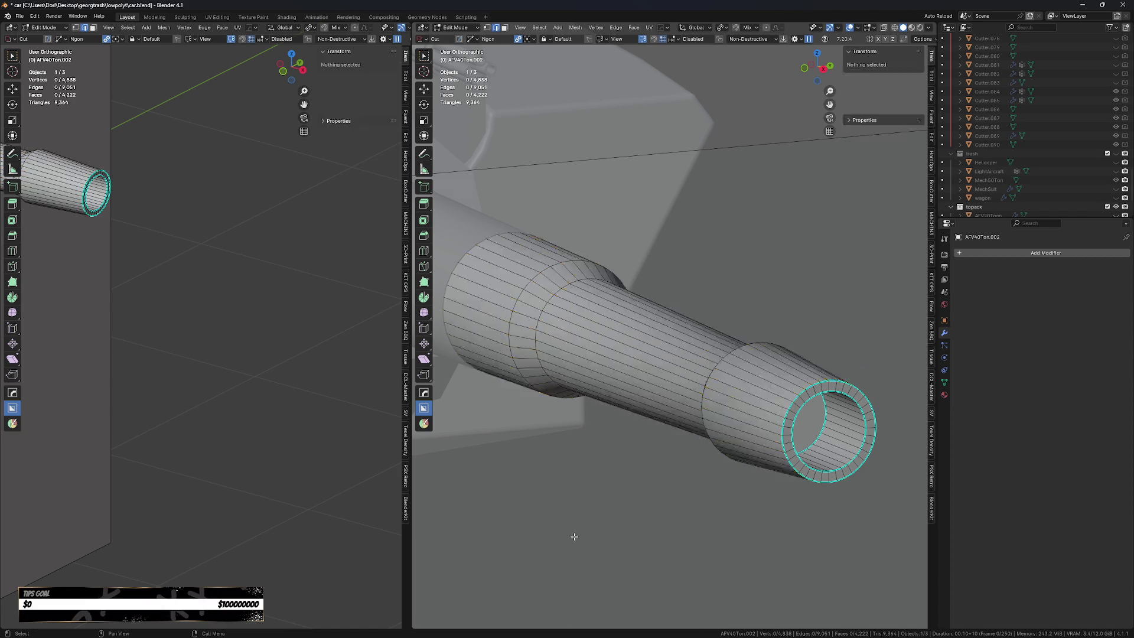
key("Tab")
scroll(586, 399, "down", 5)
scroll(685, 364, "down", 3)
Delete the large transparent AFV30Ton box around the tank, switching to Right view.
mouse_move(675, 532)
middle_mouse_down("shift")
mouse_move(614, 566)
mouse_move(696, 545)
middle_mouse_up("shift")
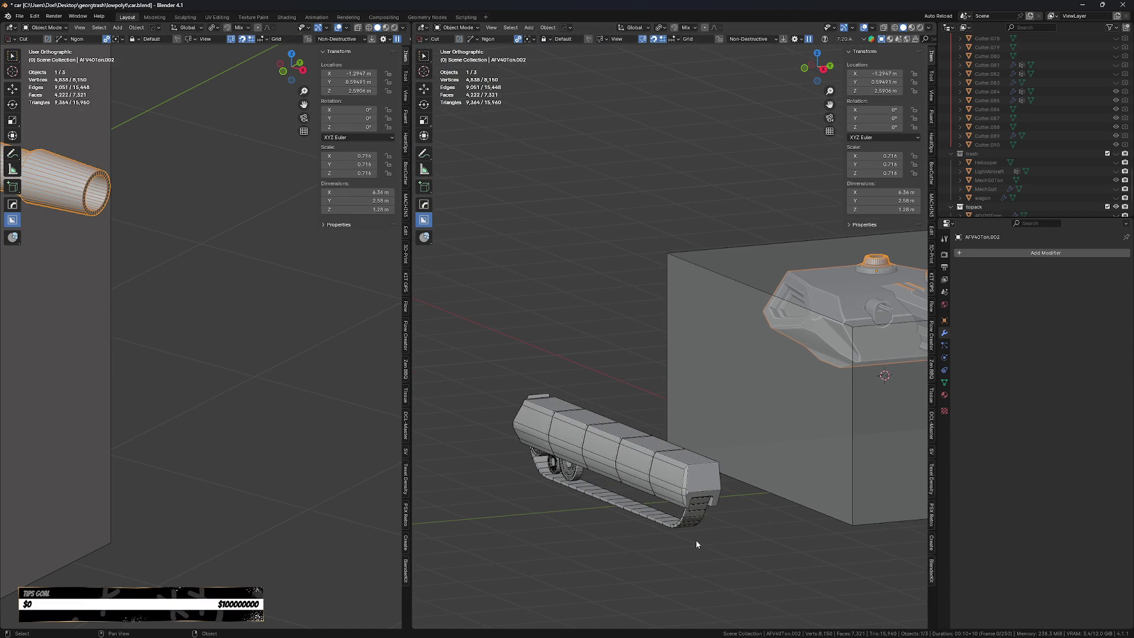
middle_click_drag(799, 541, 578, 554, "shift")
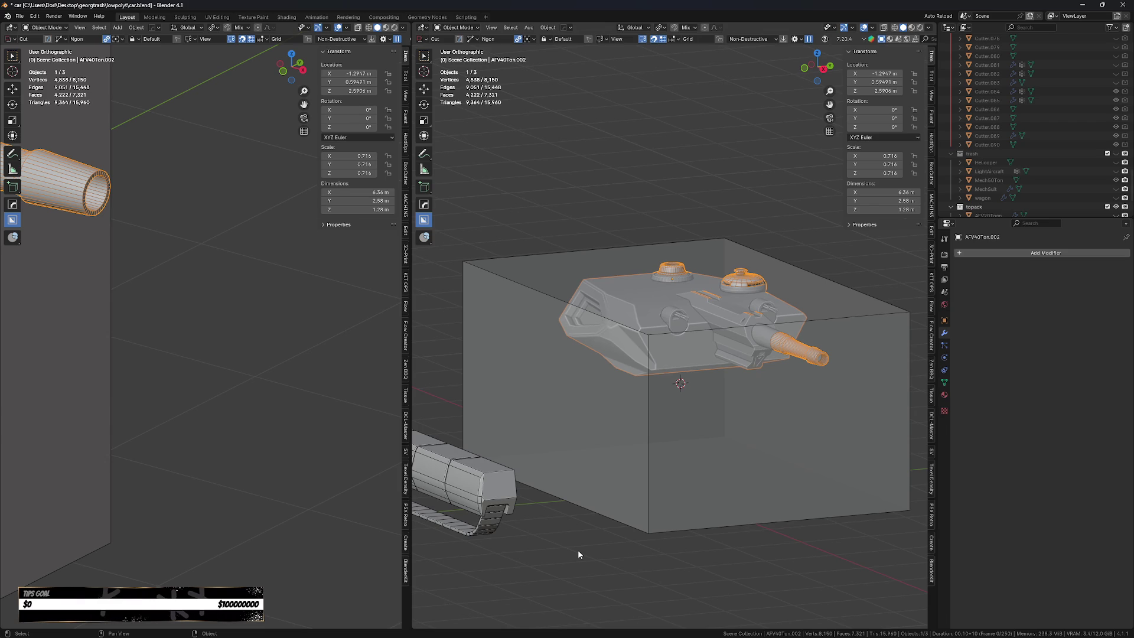
scroll(578, 554, "down", 3)
scroll(671, 476, "up", 2)
left_click(671, 479)
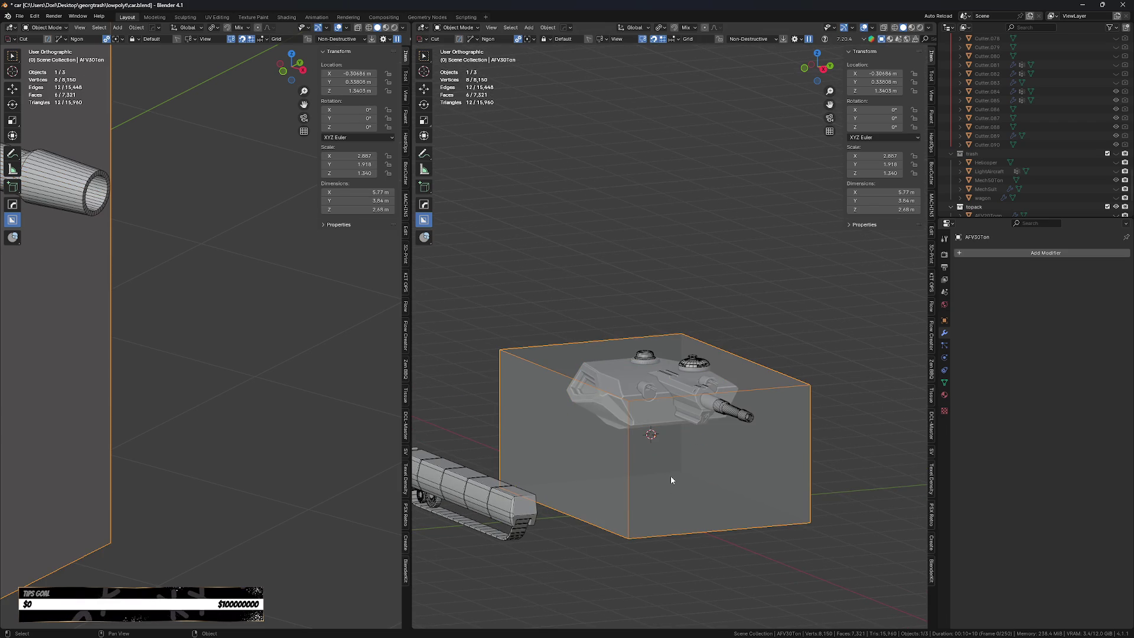
key("KP_3")
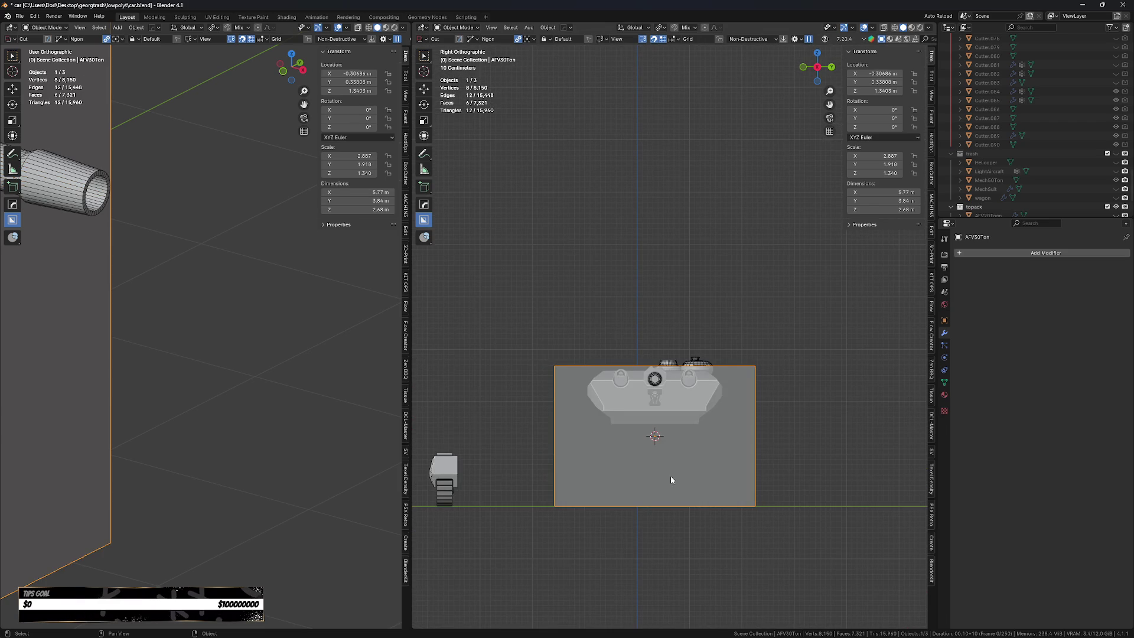
scroll(680, 475, "up", 1)
scroll(683, 476, "up", 2)
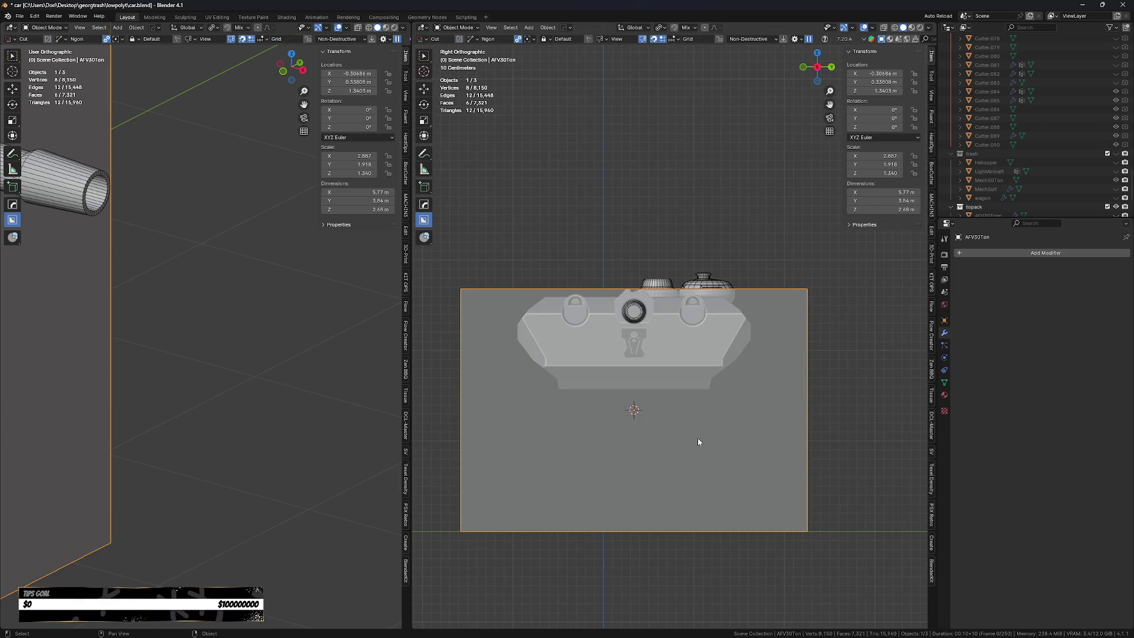
key("Delete")
Select the hull and activate BoxCutter, deleting an accidental duplicate of the hull.
left_click(701, 362)
scroll(701, 362, "up", 2)
scroll(768, 402, "up", 2)
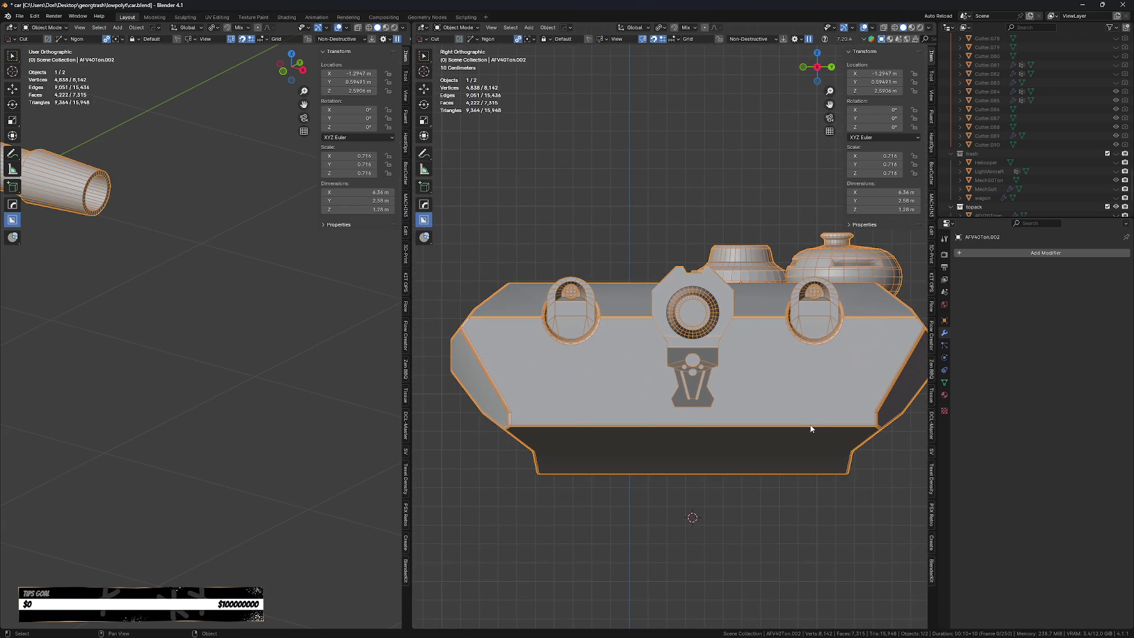
key("alt+w")
scroll(812, 429, "up", 1)
middle_click_drag(812, 430, 763, 432, "shift")
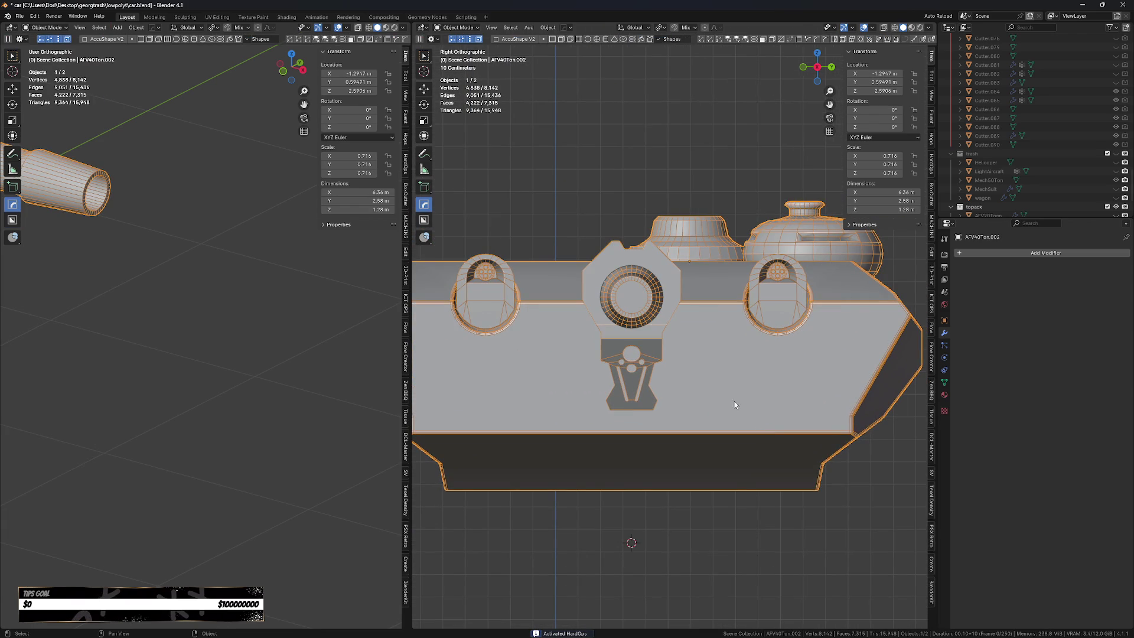
key("d")
key("alt+w")
key("alt+d")
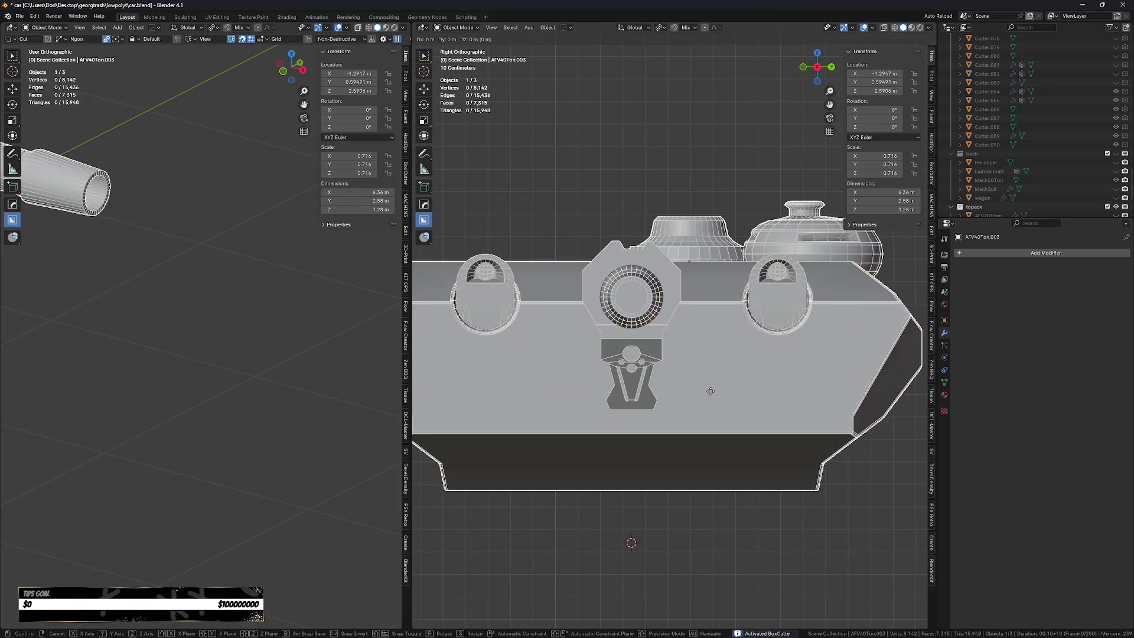
key("Escape")
key("x")
key("Return")
Reselect the hull and place the first two ngon points along its lower side.
left_click(719, 405)
scroll(1031, 154, "down", 3)
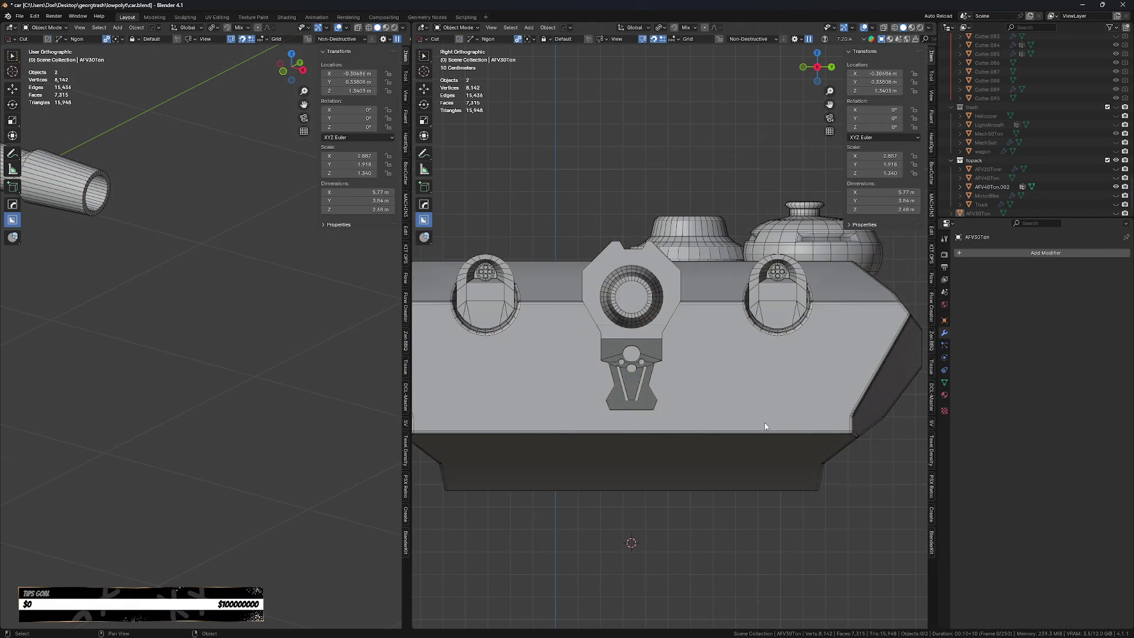
scroll(765, 431, "down", 4)
scroll(765, 435, "up", 5)
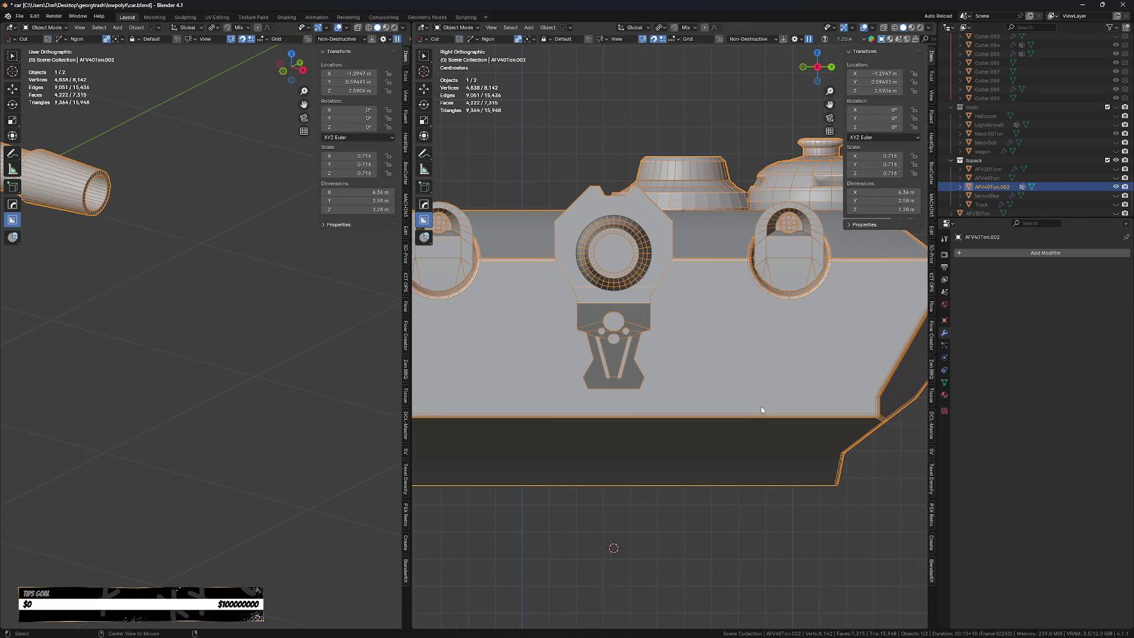
key("d")
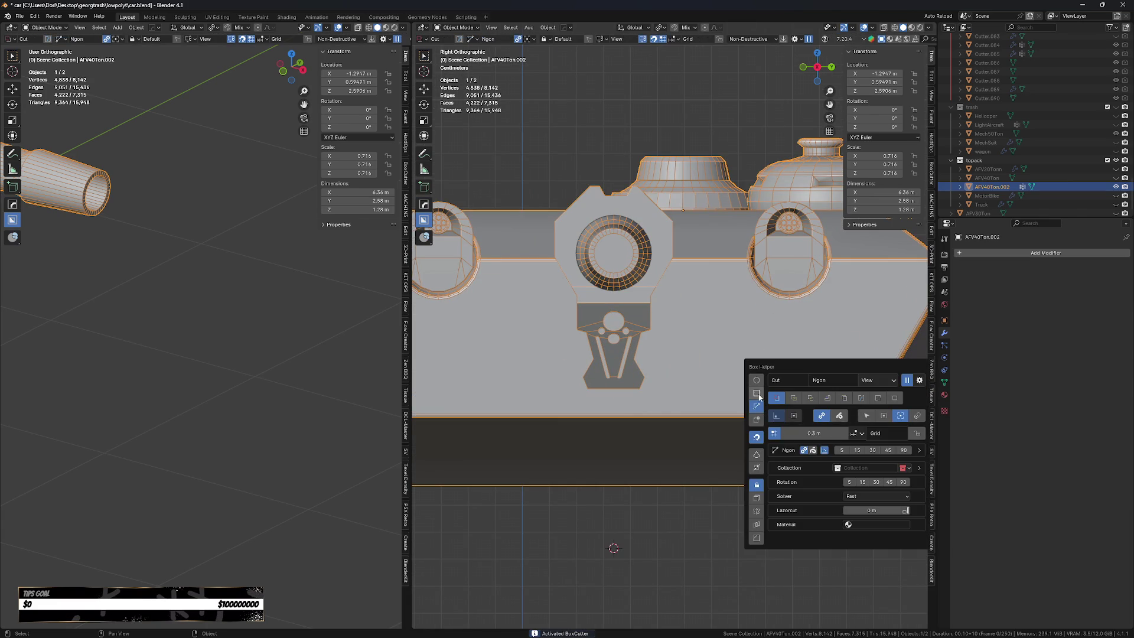
left_click(712, 387)
left_click(829, 386)
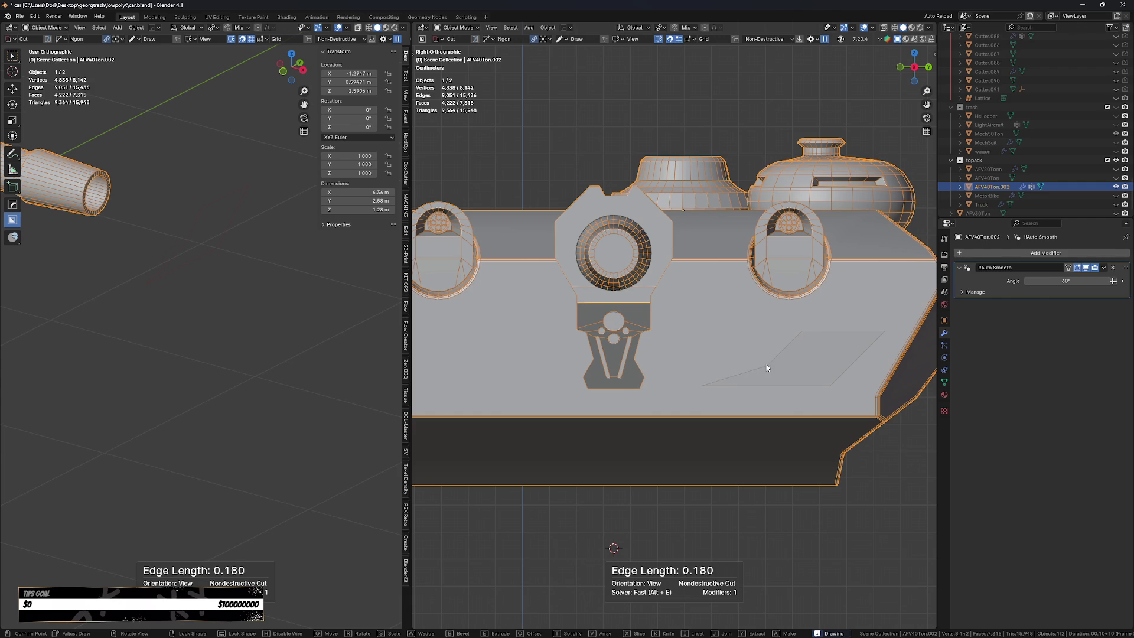
Finish the slanted ngon outline, round its corners with 4 bevel segments, and lock the shape.
left_click(721, 370)
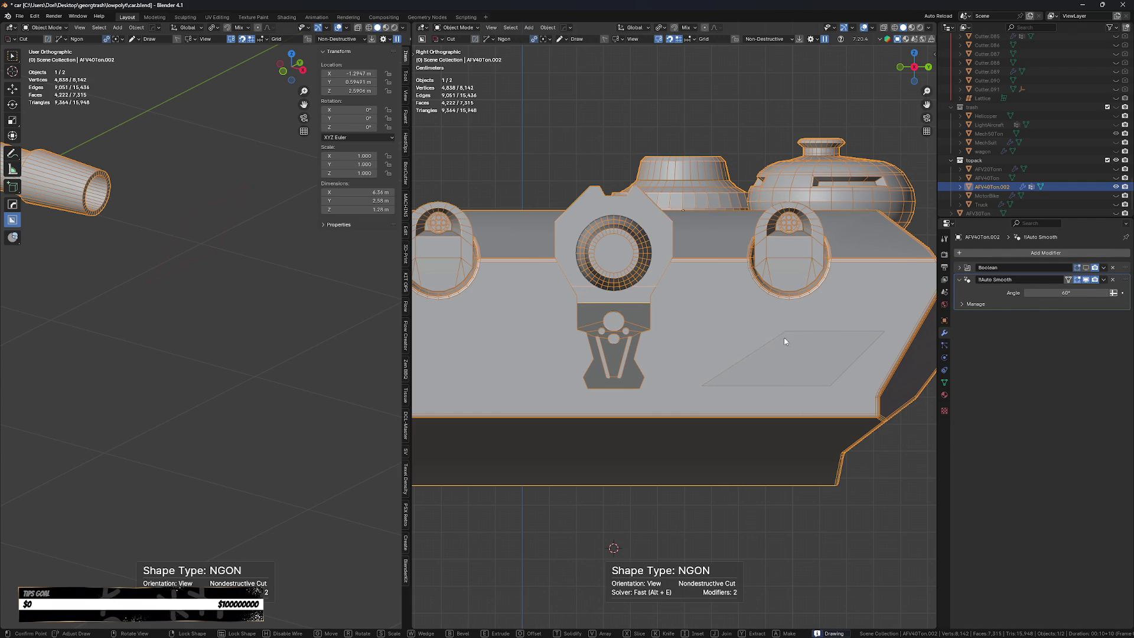
left_click(825, 335)
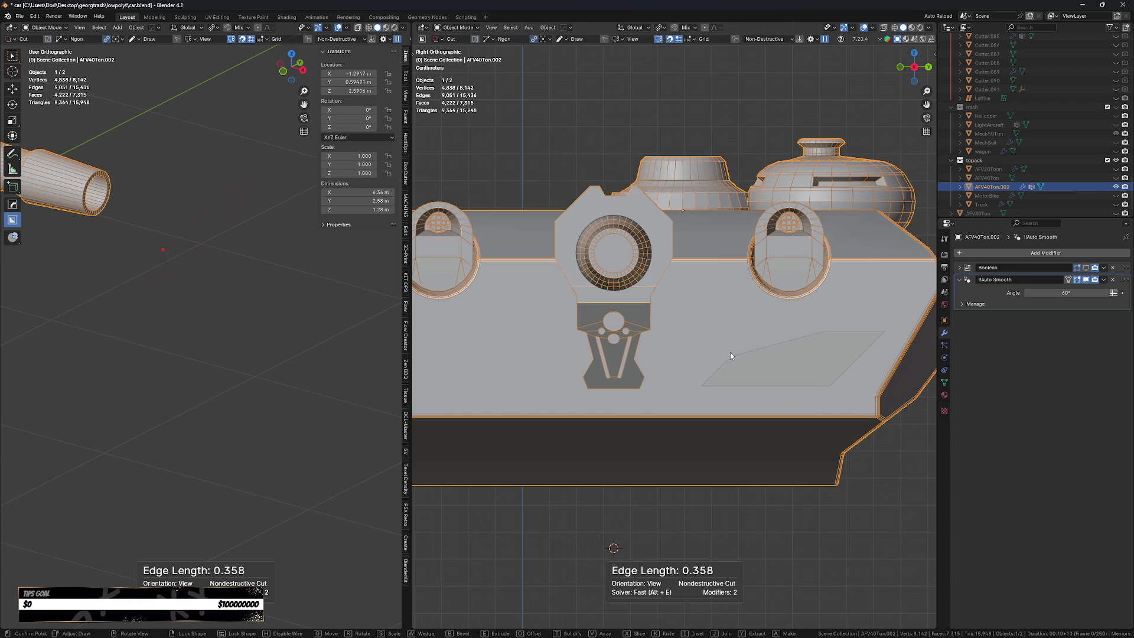
key("b")
scroll(723, 349, "up", 2)
scroll(720, 351, "up", 1)
key("Tab")
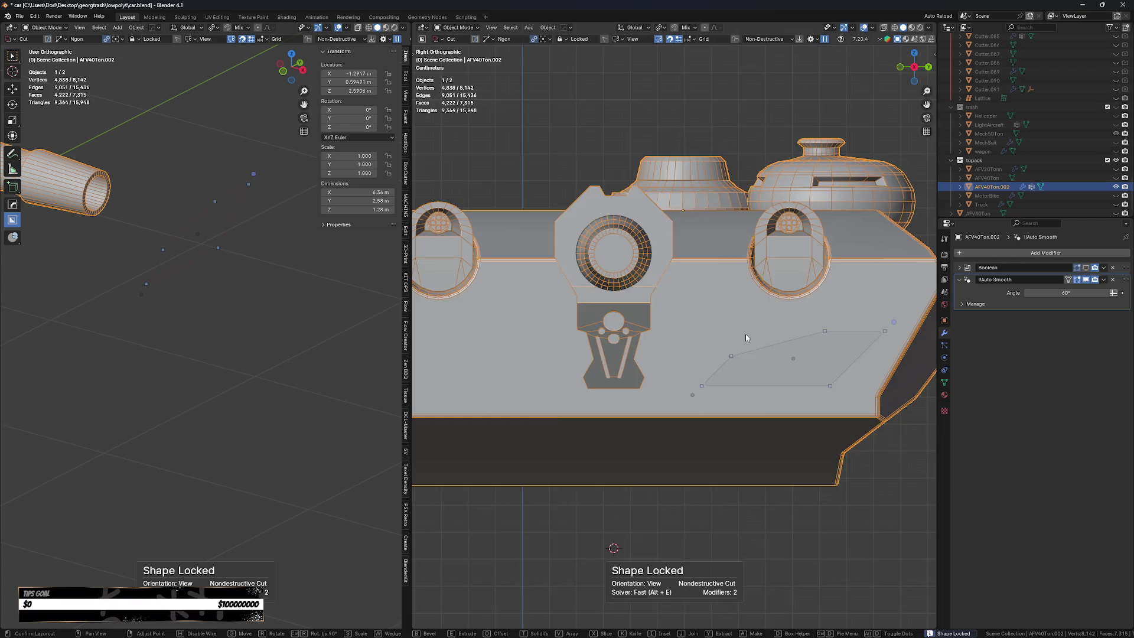
Extrude the cut depth into the hull and confirm the recessed cut.
middle_click_drag(720, 355, 736, 362)
middle_click_drag(677, 538, 703, 416)
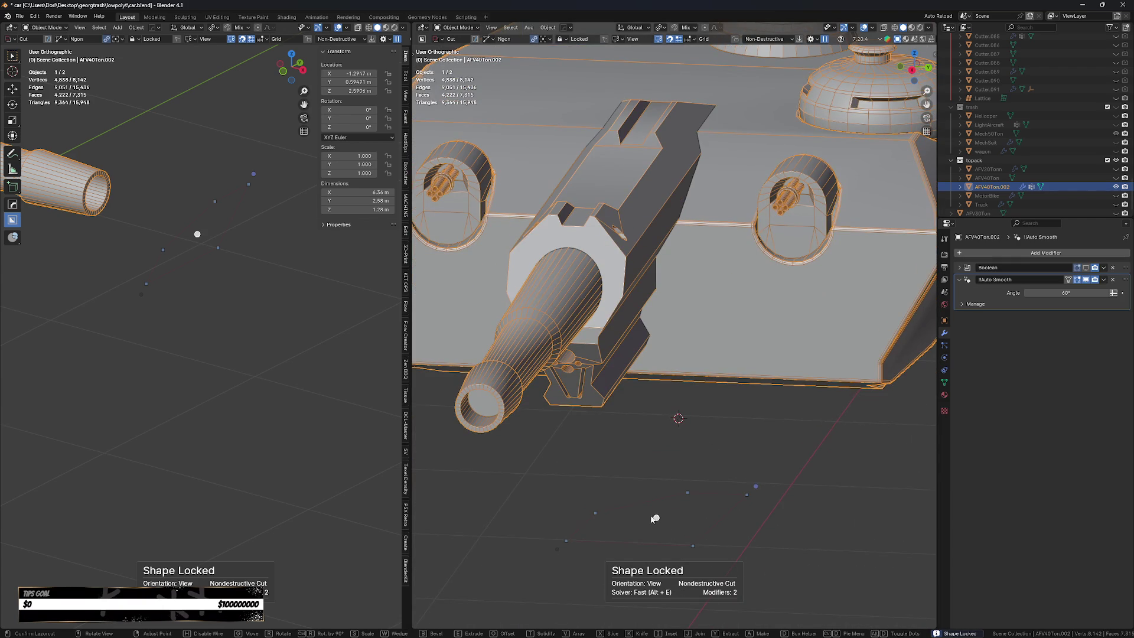
key("e")
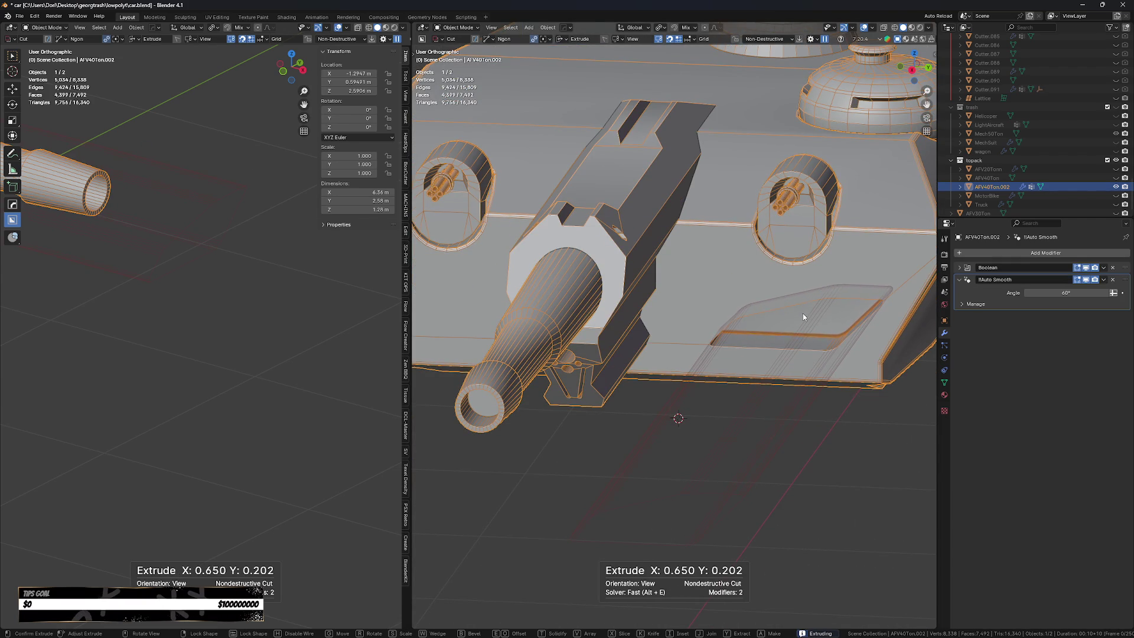
key("Tab")
key("space")
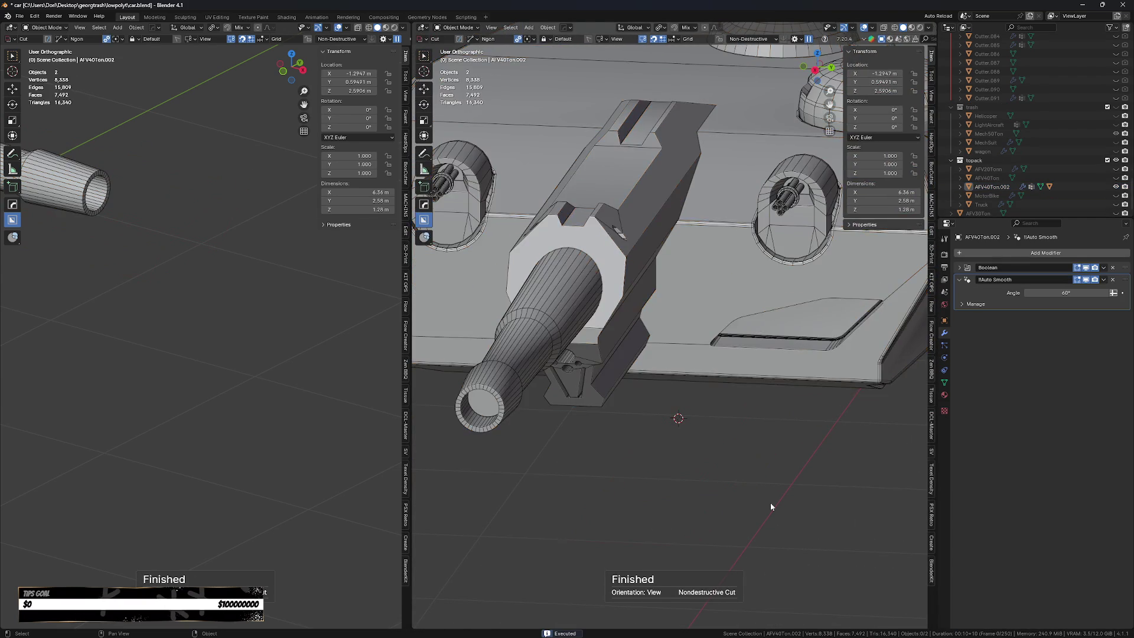
middle_click_drag(786, 504, 724, 489)
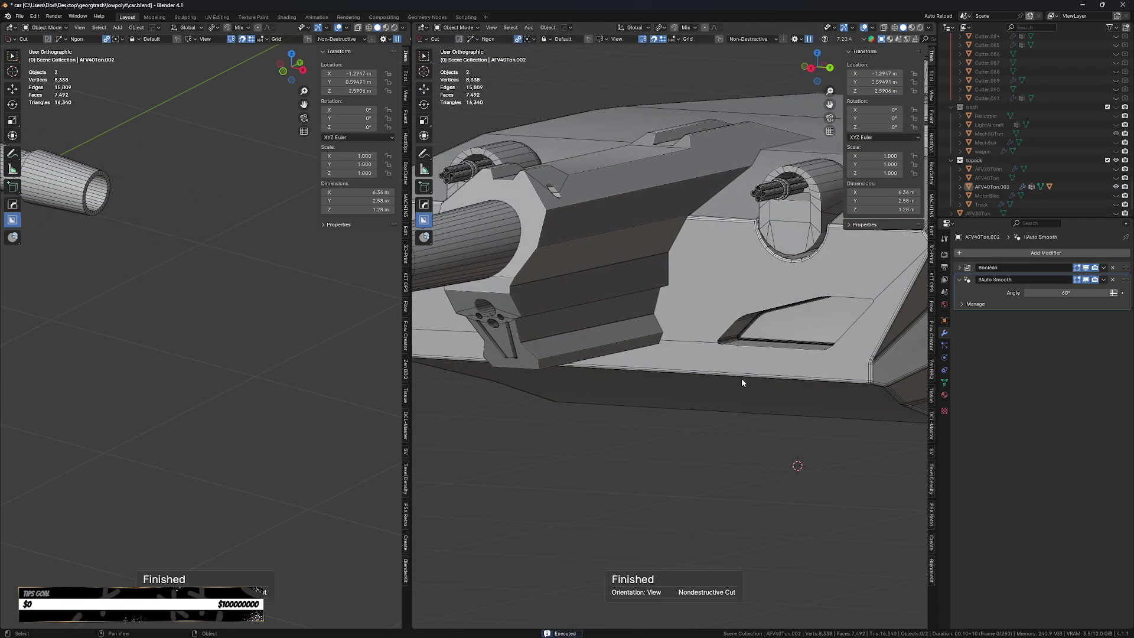
left_click(742, 378)
scroll(745, 390, "down", 5)
mouse_move(746, 402)
middle_mouse_down()
mouse_move(752, 423)
mouse_move(748, 407)
middle_mouse_up()
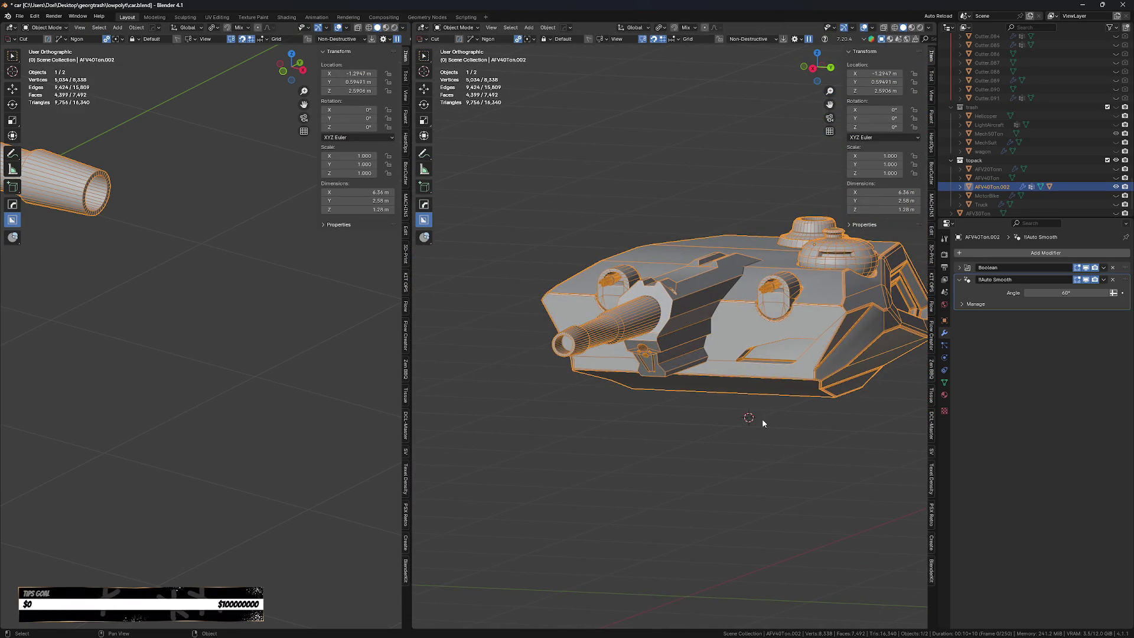
Pick the slot's cutter, mirror it across the hull on Y, and show cutters as wireframes.
left_click(762, 414, "alt")
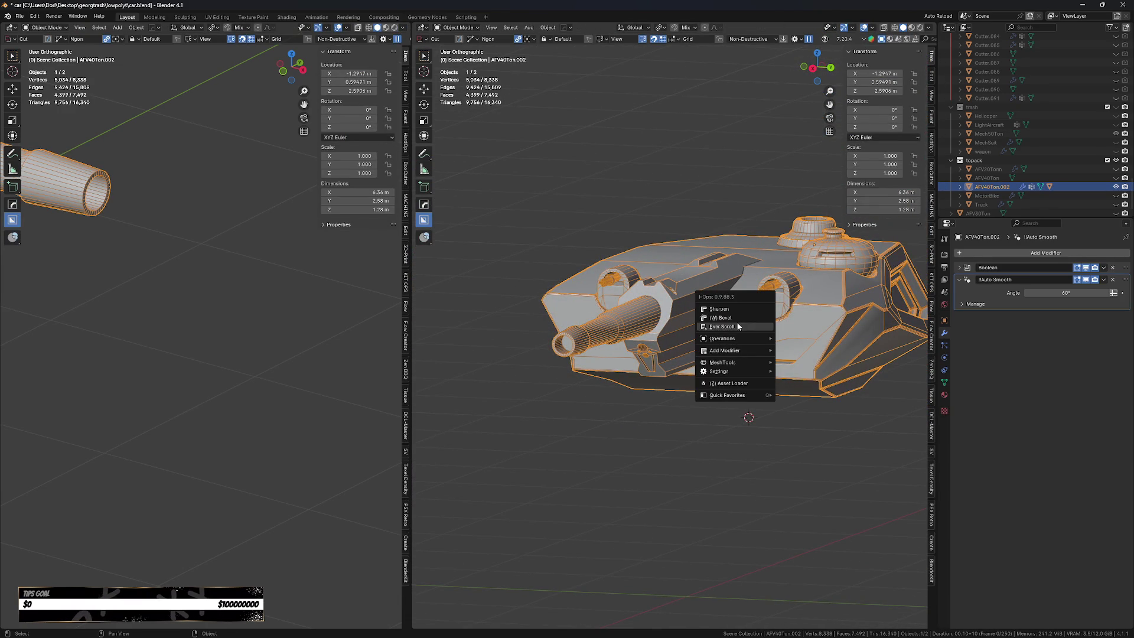
left_click(738, 327)
key("alt+x")
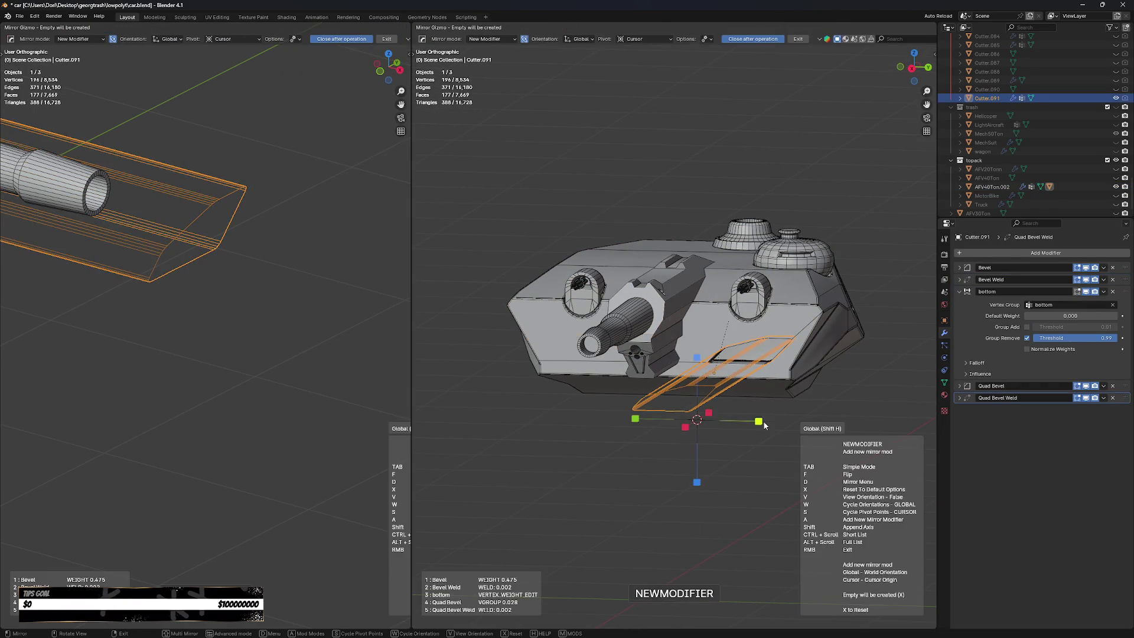
left_click(743, 461)
middle_click_drag(743, 461, 622, 420)
key("h")
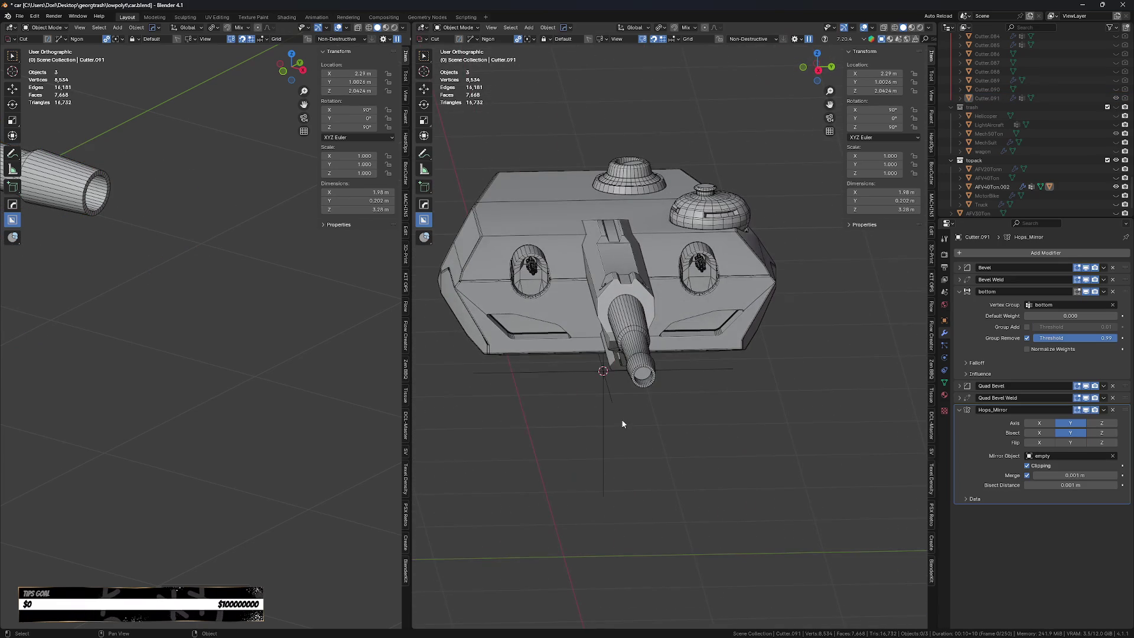
key("alt+h")
In the cutter's Edit Mode with X-ray, move its top face along X.
key("Tab")
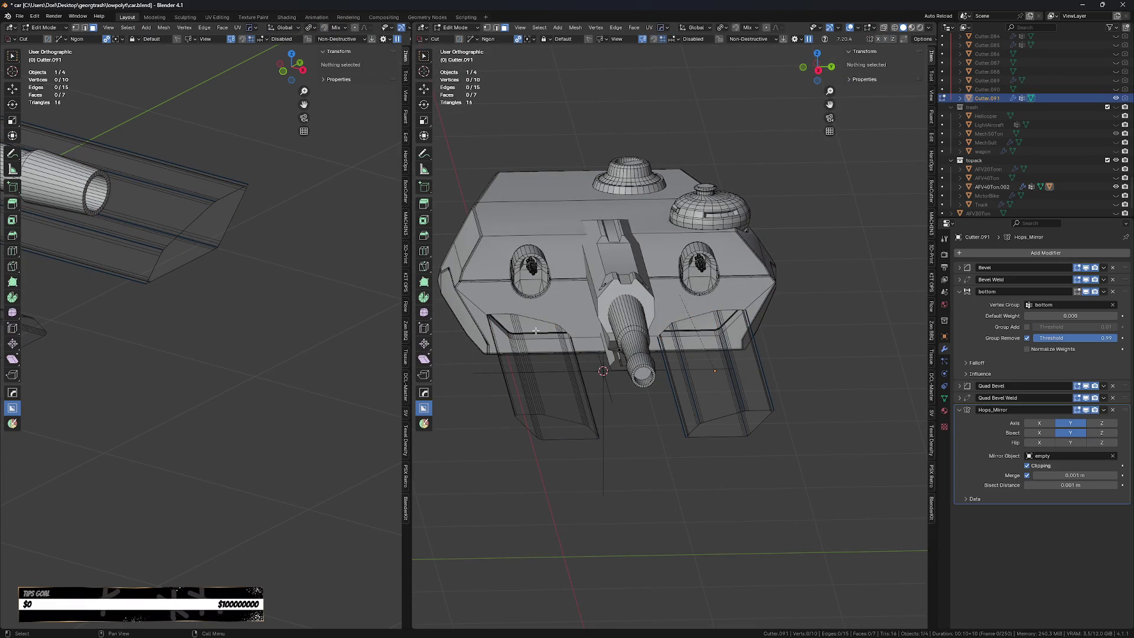
key("alt+z")
left_click(697, 323)
key("g")
key("x")
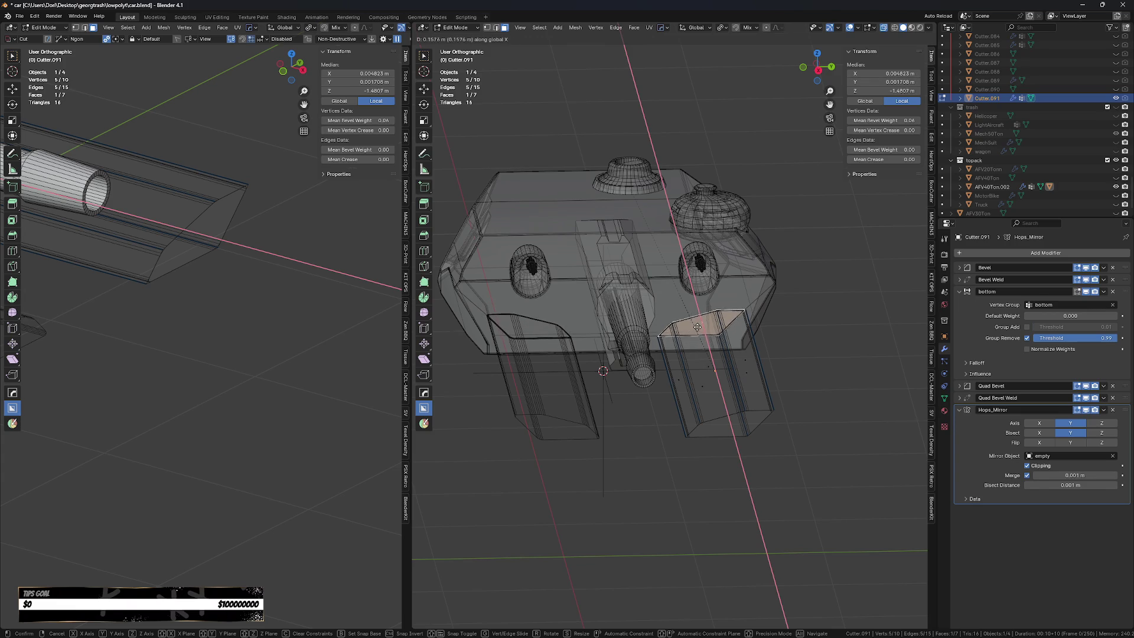
left_click(696, 325)
scroll(709, 319, "up", 3)
Move one cutter edge along X, cancelling an accidental new cut.
key("2")
left_click(747, 315)
key("g")
key("x")
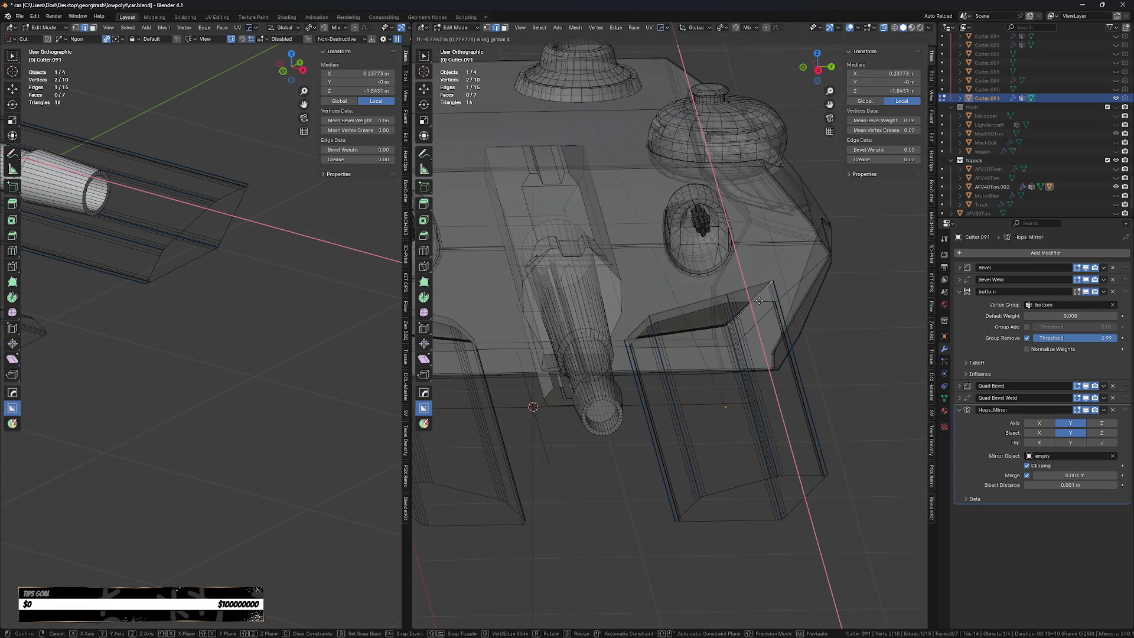
left_click(761, 300)
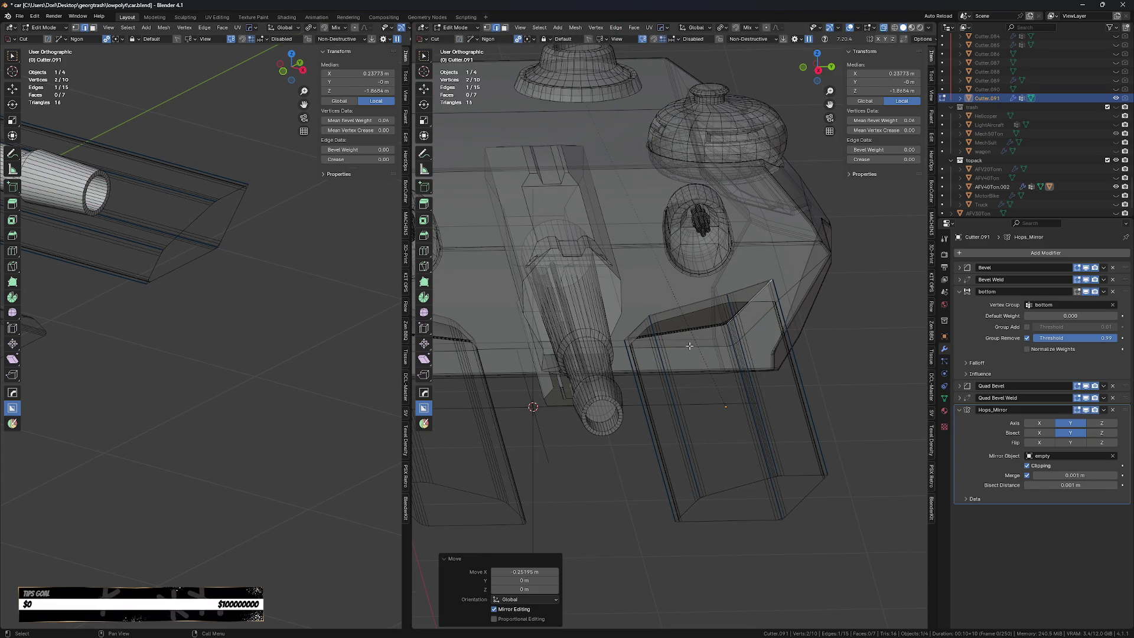
left_click(622, 337)
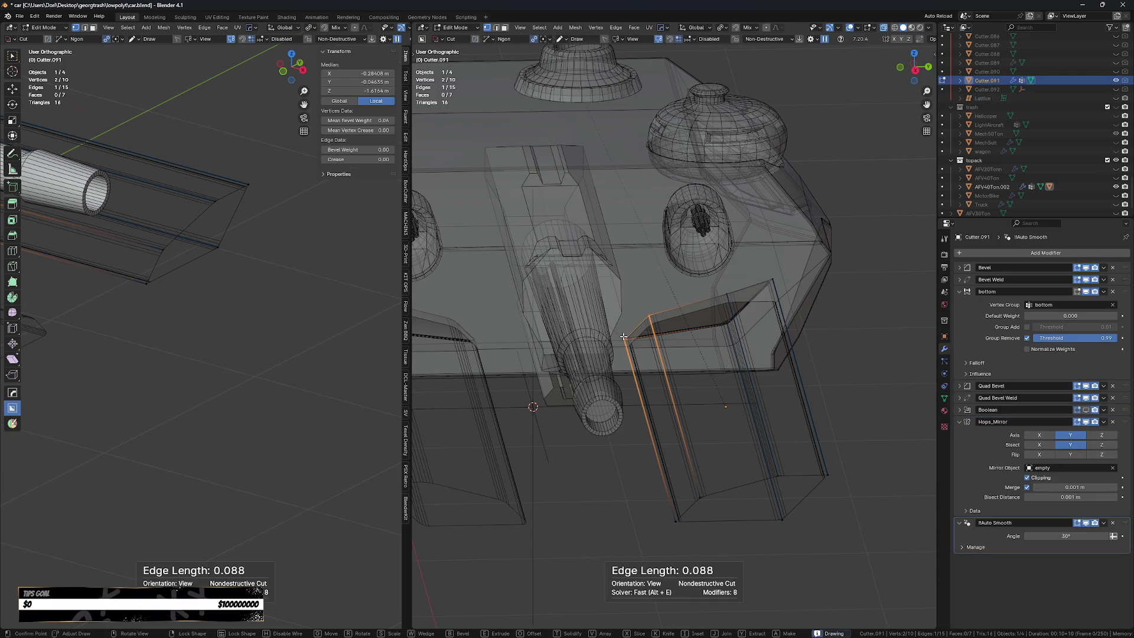
right_click(617, 277)
Slide one cutter vertex along X, return to Object Mode, and hide the cutter.
left_click(617, 342)
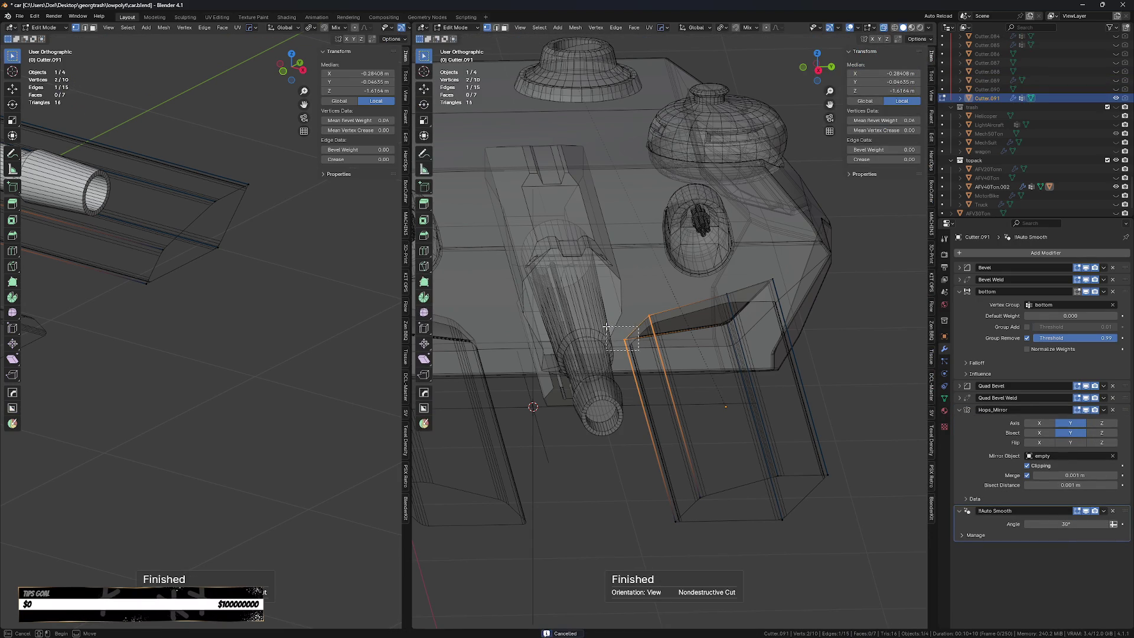
key("g")
key("x")
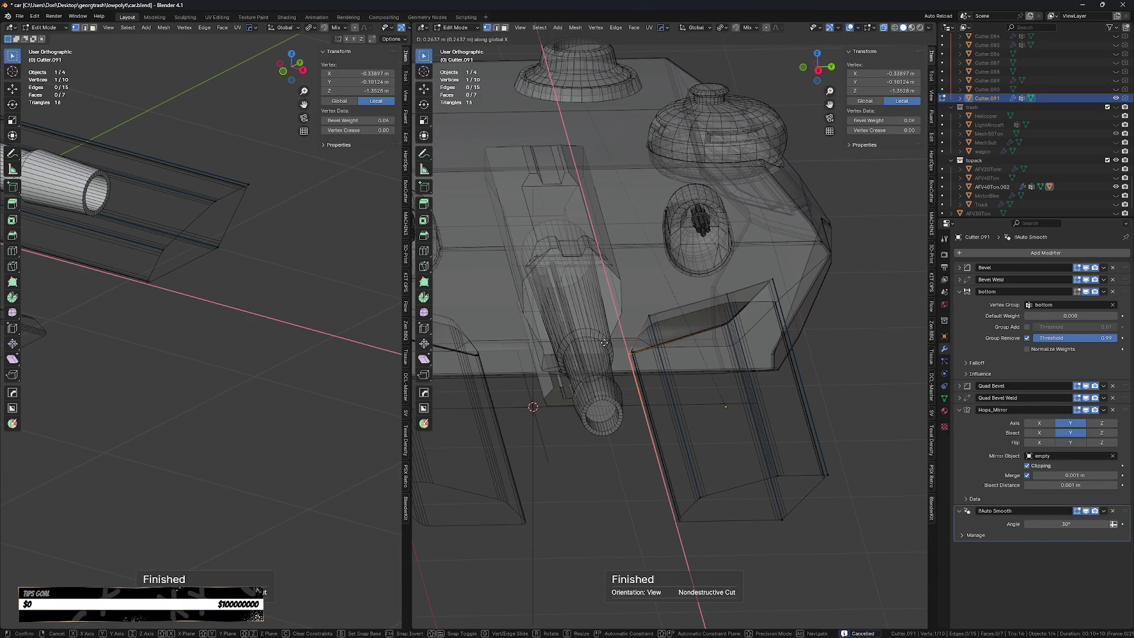
left_click(607, 340)
key("Tab")
key("h")
mouse_move(628, 488)
middle_mouse_down()
mouse_move(637, 498)
mouse_move(625, 505)
middle_mouse_up()
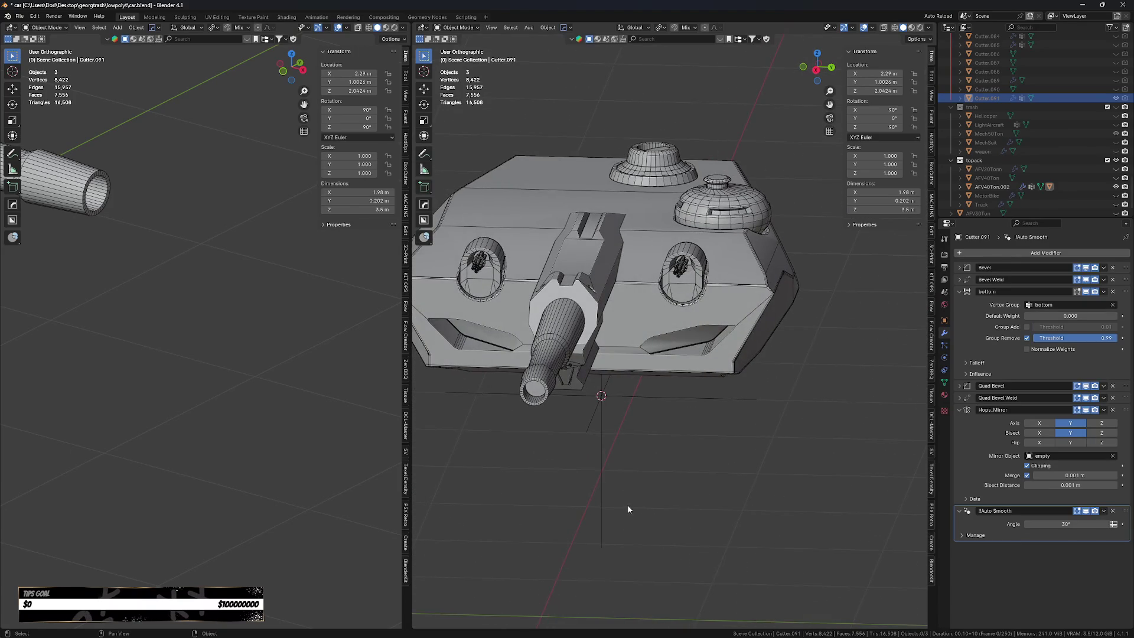
Unhide the cutter and rotate it around Z.
scroll(694, 401, "up", 3)
key("alt+h")
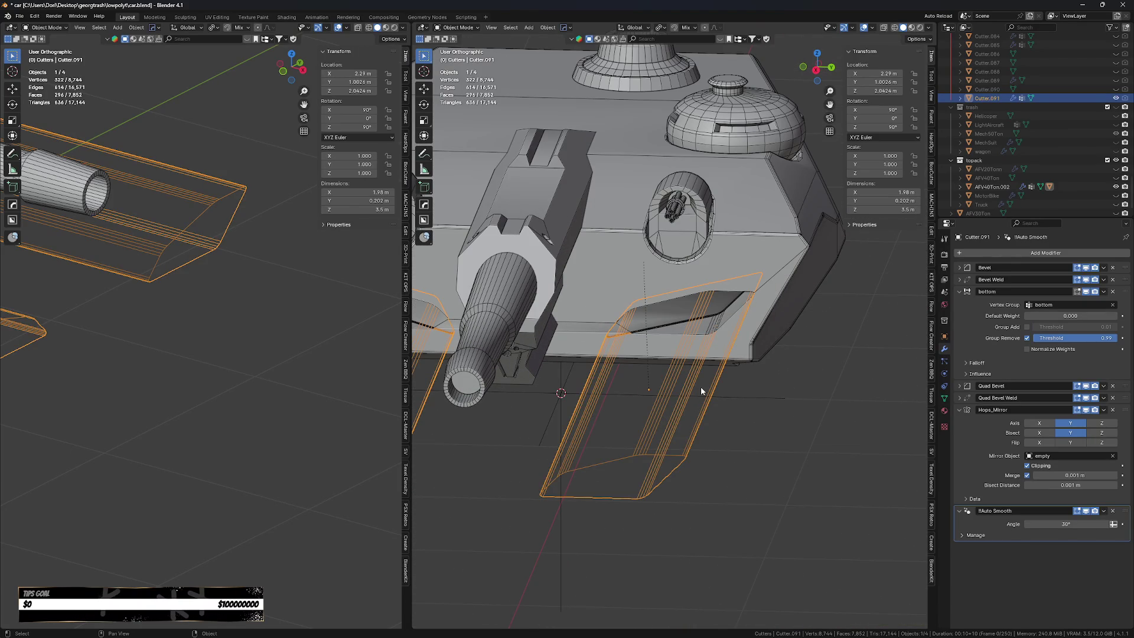
key("g")
key("x")
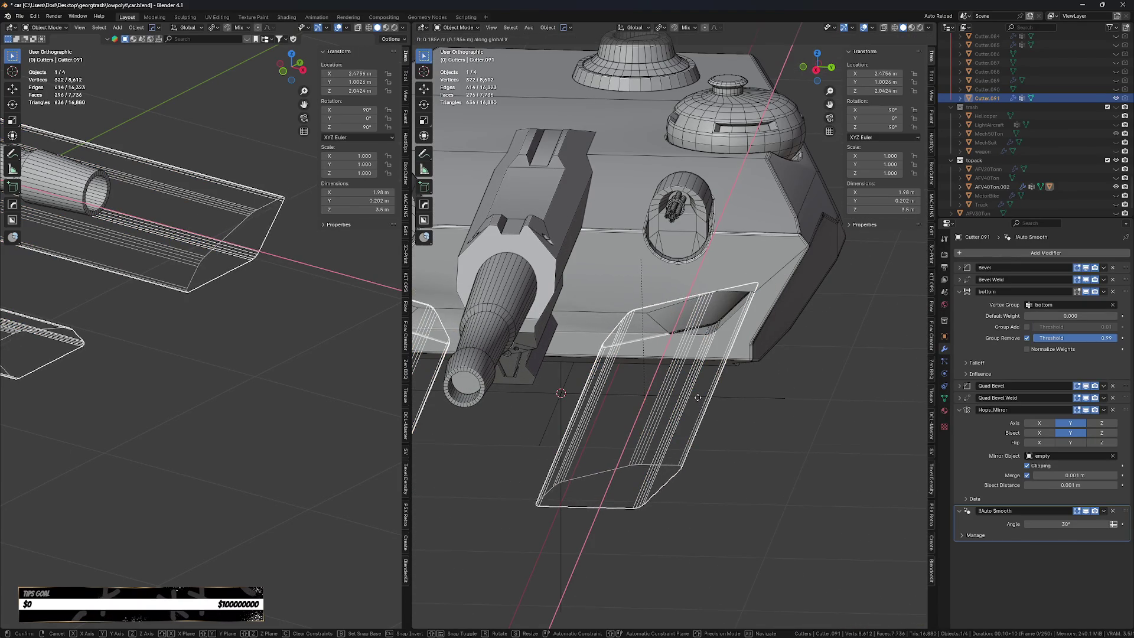
right_click(758, 388)
key("r")
key("z")
left_click(793, 394)
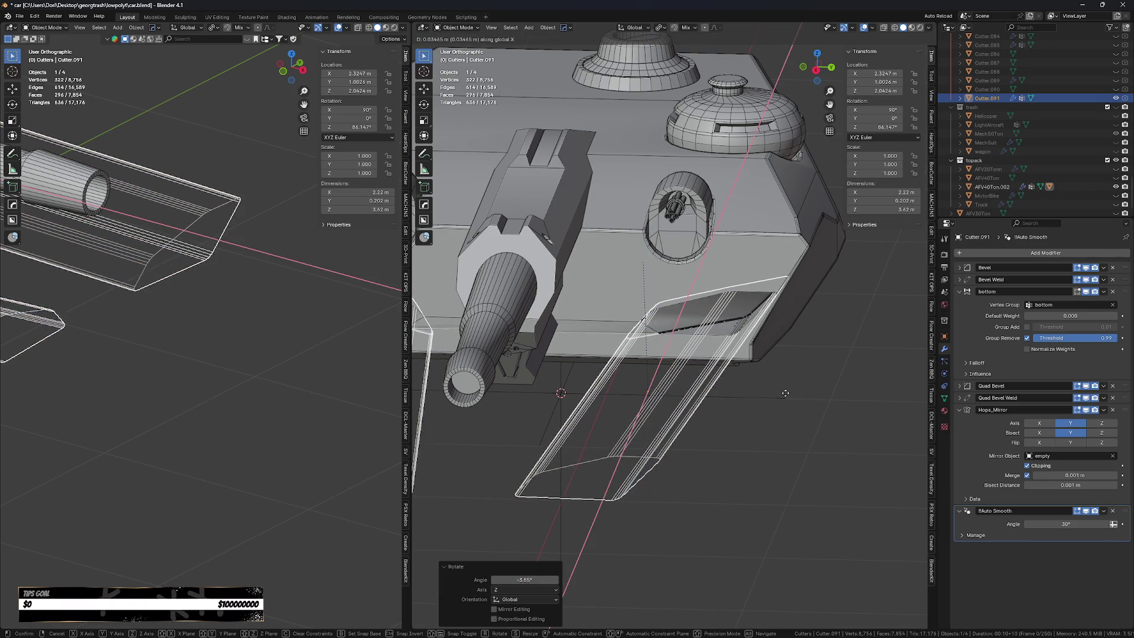
Move the cutter along Y and rotate it slightly more around Z.
key("g")
key("y")
left_click(774, 397)
key("r")
key("z")
left_click(768, 397)
Nudge the cutter along Y, X and Z onto the hull's lower front edge.
key("g")
key("x")
key("y")
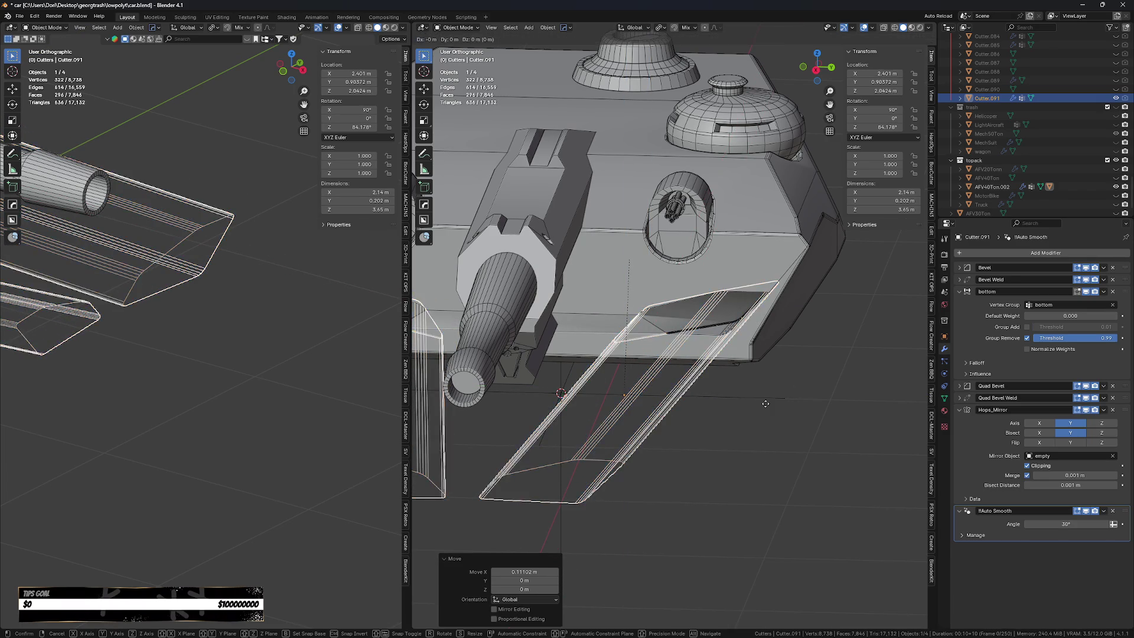
left_click(755, 404)
key("g")
key("x")
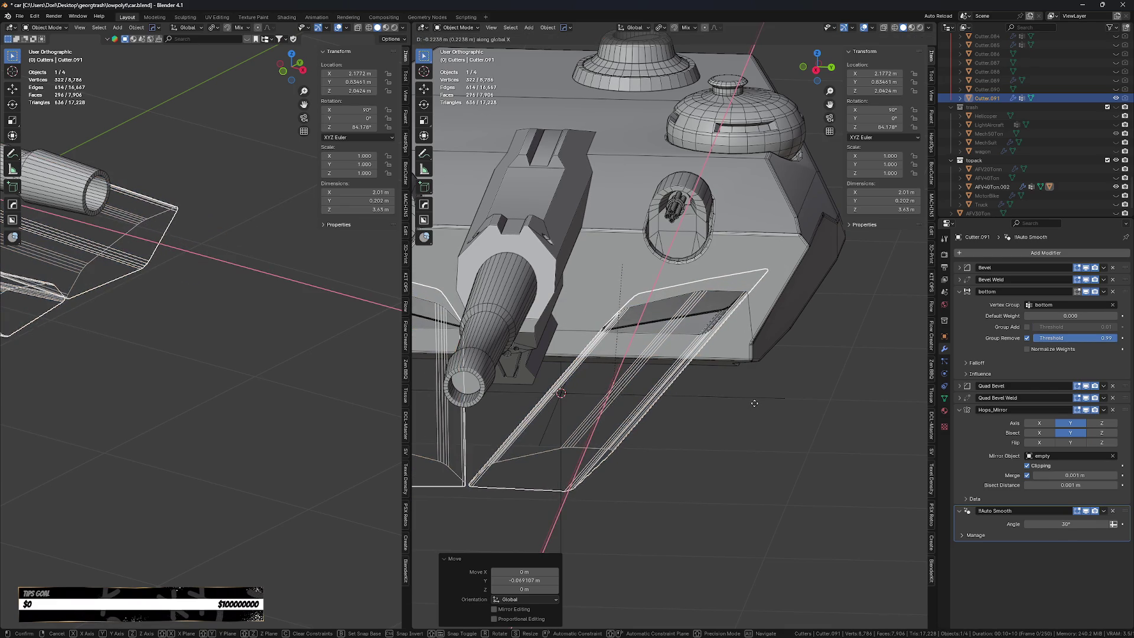
left_click(754, 400)
key("g")
key("z")
left_click(755, 395)
mouse_move(755, 397)
middle_mouse_down()
mouse_move(725, 425)
mouse_move(725, 444)
middle_mouse_up()
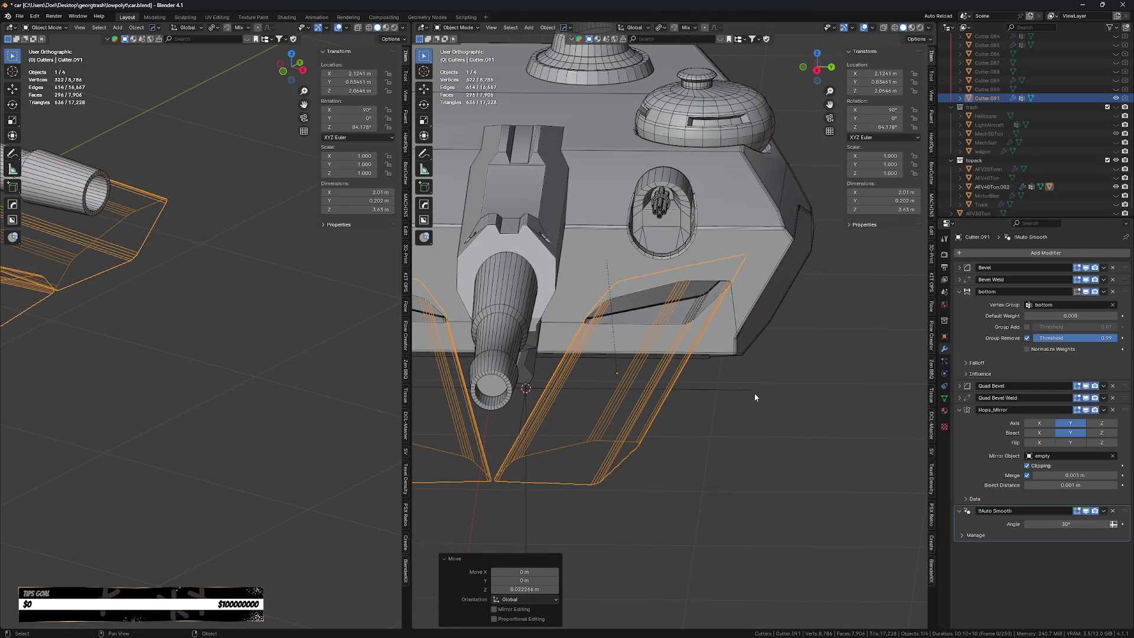
Enter the cutter's Edit Mode with X-ray and select one of its edges.
key("Tab")
key("alt+z")
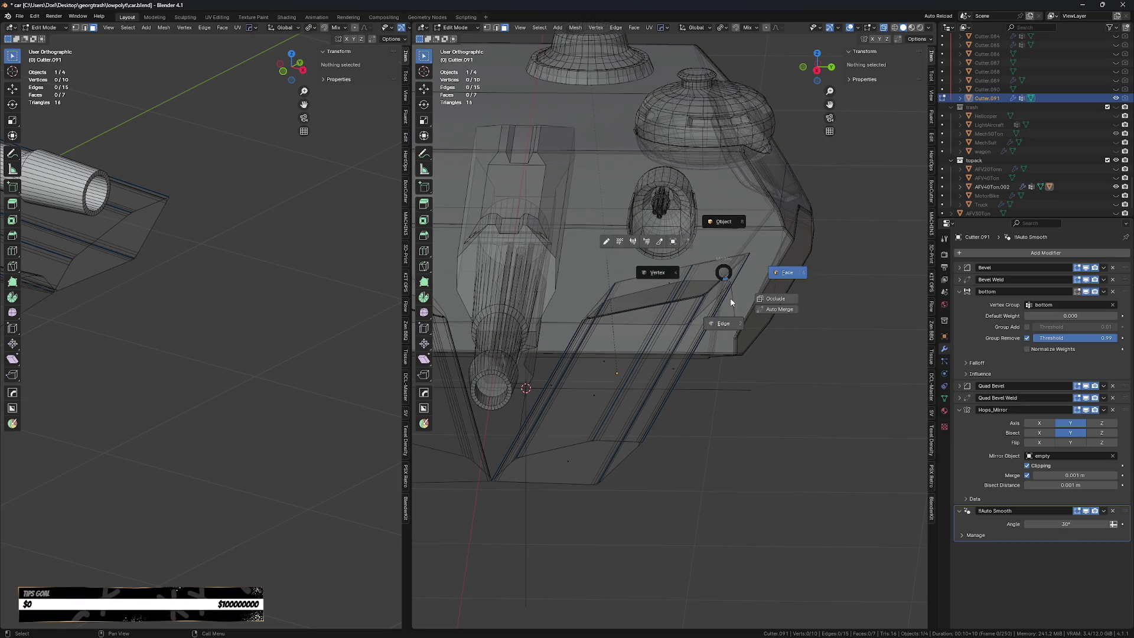
left_click(729, 293)
Slide the selected edge along X, then leave edit mode with nothing selected.
key("g")
key("x")
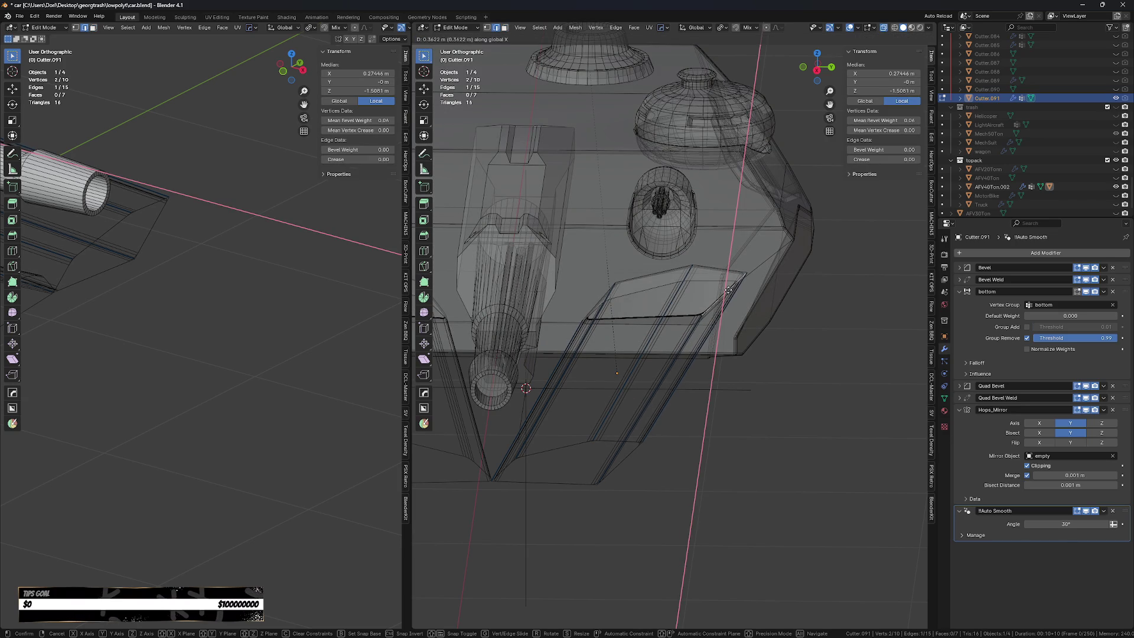
left_click(729, 290)
key("Tab")
left_click(736, 452)
Shift the side cutter along X beneath the hull.
mouse_move(737, 455)
middle_mouse_down()
mouse_move(713, 434)
mouse_move(701, 460)
middle_mouse_up()
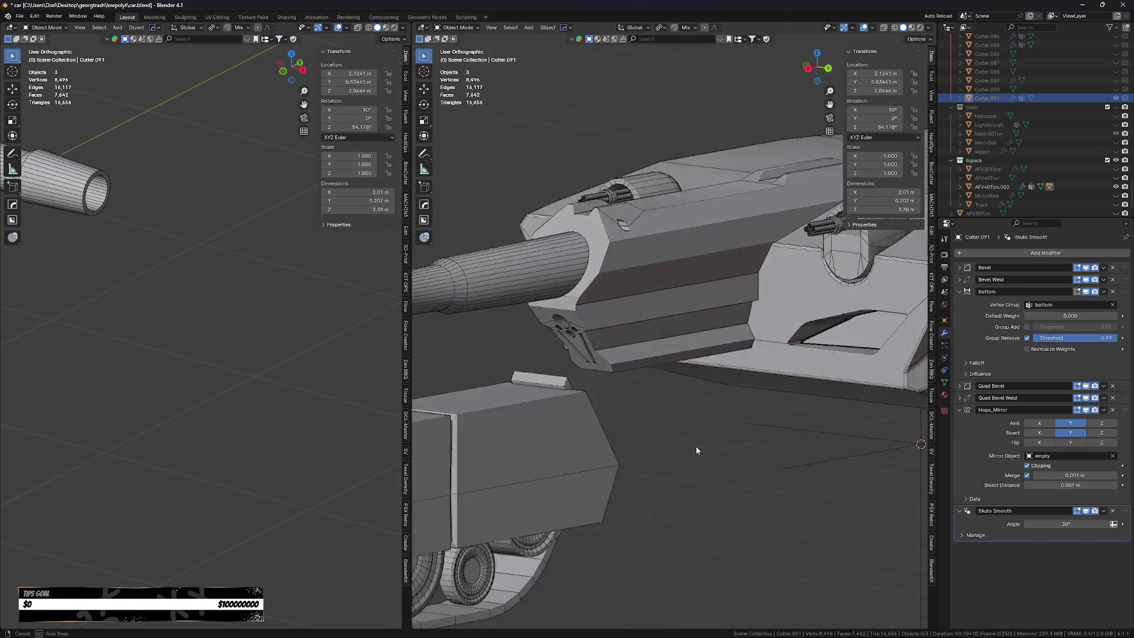
left_click(701, 459)
key("g")
key("x")
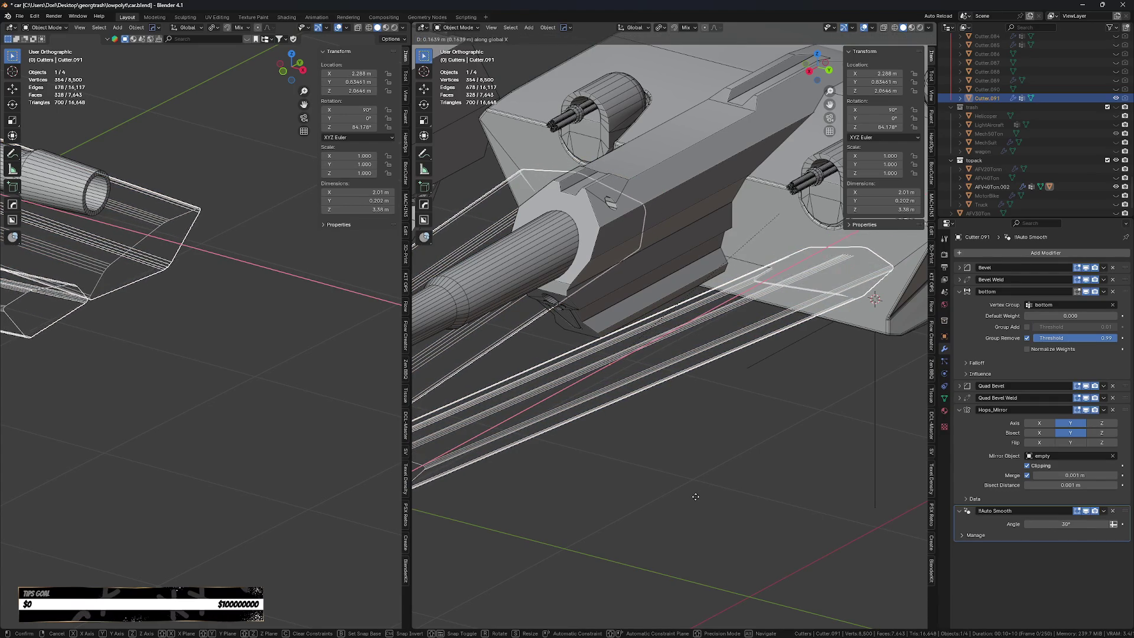
left_click(710, 495)
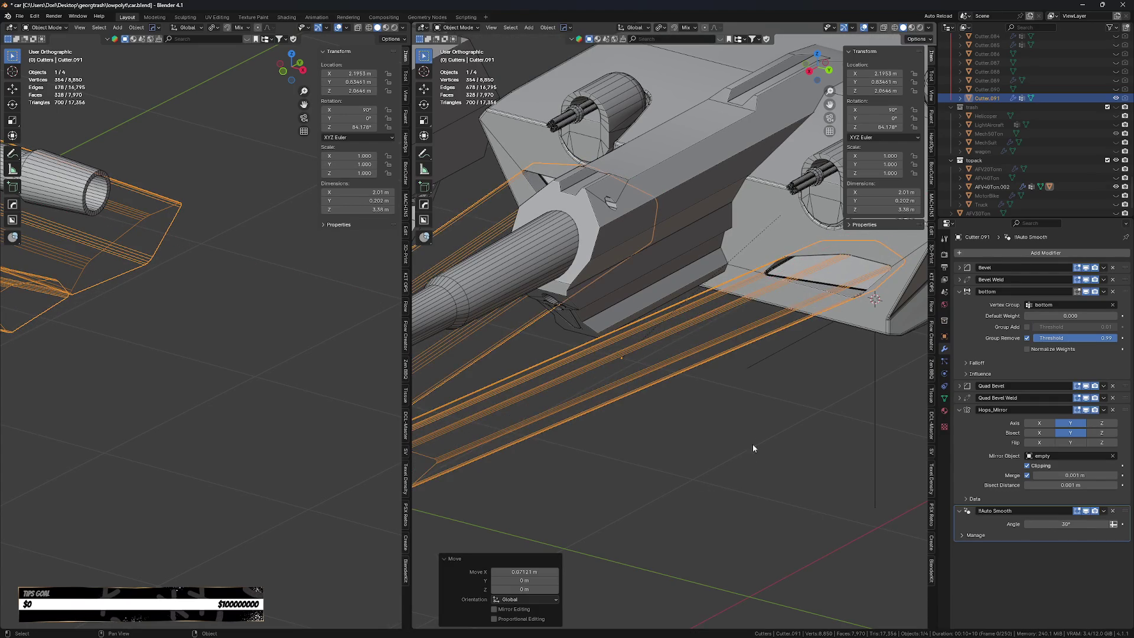
In see-through view, flatten the cutter's top face to zero width along X (S X 0).
middle_click_drag(745, 452, 789, 449)
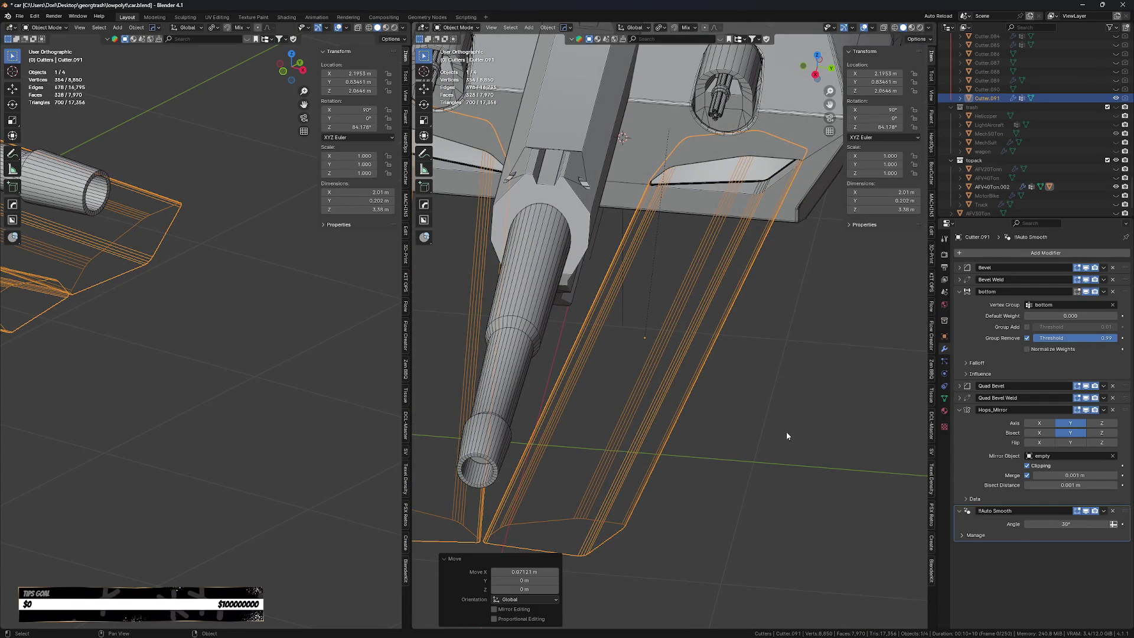
key("Tab")
key("alt+z")
key("alt+z")
key("alt+z")
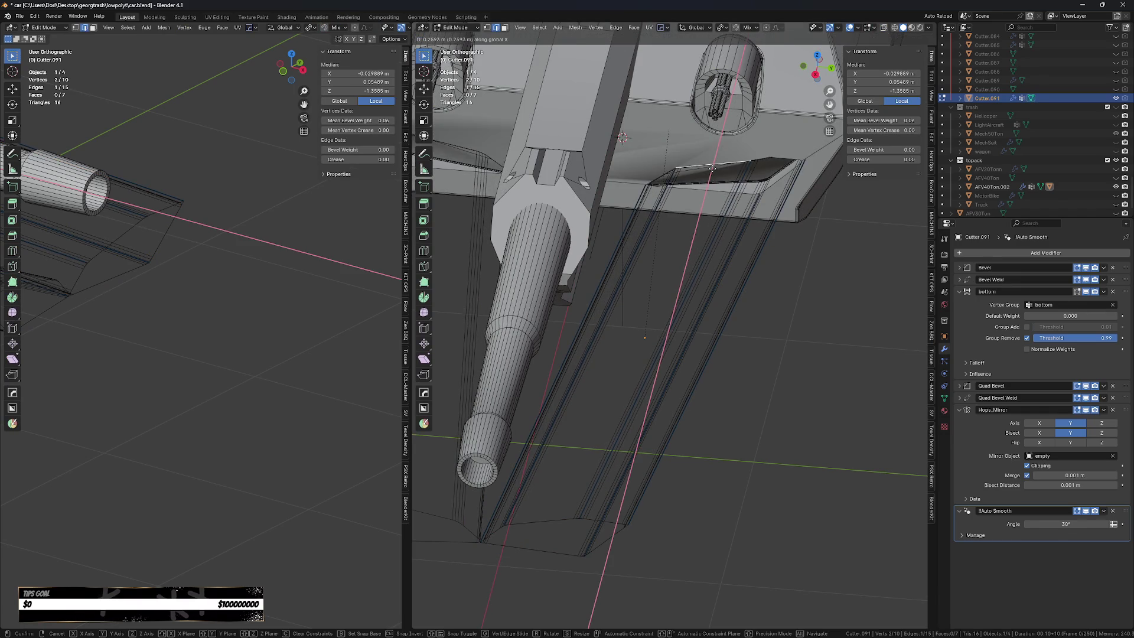
key("alt+z")
key("a")
key("alt+z")
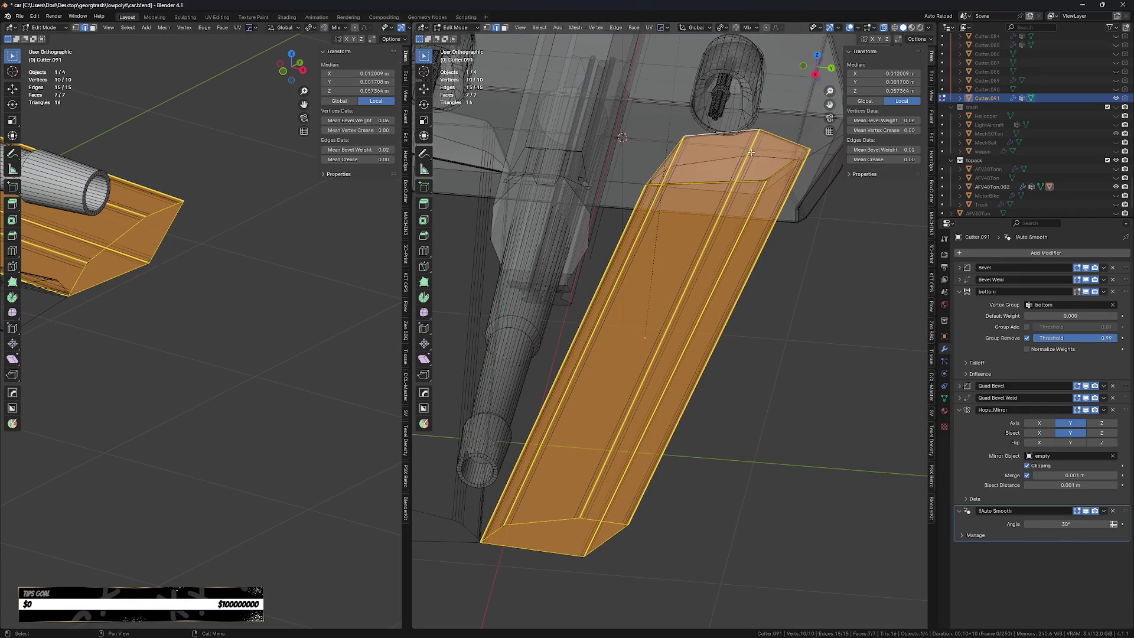
key("alt+a")
left_click(762, 159)
type("sx0")
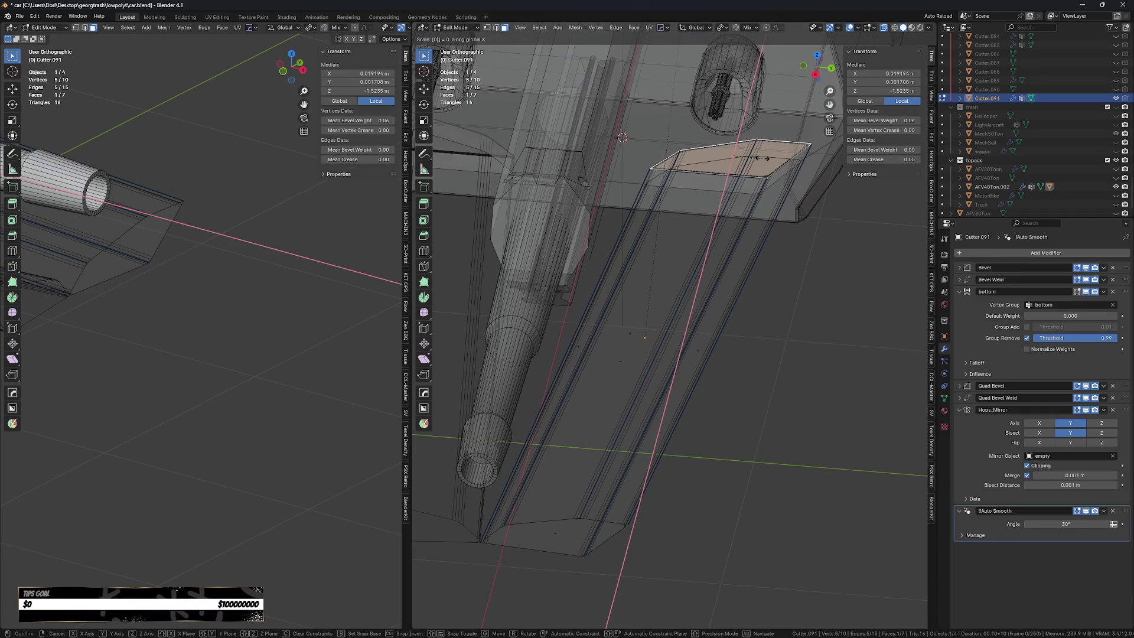
key("Return")
middle_click_drag(762, 158, 766, 254)
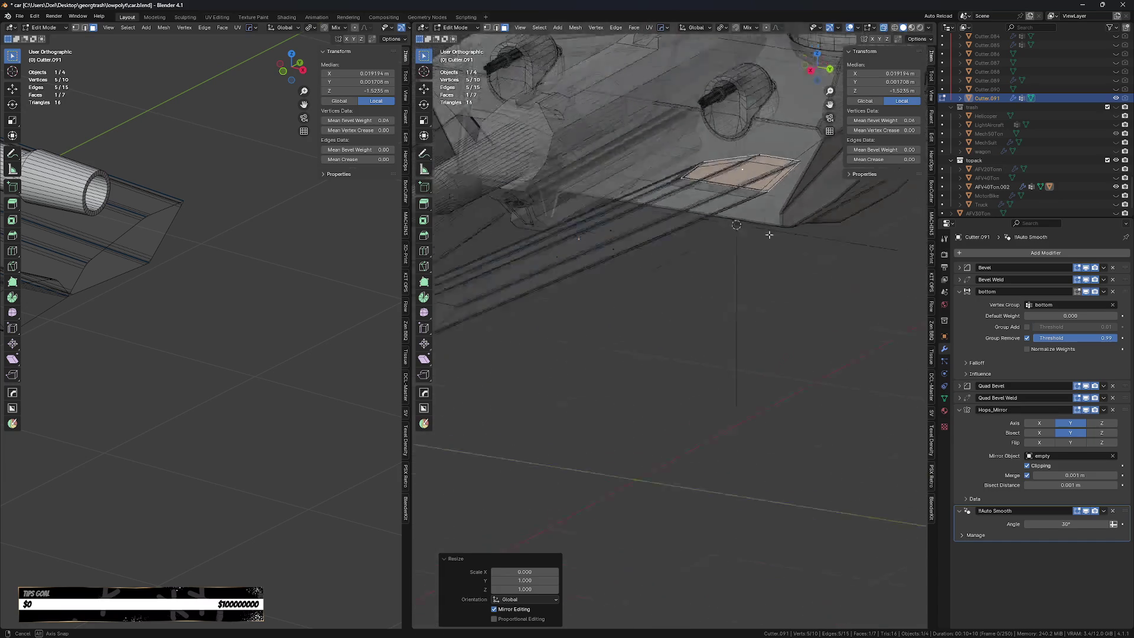
Shift the flattened top face along X, then pick cutter edges and a vertex.
key("g")
key("x")
left_click(761, 193)
key("ctrl+Tab")
left_click(762, 245)
left_click(732, 166)
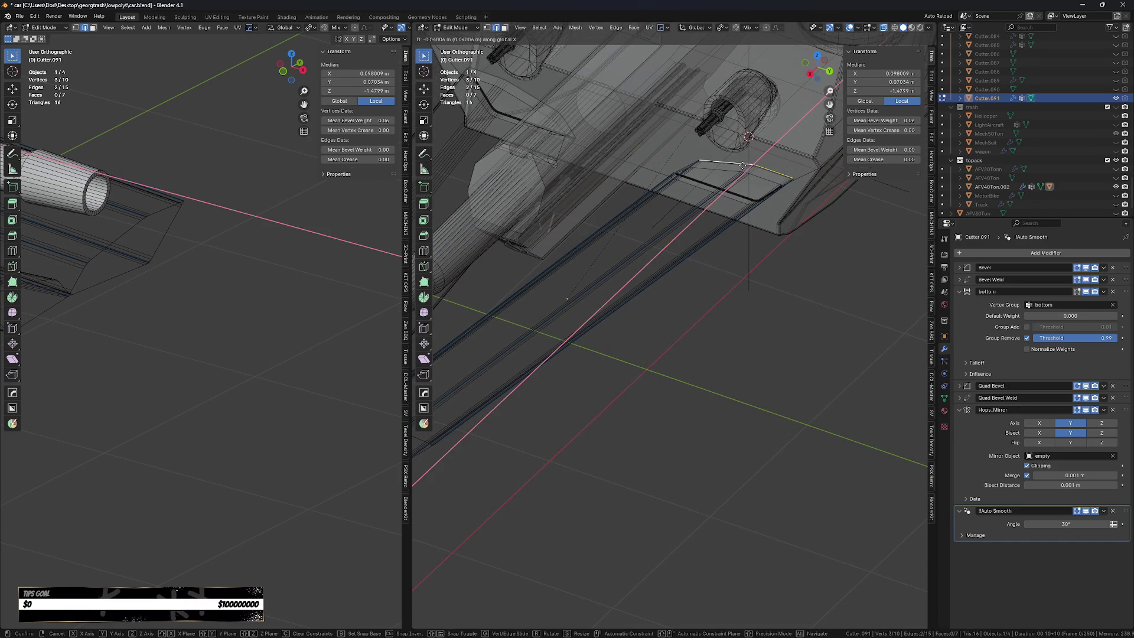
key("ctrl+Tab")
left_click(752, 197)
left_click(790, 185)
Slide two cutter edges along X to taper the slot into a wedge.
middle_click_drag(790, 184, 788, 227)
left_click(769, 185)
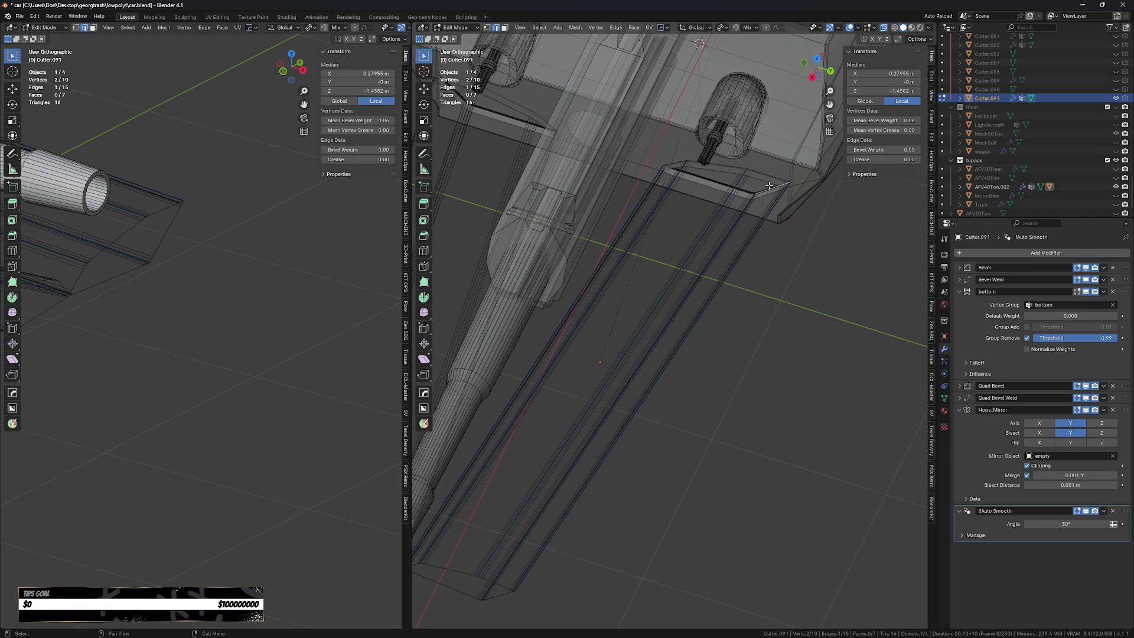
key("g")
key("x")
left_click(697, 174)
left_click(680, 170)
key("g")
key("x")
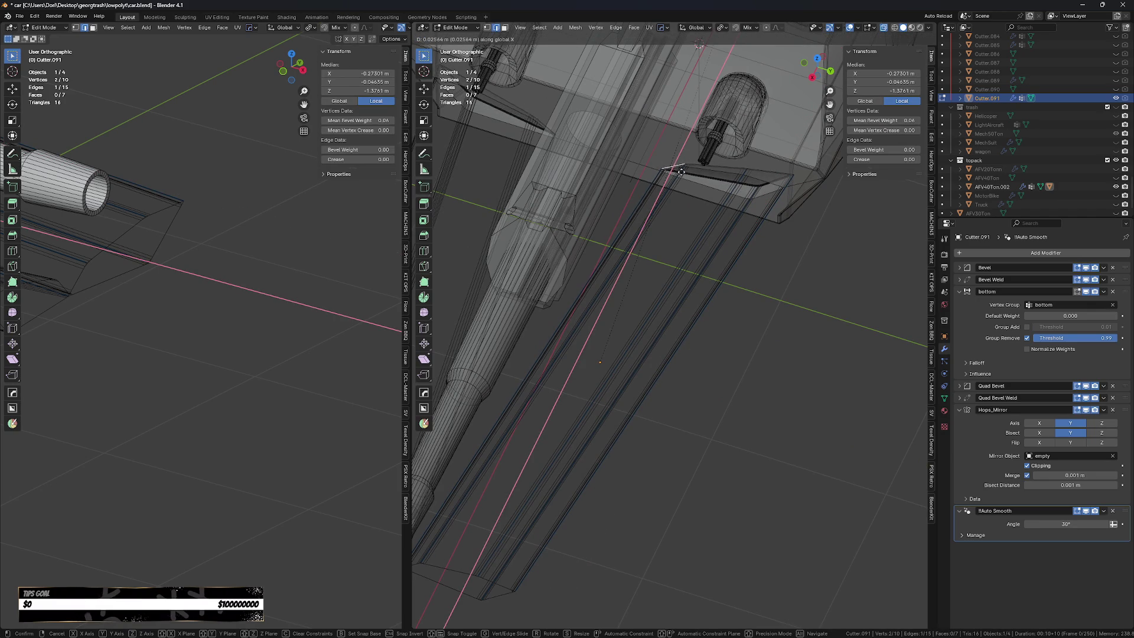
left_click(683, 172)
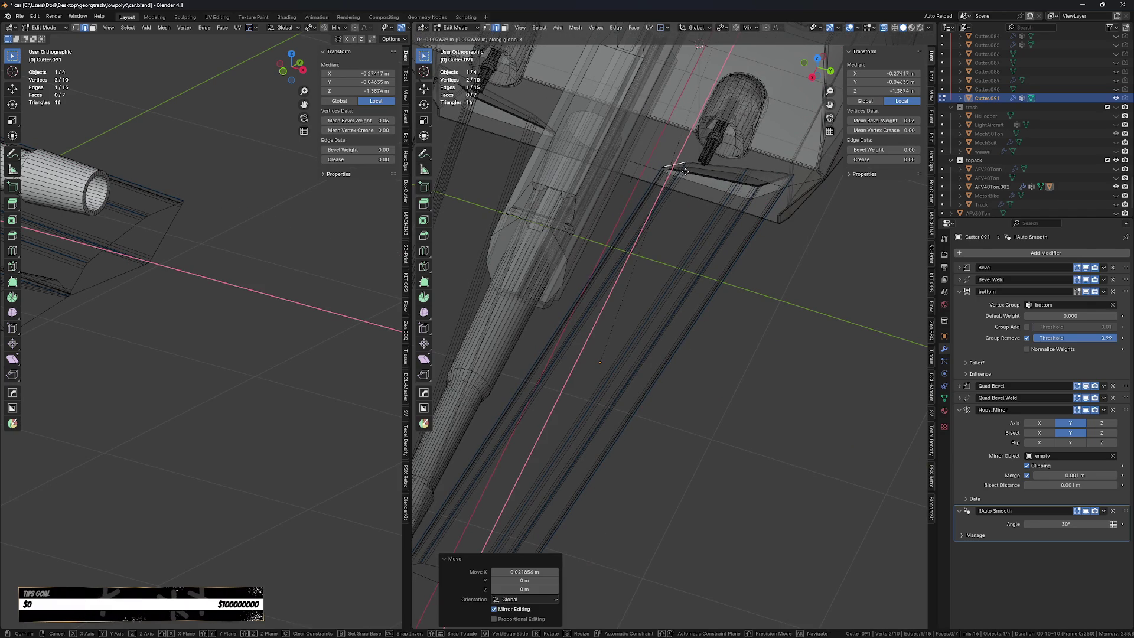
Return to object mode and select the tank hull AFV40Ton.002.
key("Tab")
left_click(739, 354)
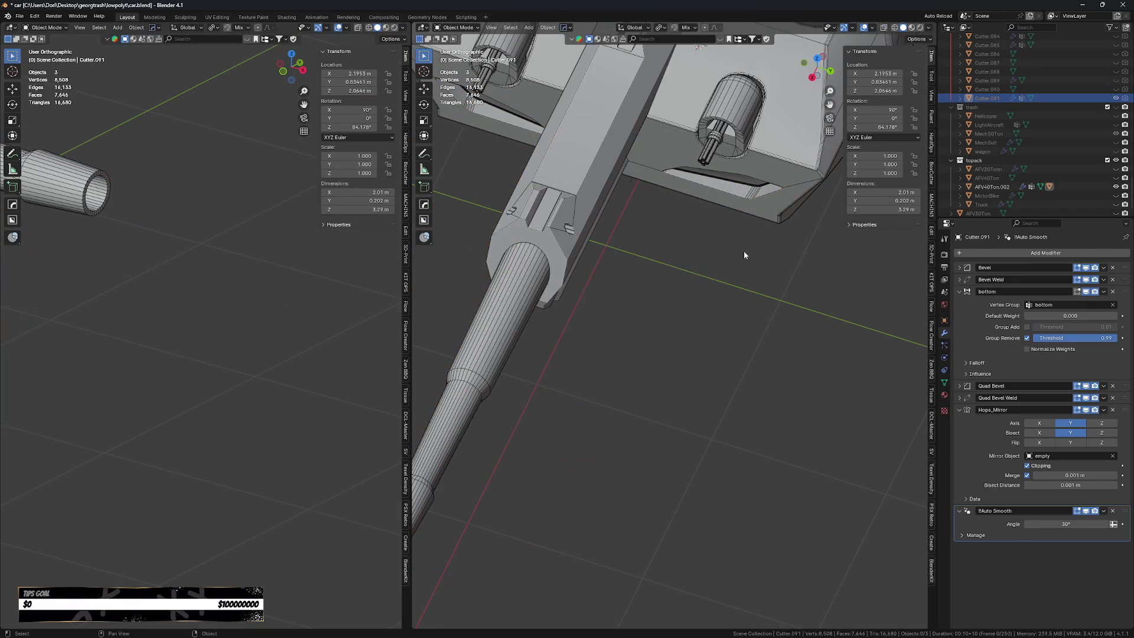
middle_click_drag(740, 289, 753, 211)
left_click(753, 212)
Apply the hull's modifiers, then bevel the selected plate edges in edit mode.
key("q")
key("q")
left_click(796, 317)
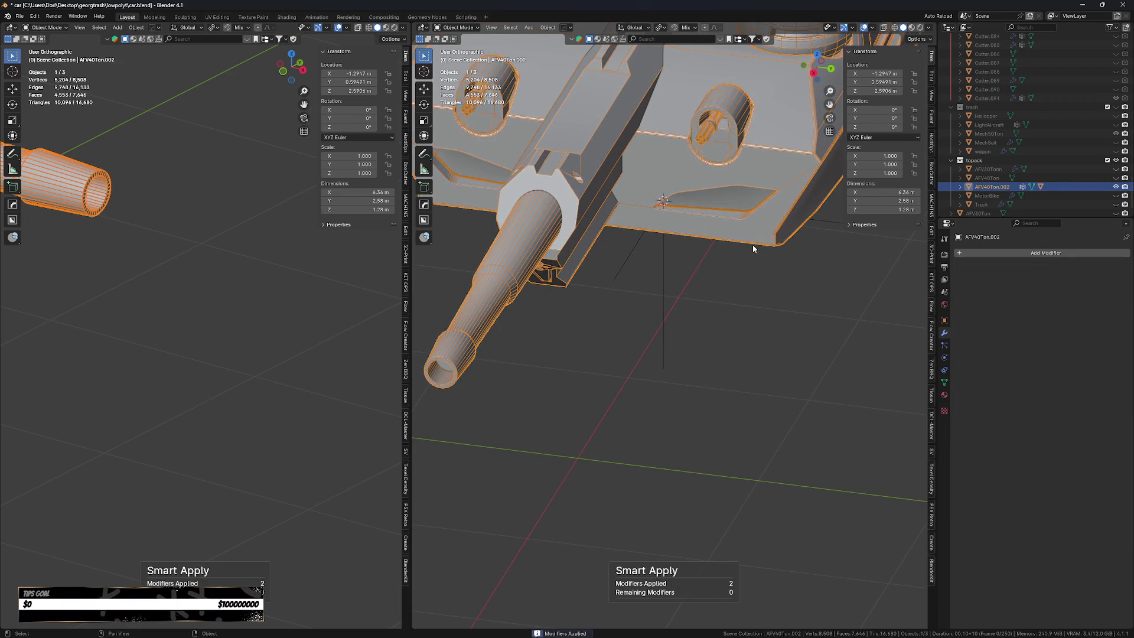
scroll(753, 245, "up", 3)
key("Tab")
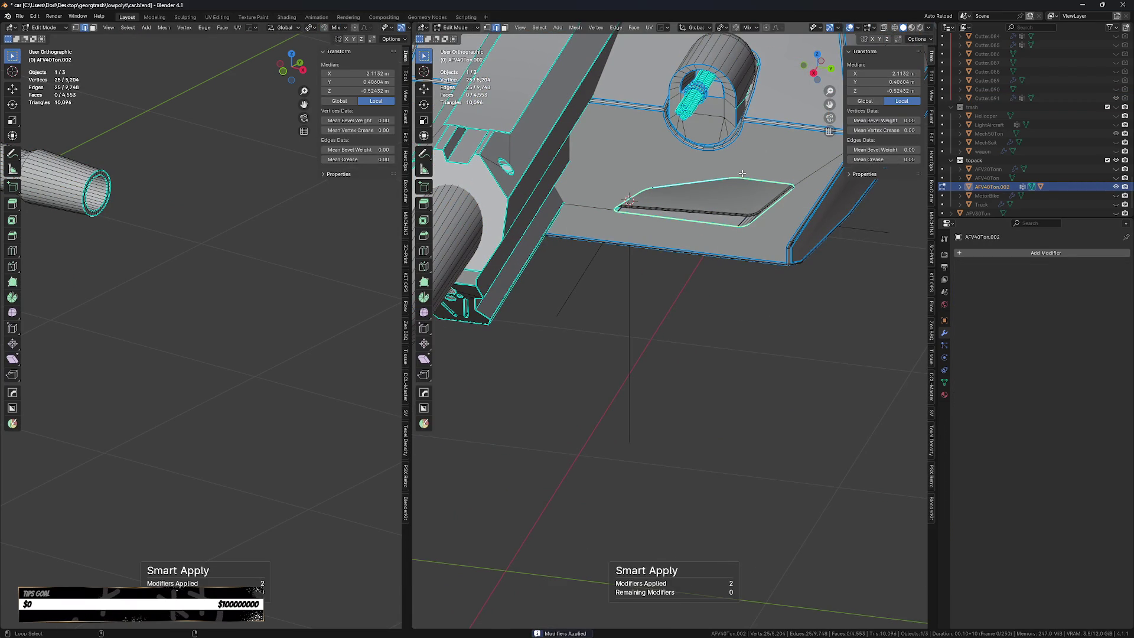
key("ctrl+b")
left_click(784, 252)
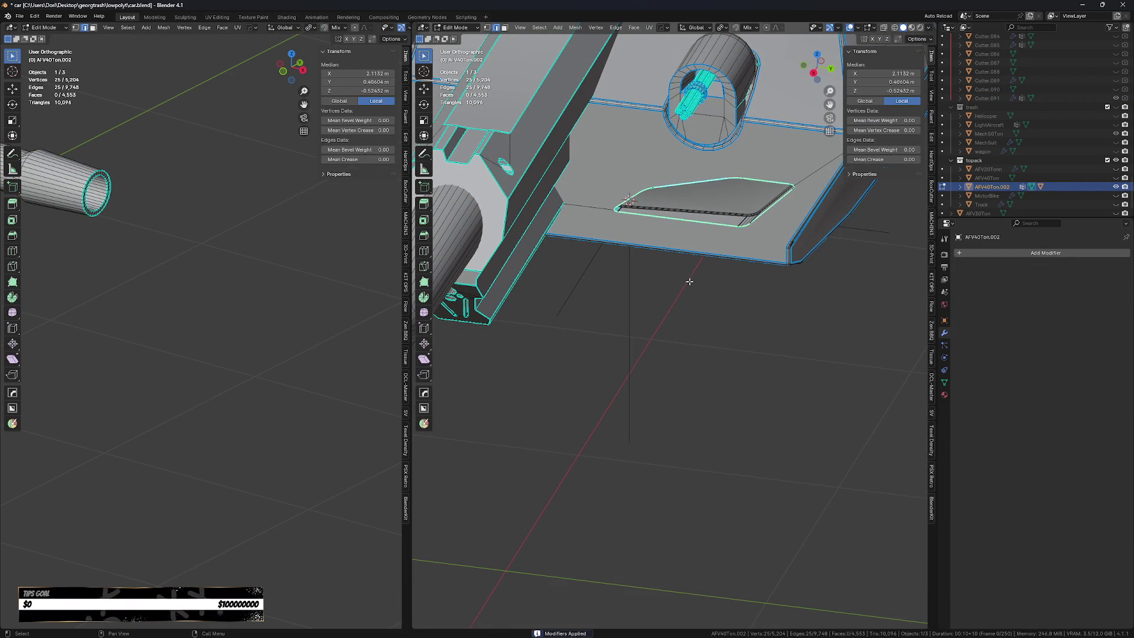
Bevel the two slot recess edge loops with three segments.
middle_click_drag(784, 253, 595, 187)
left_click(595, 186, "alt")
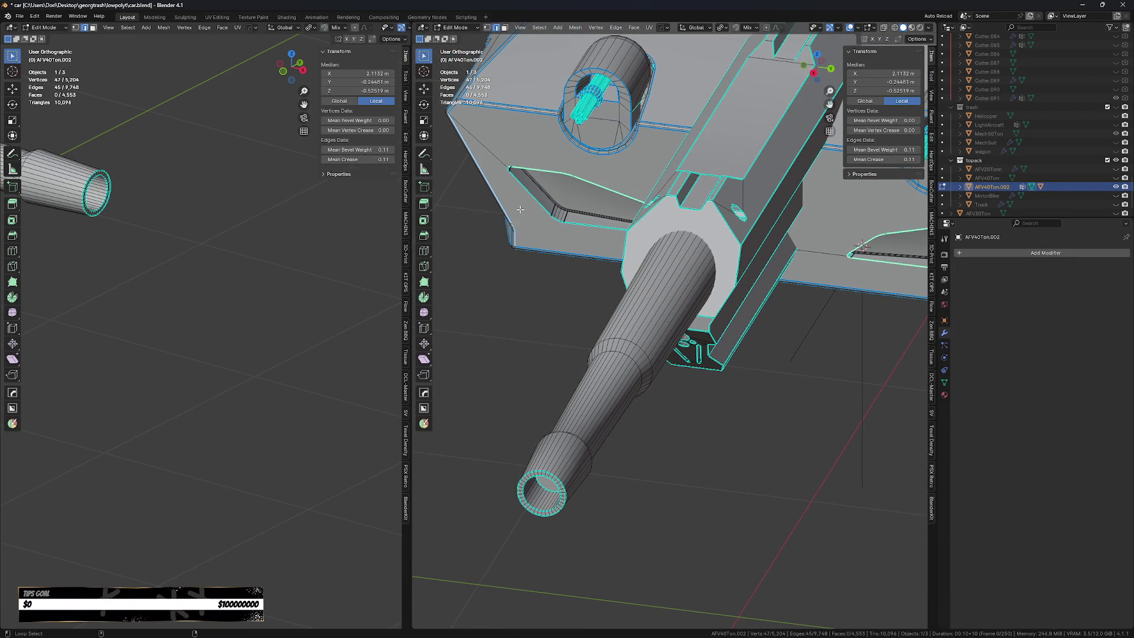
left_click(545, 238, "alt+shift")
mouse_move(545, 239)
middle_mouse_down()
mouse_move(805, 317)
mouse_move(785, 317)
middle_mouse_up()
scroll(769, 329, "up", 3)
scroll(769, 328, "up", 2)
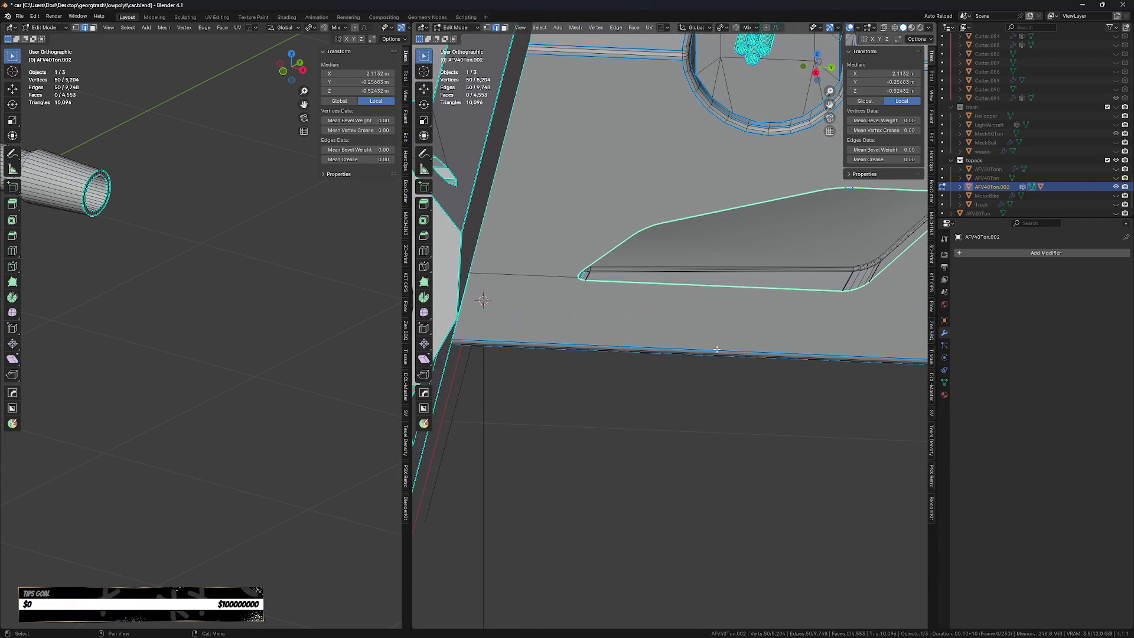
key("ctrl+b")
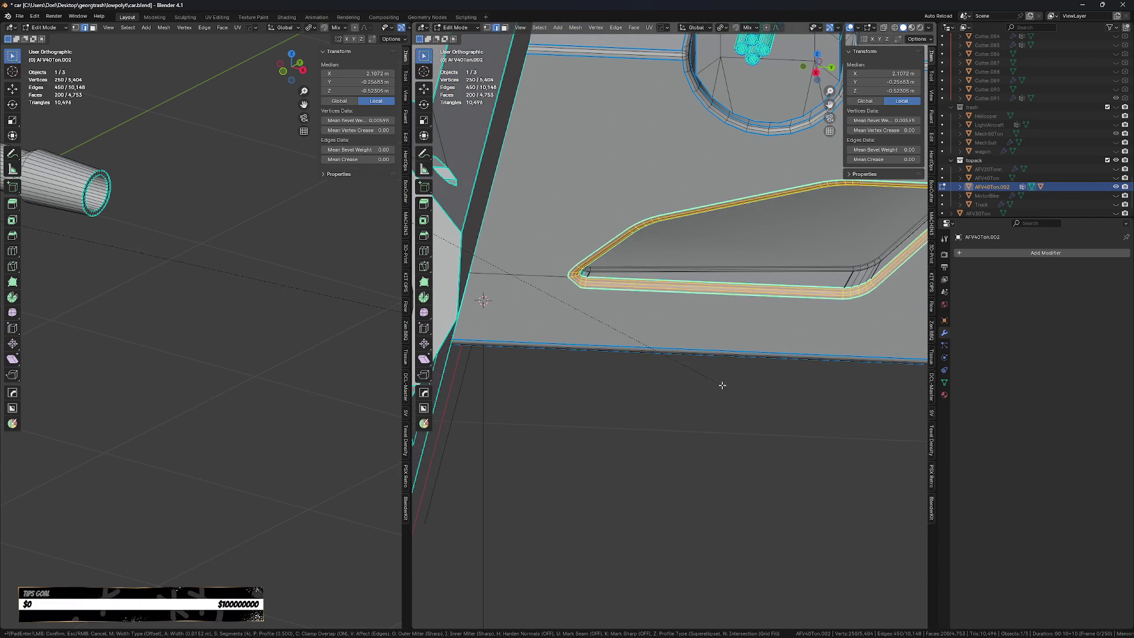
scroll(722, 386, "down", 2)
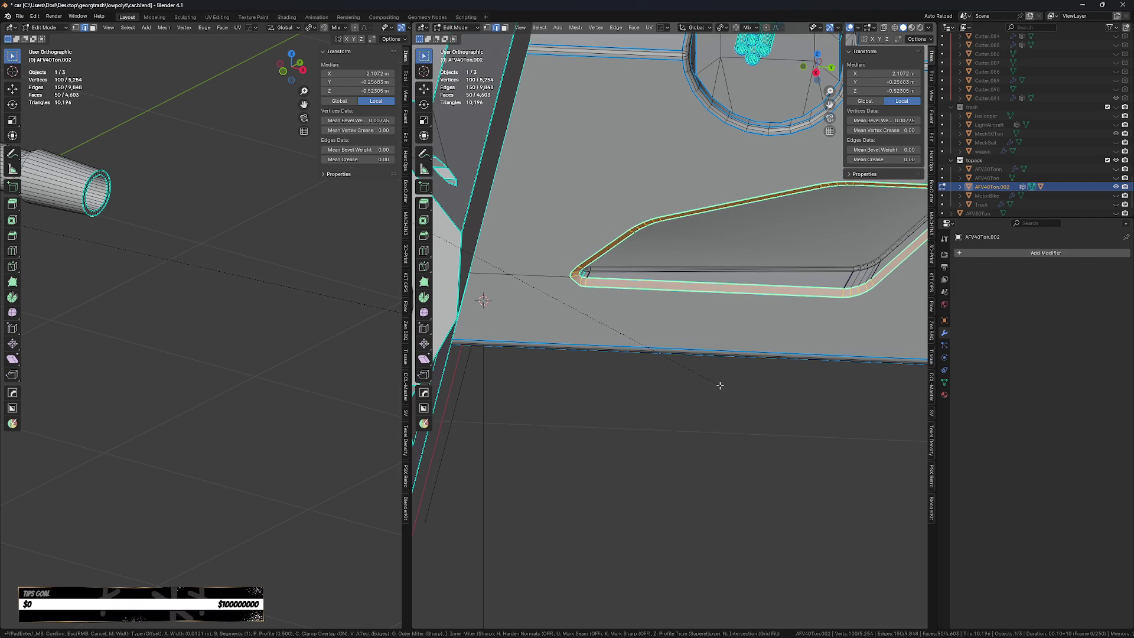
scroll(724, 388, "up", 1)
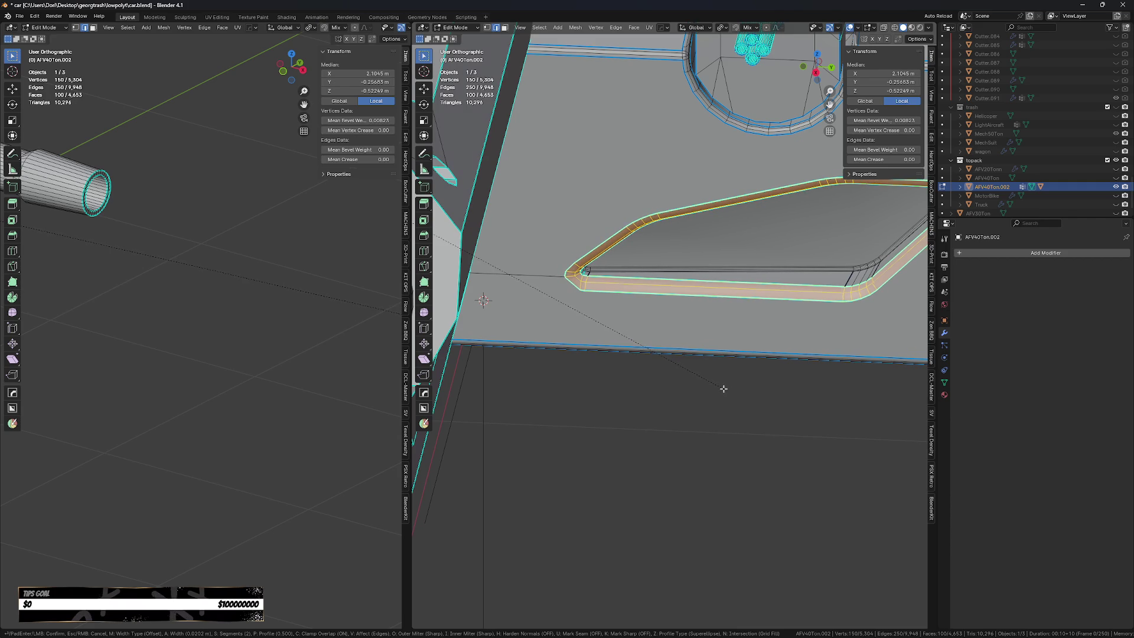
scroll(724, 389, "up", 1)
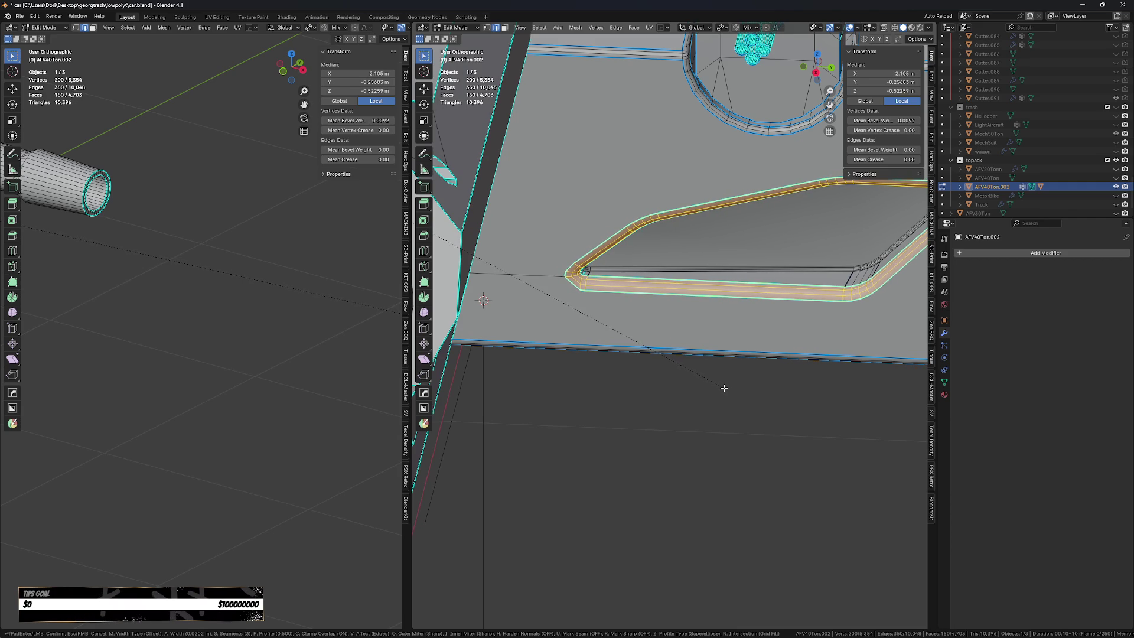
left_click(725, 390)
Undo the slot bevel, then bevel the selected slot edges again.
scroll(727, 392, "down", 5)
scroll(727, 392, "down", 2)
key("shift+alt+z")
mouse_move(722, 417)
middle_mouse_down()
mouse_move(679, 384)
mouse_move(725, 411)
middle_mouse_up()
key("ctrl+z")
key("shift+alt+z")
scroll(724, 410, "up", 2)
key("ctrl+b")
left_click(732, 437)
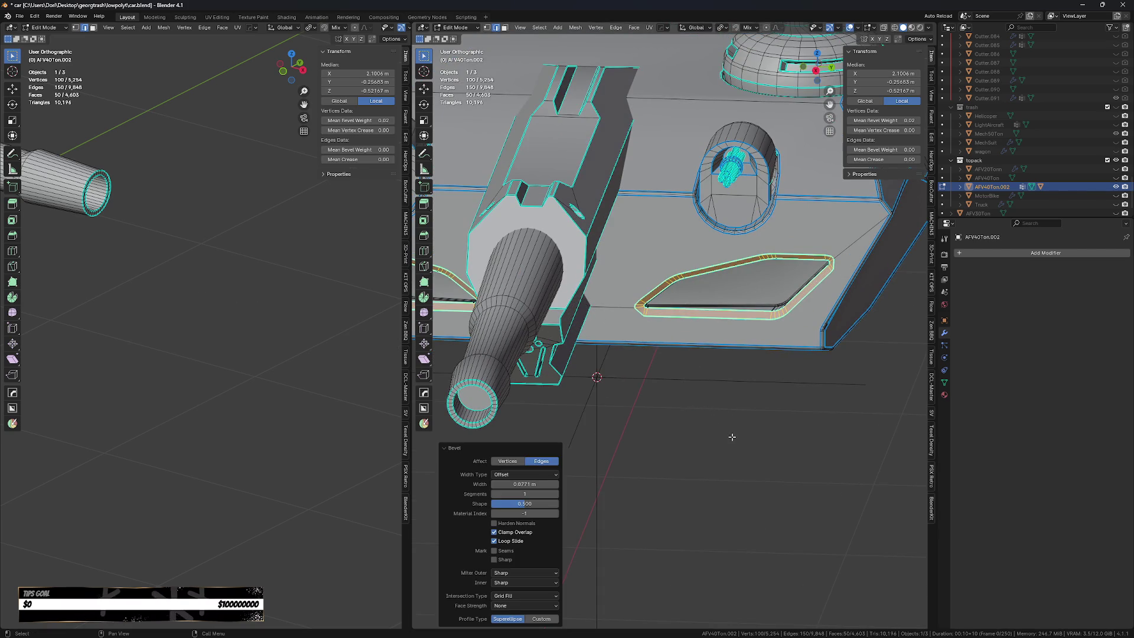
Take the hull back to object mode and select the diagonal side cutter Cutter.091.
key("Tab")
left_click(717, 429)
scroll(718, 435, "down", 3)
mouse_move(717, 434)
middle_mouse_down()
mouse_move(728, 426)
mouse_move(718, 422)
middle_mouse_up()
left_click(718, 422)
key("Tab")
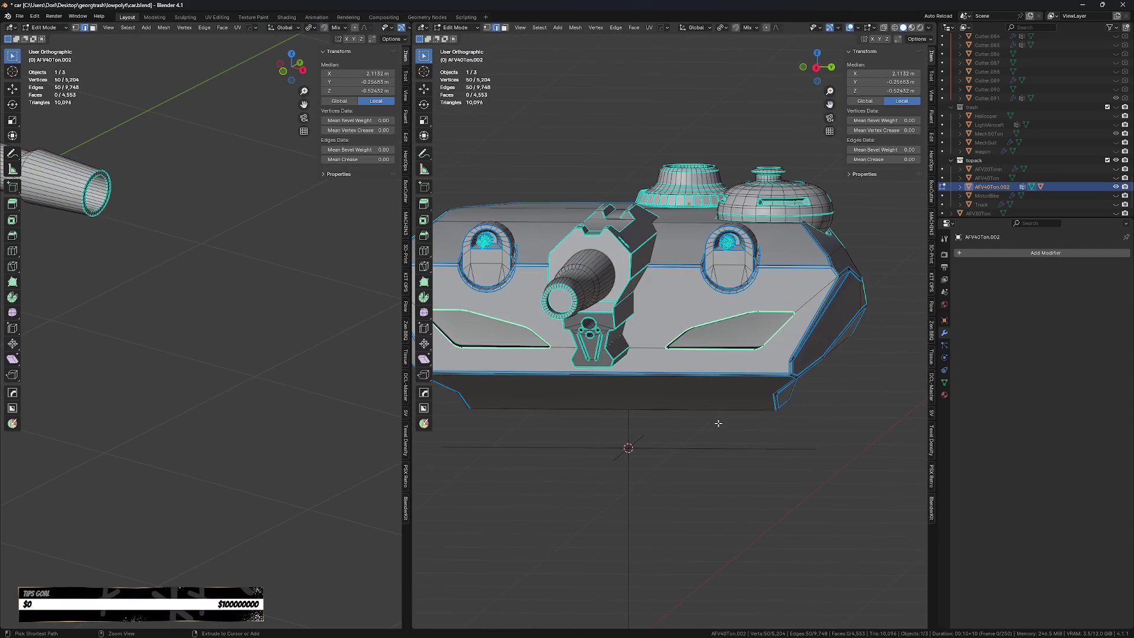
key("Tab")
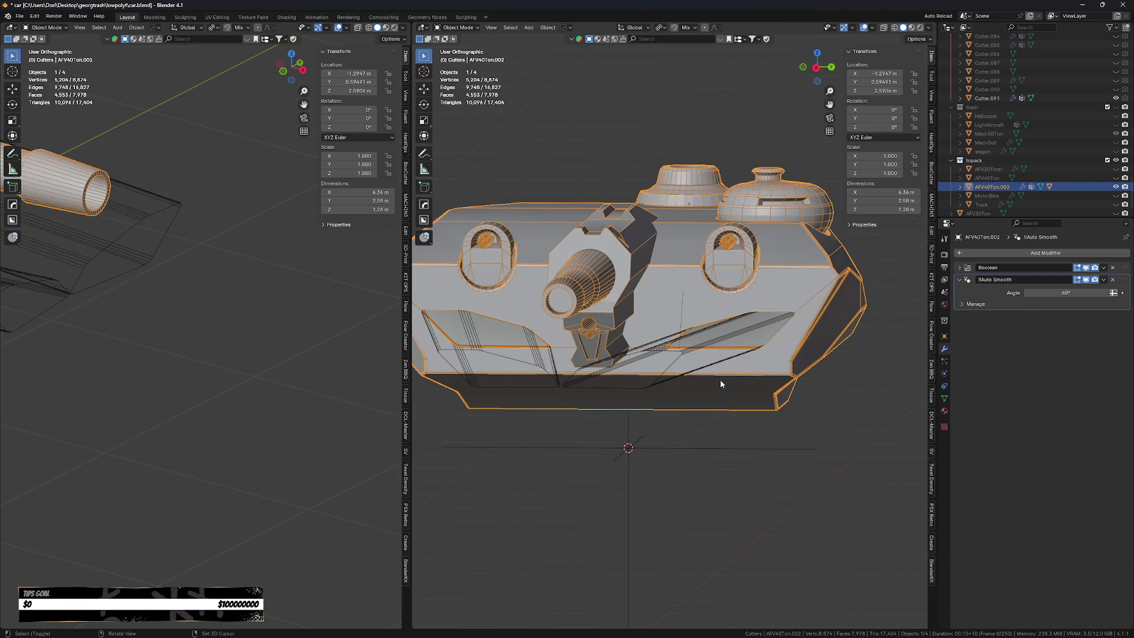
left_click(684, 380)
Delete the diagonal side cutter Cutter.091 and select the AFV40Ton.002 hull.
key("g")
key("x")
right_click(683, 380)
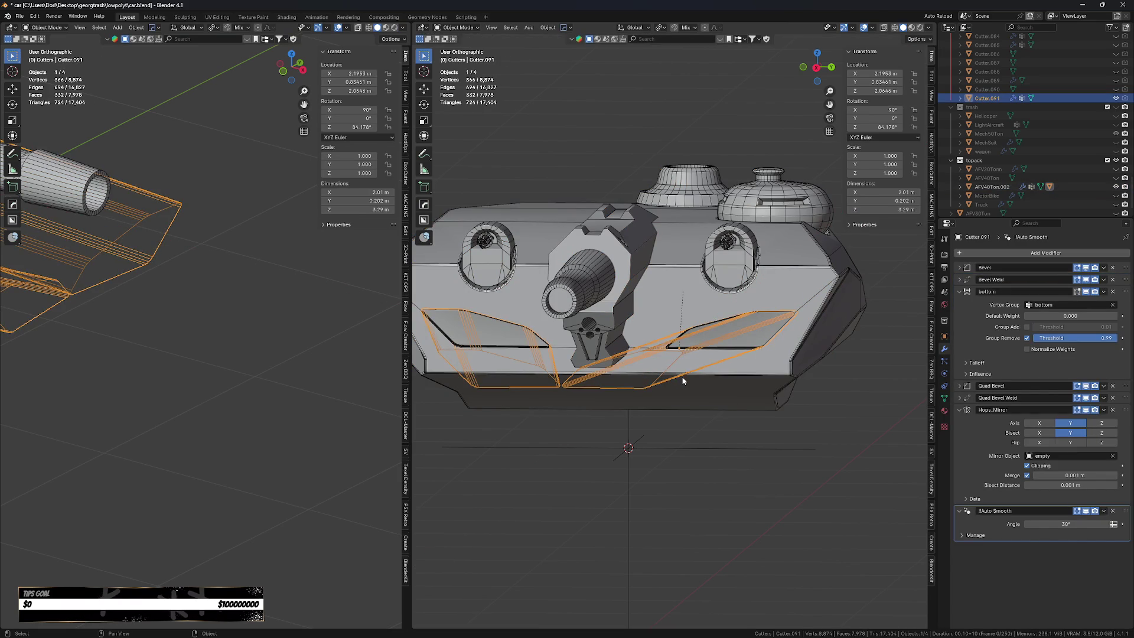
key("Delete")
middle_click_drag(683, 381, 708, 458)
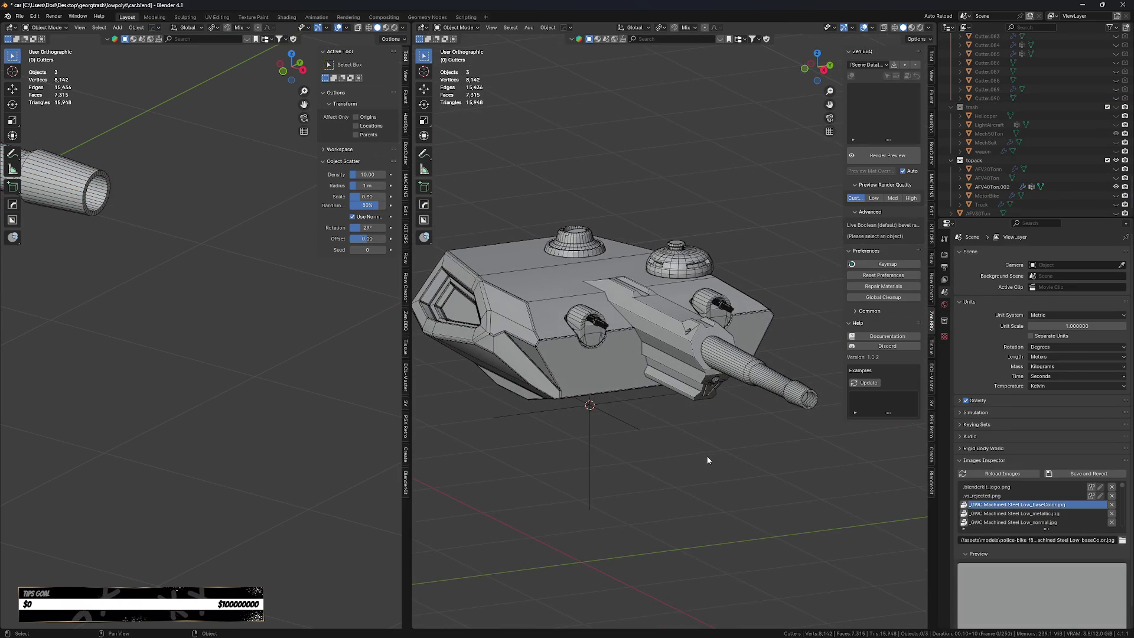
left_click(585, 371)
scroll(563, 353, "up", 3)
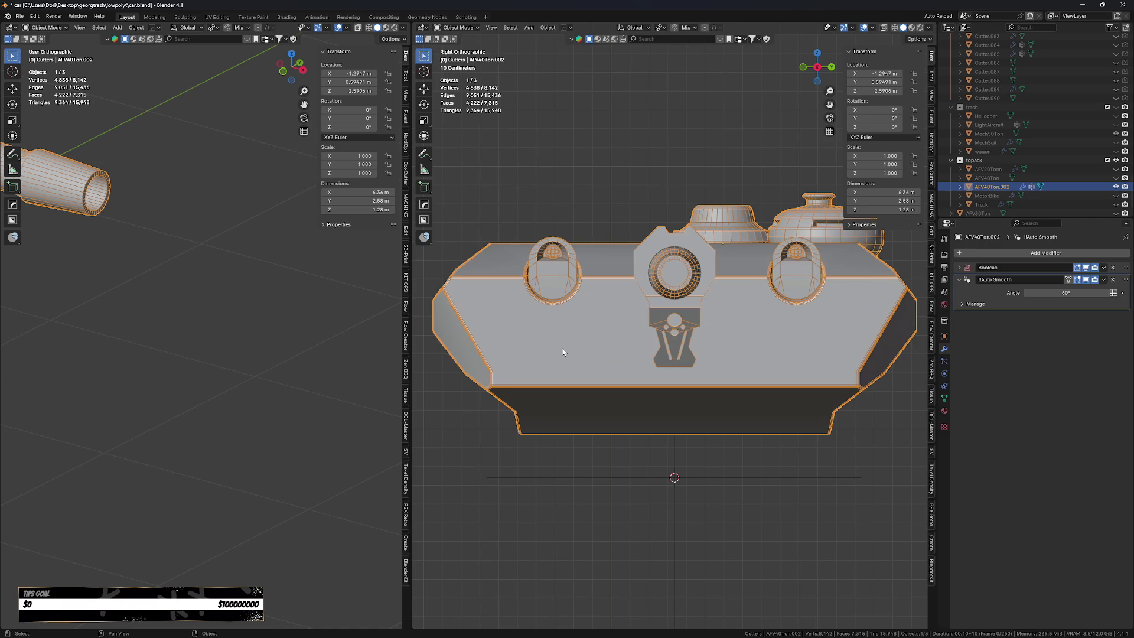
Draw an eight-sided circle cutter on the hull front, right of centre, with 0.002 bevel width.
key("w")
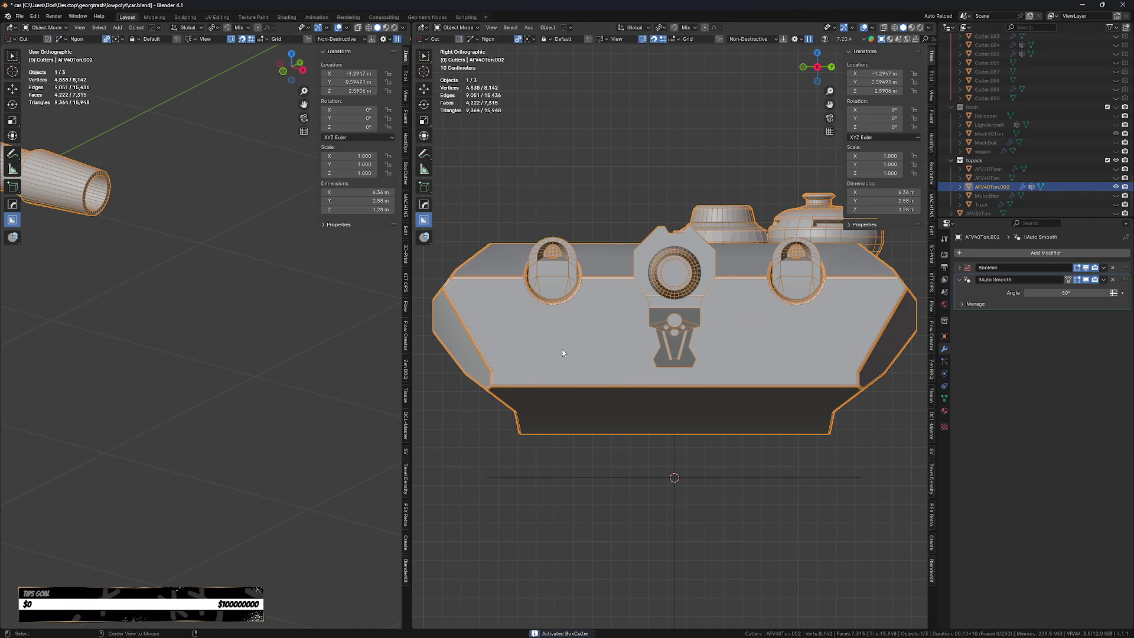
key("d")
left_click(558, 322)
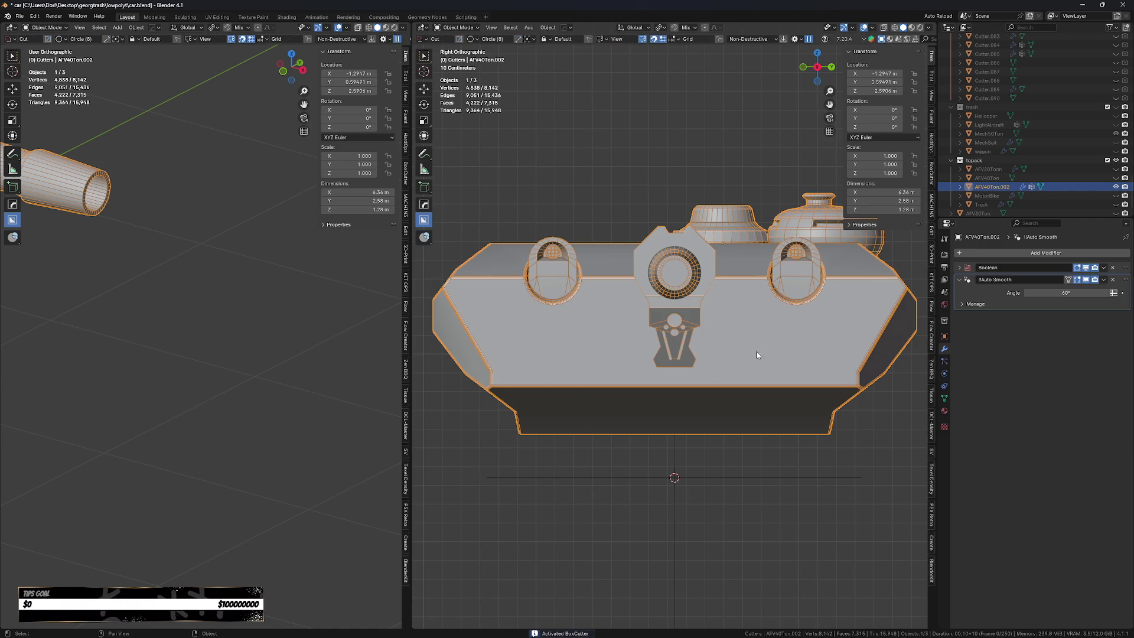
left_click_drag(757, 354, 781, 378)
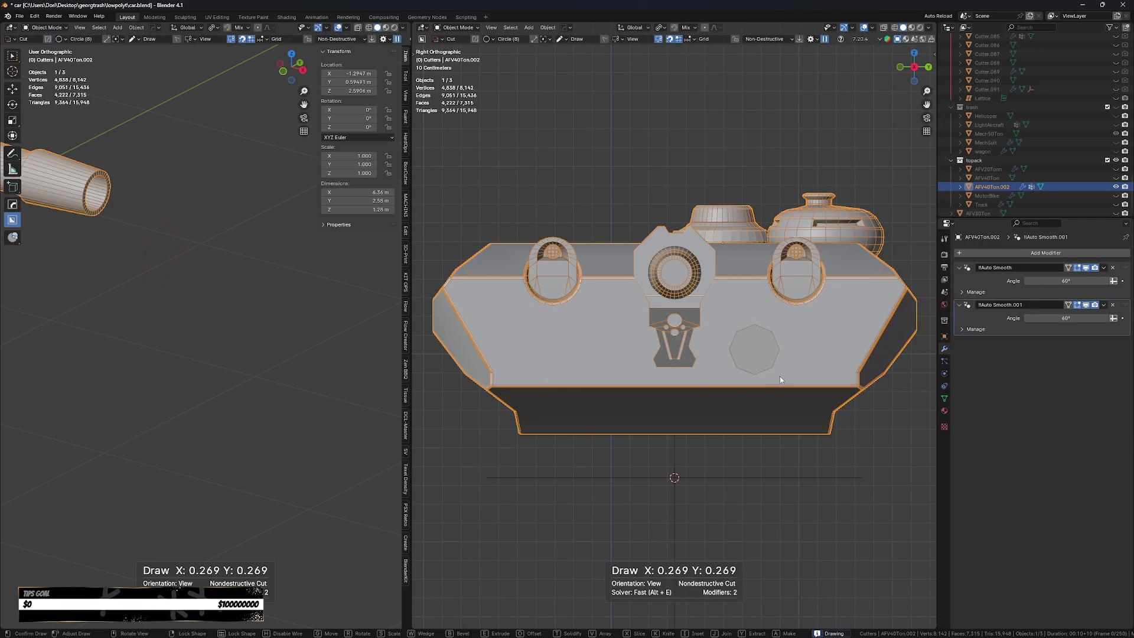
key("b")
left_click_drag(780, 384, 764, 376)
left_click_drag(790, 419, 797, 386)
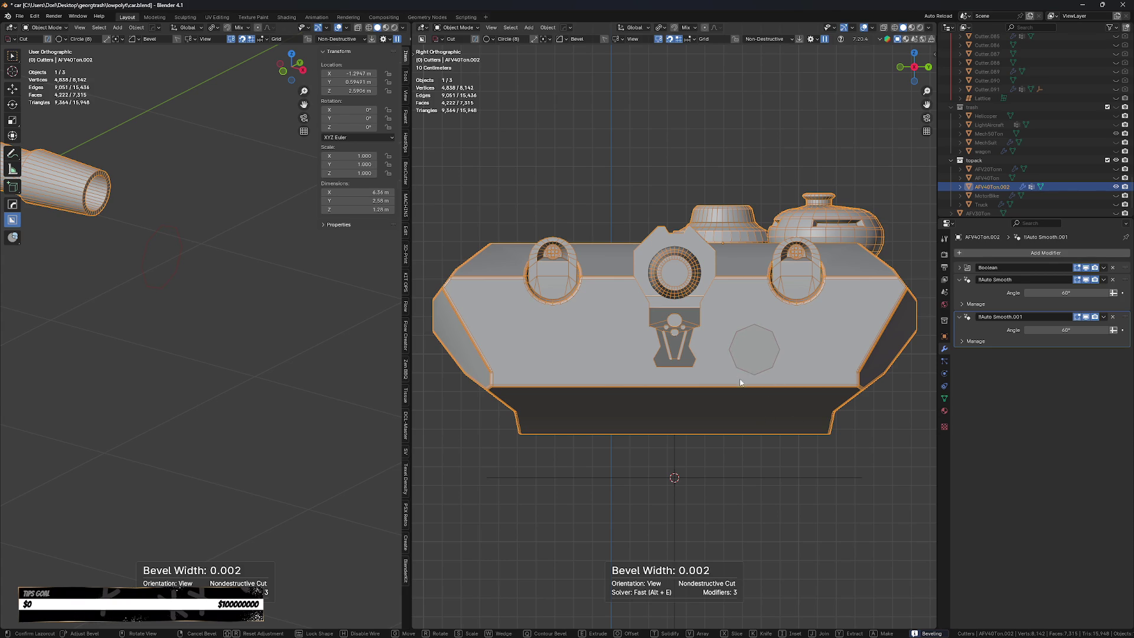
left_click_drag(396, 349, 755, 407)
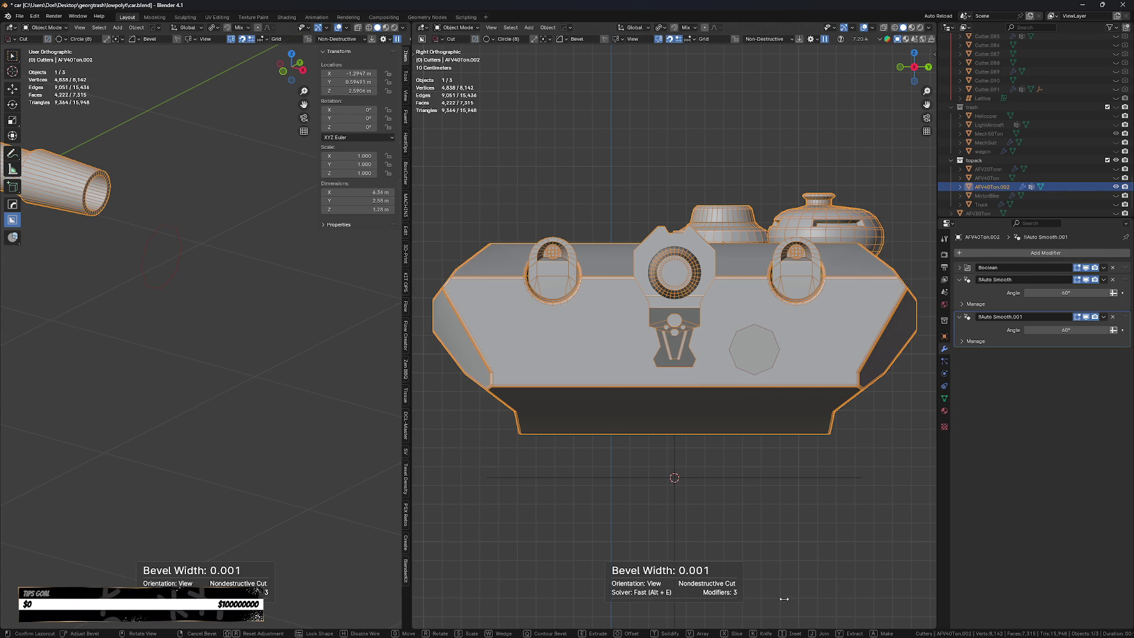
Set the cut's depth and lock the octagon cutter shape.
scroll(852, 551, "up", 1)
scroll(852, 551, "up", 1)
scroll(760, 229, "down", 1)
mouse_move(760, 230)
middle_mouse_down()
mouse_move(754, 430)
mouse_move(575, 489)
middle_mouse_up()
key("e")
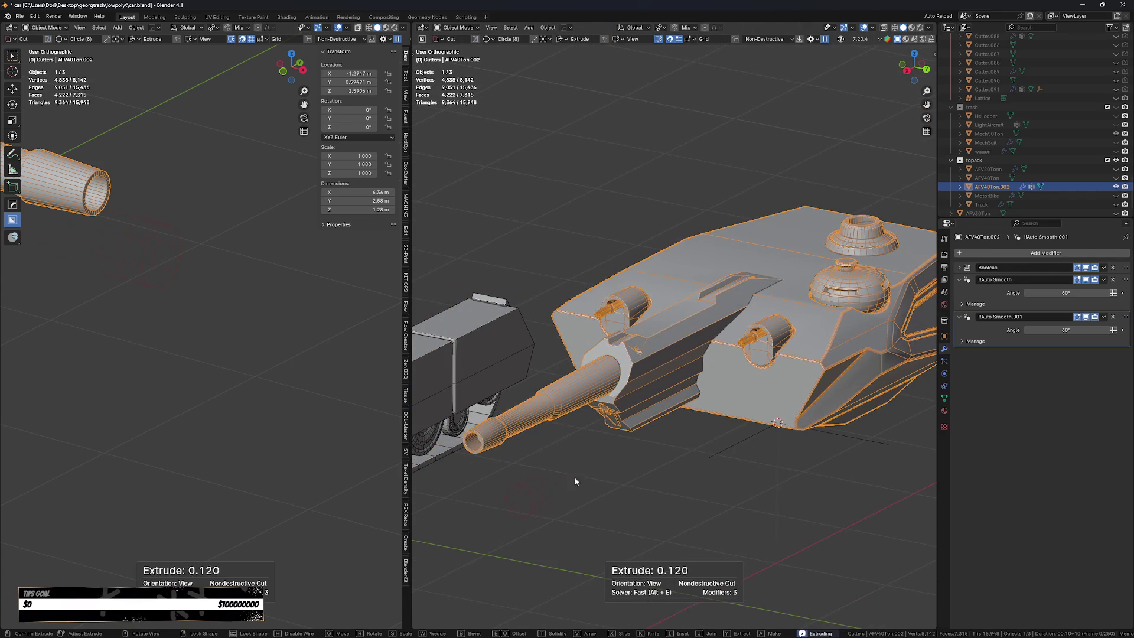
key("Tab")
Give the cut a three-segment bevel and finish the octagonal hole.
key("b")
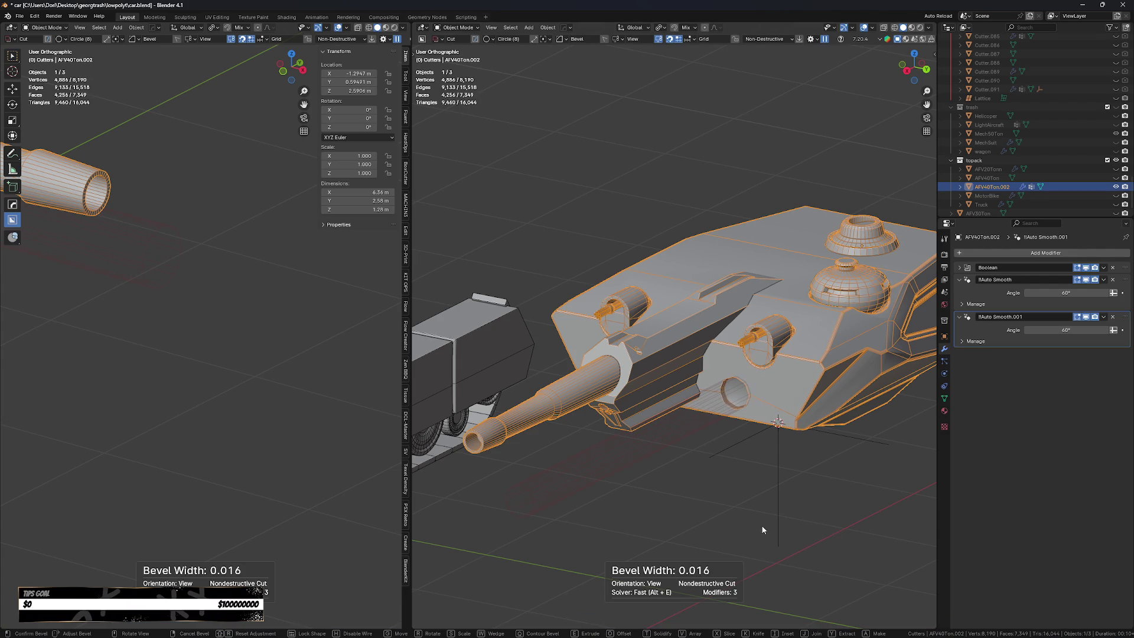
scroll(900, 464, "up", 1)
scroll(900, 465, "down", 1)
scroll(900, 465, "up", 2)
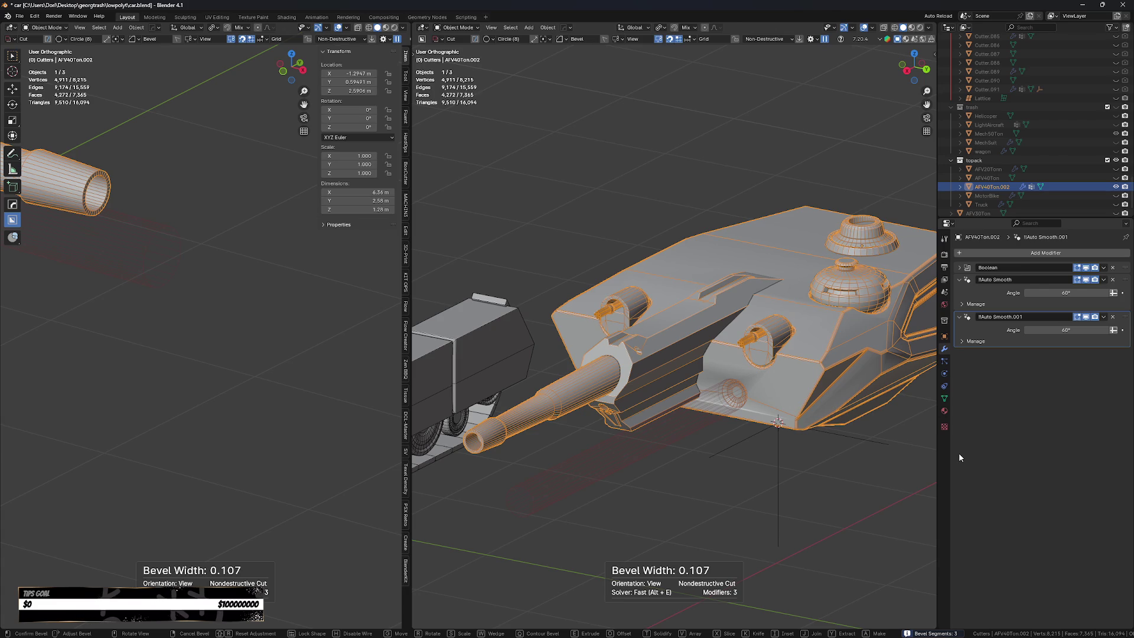
left_click(907, 454)
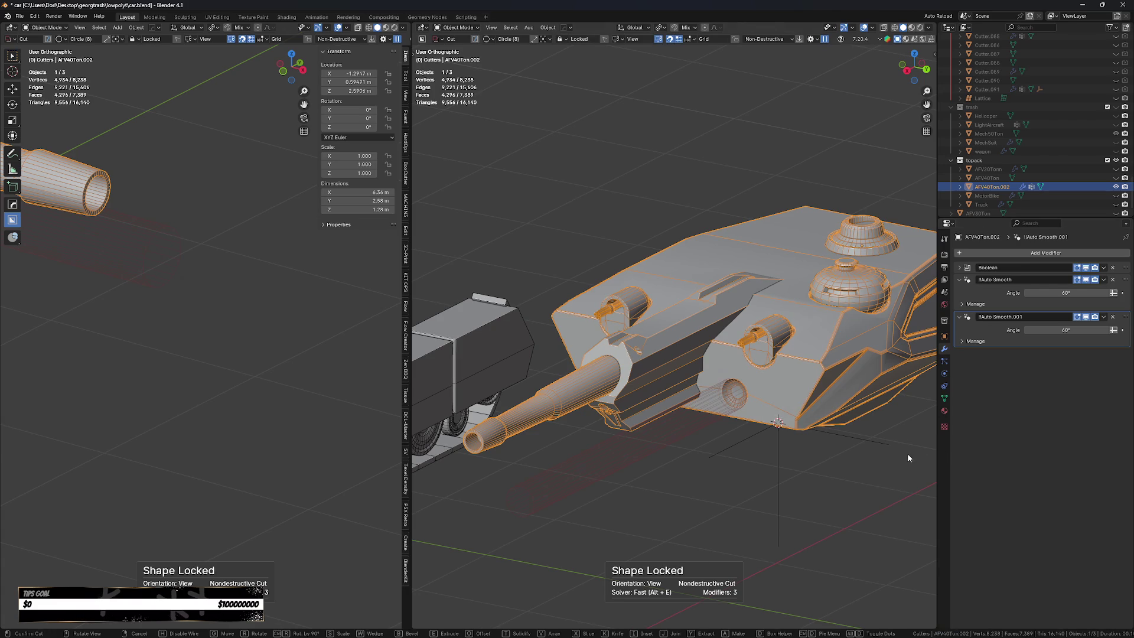
left_click(870, 498)
scroll(714, 504, "down", 3)
mouse_move(715, 504)
middle_mouse_down()
mouse_move(783, 459)
mouse_move(774, 466)
middle_mouse_up()
Undo the octagonal hole cut and view the selected hull from the right side.
key("ctrl+z")
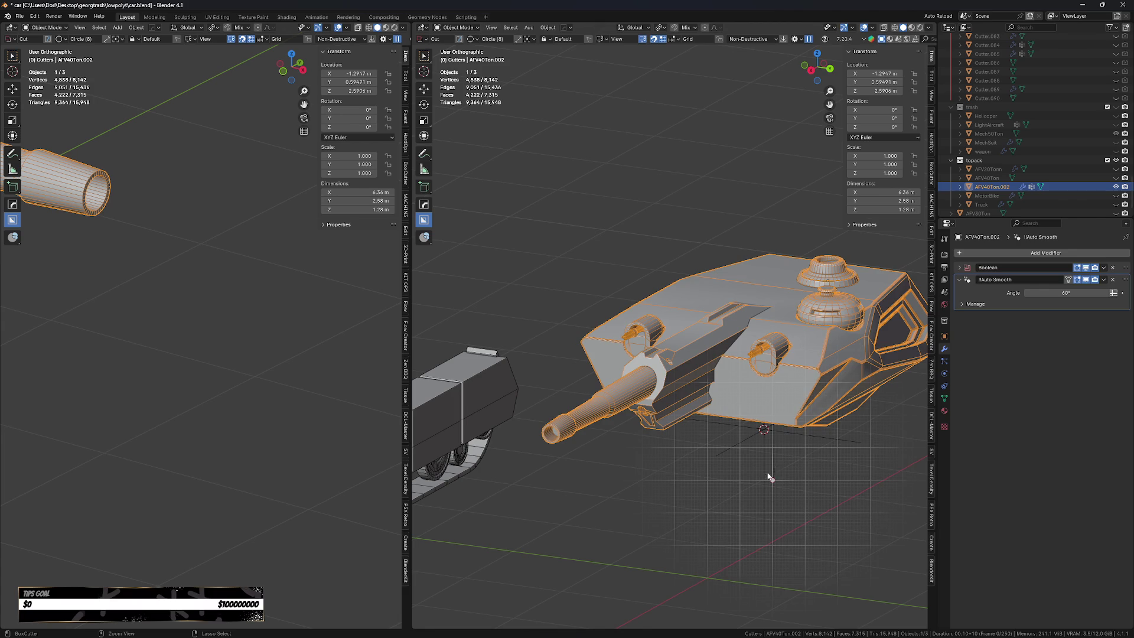
left_click(775, 466)
scroll(660, 523, "down", 3)
left_click(704, 444)
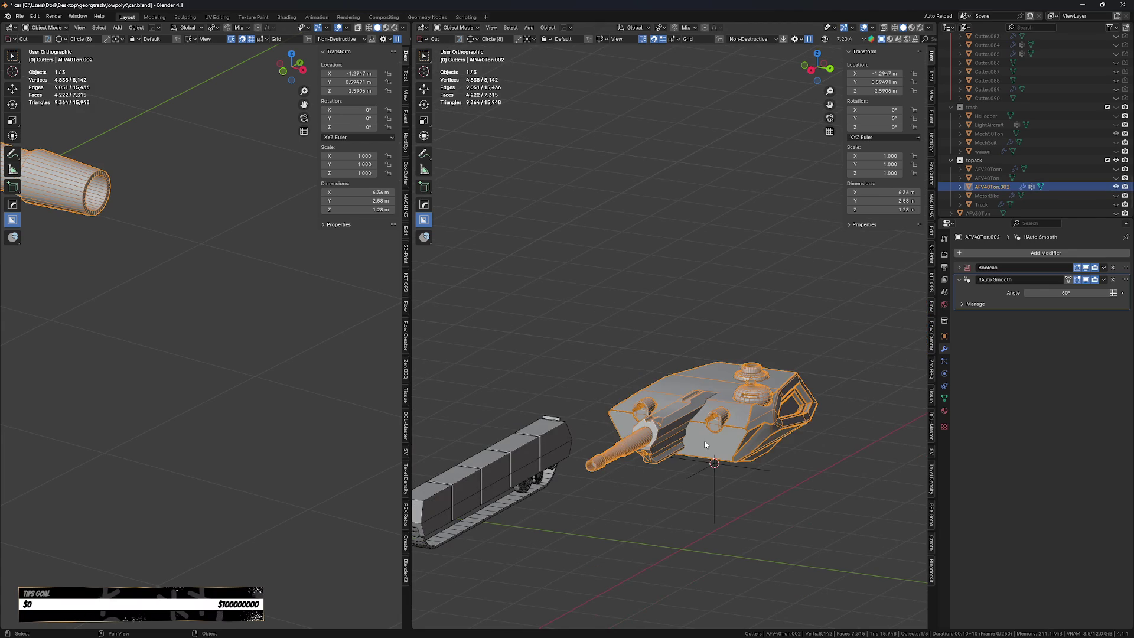
key("KP_3")
middle_click_drag(719, 511, 726, 452, "shift")
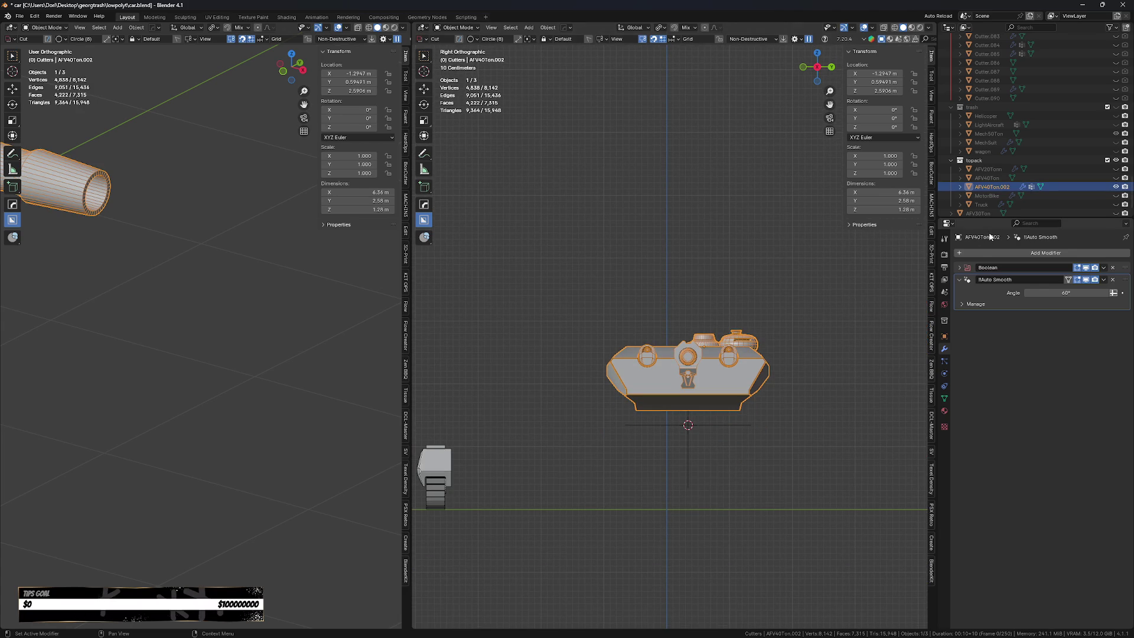
scroll(1068, 176, "down", 1)
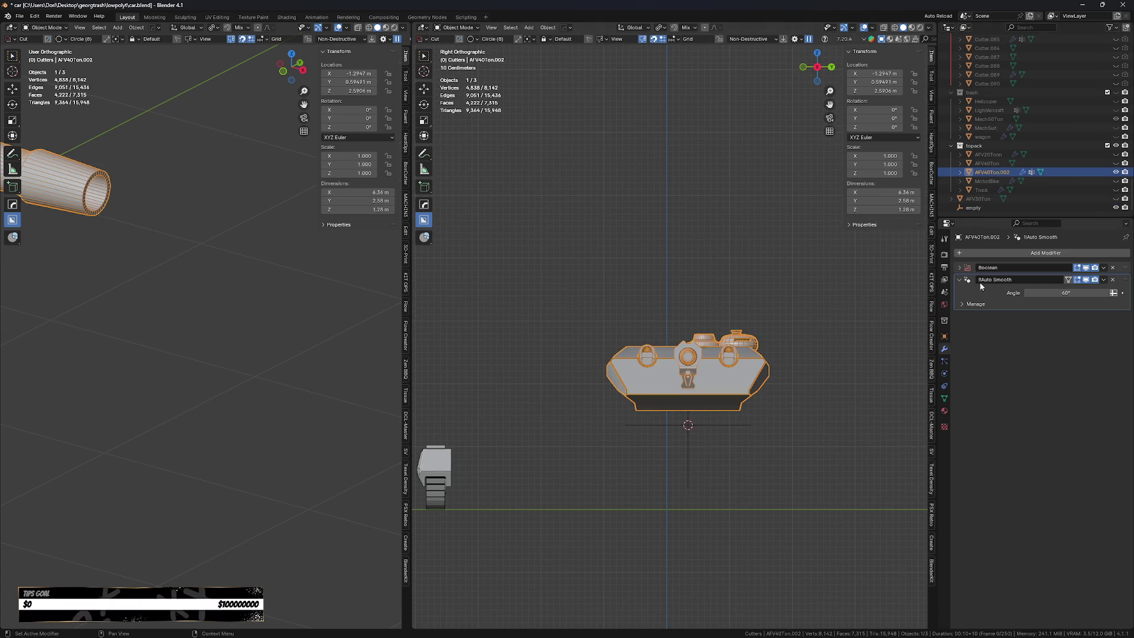
left_click(1116, 164)
left_click(1116, 164)
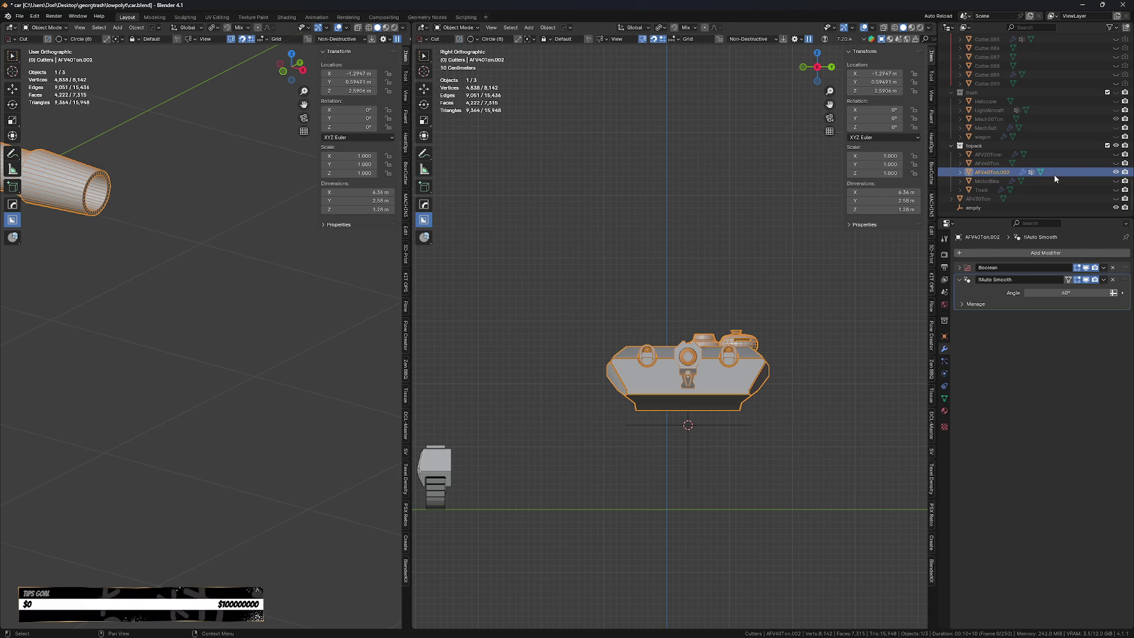
Move the hull into a different collection and select the AFV30Ton block.
key("m")
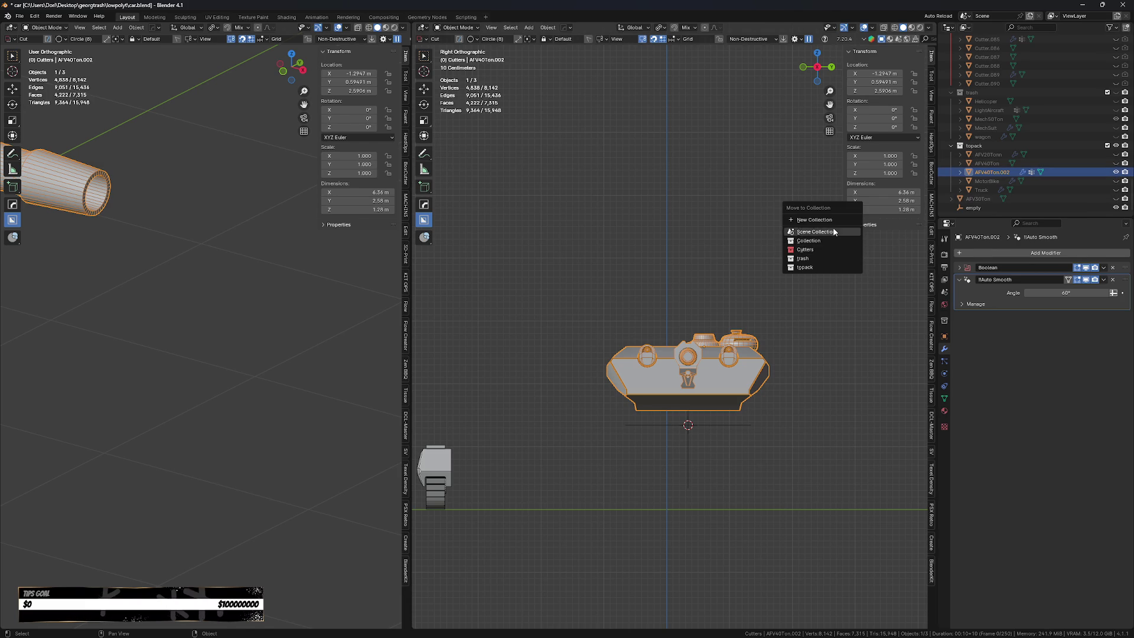
left_click(833, 228)
left_click(1022, 199)
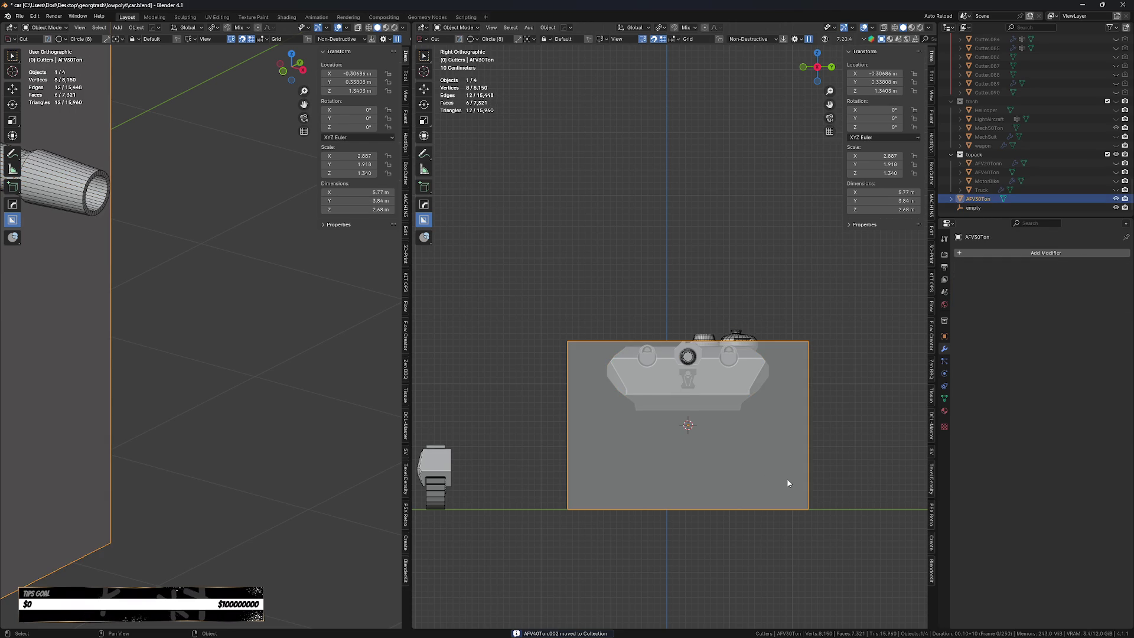
middle_click_drag(787, 483, 809, 465, "shift")
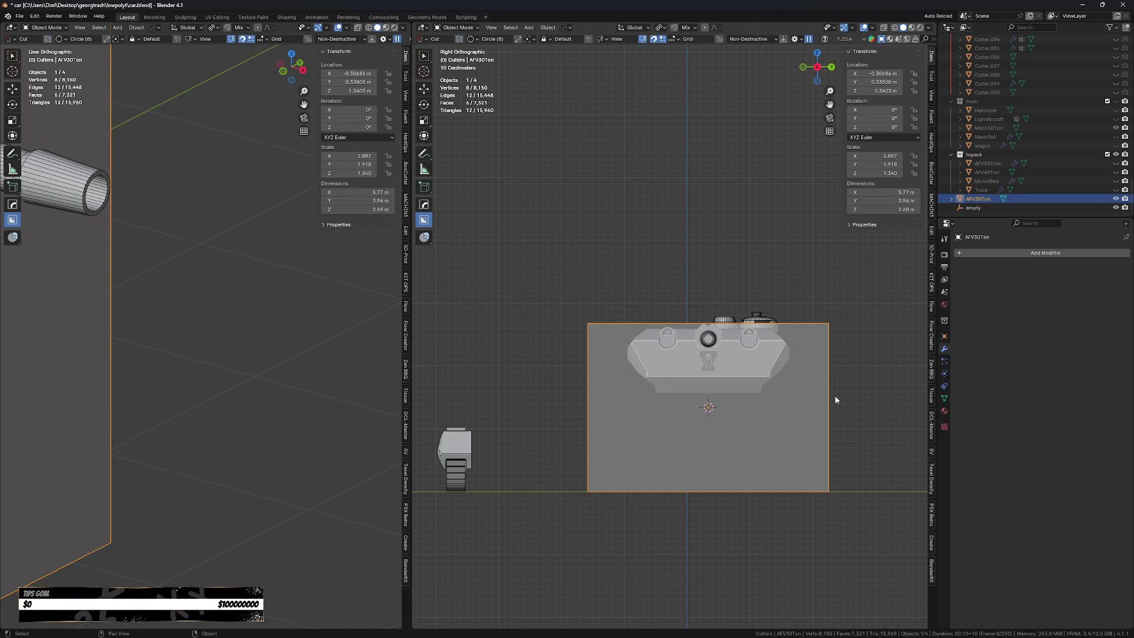
Frame the grey AFV30Ton block and cut away its top with an Ngon cut.
left_click_drag(833, 393, 483, 381)
key("Escape")
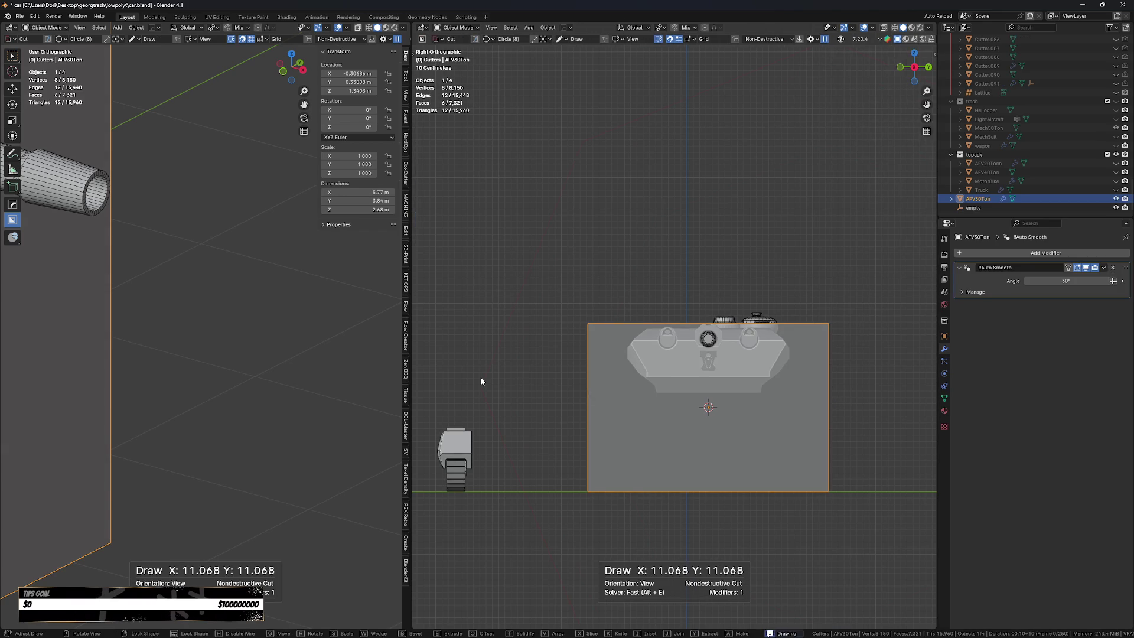
key("f")
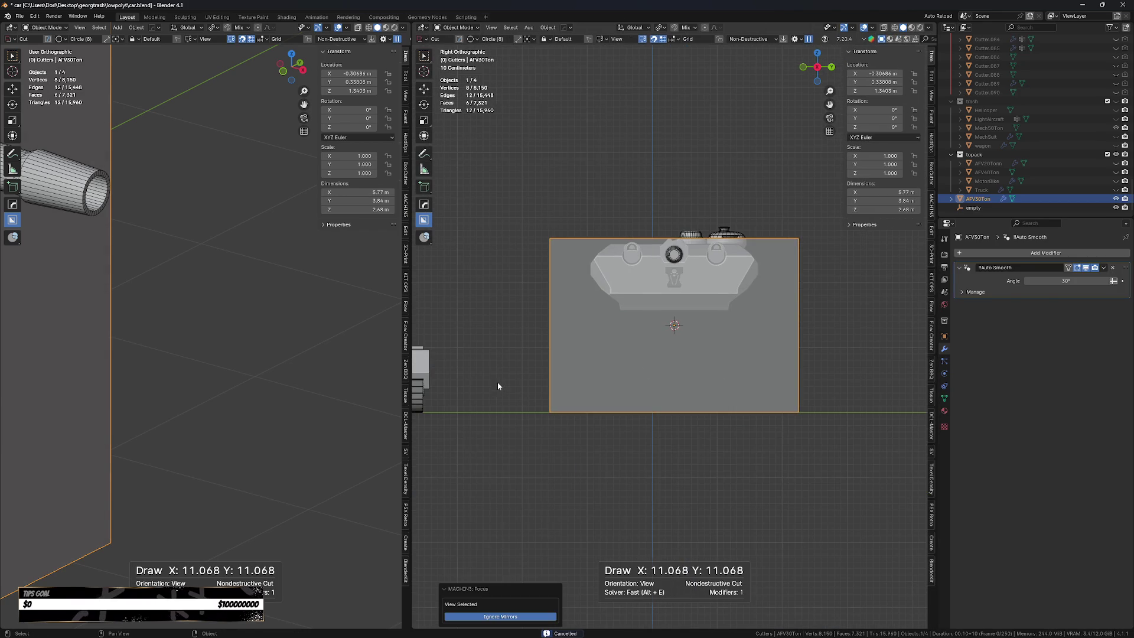
key("d")
left_click(494, 410)
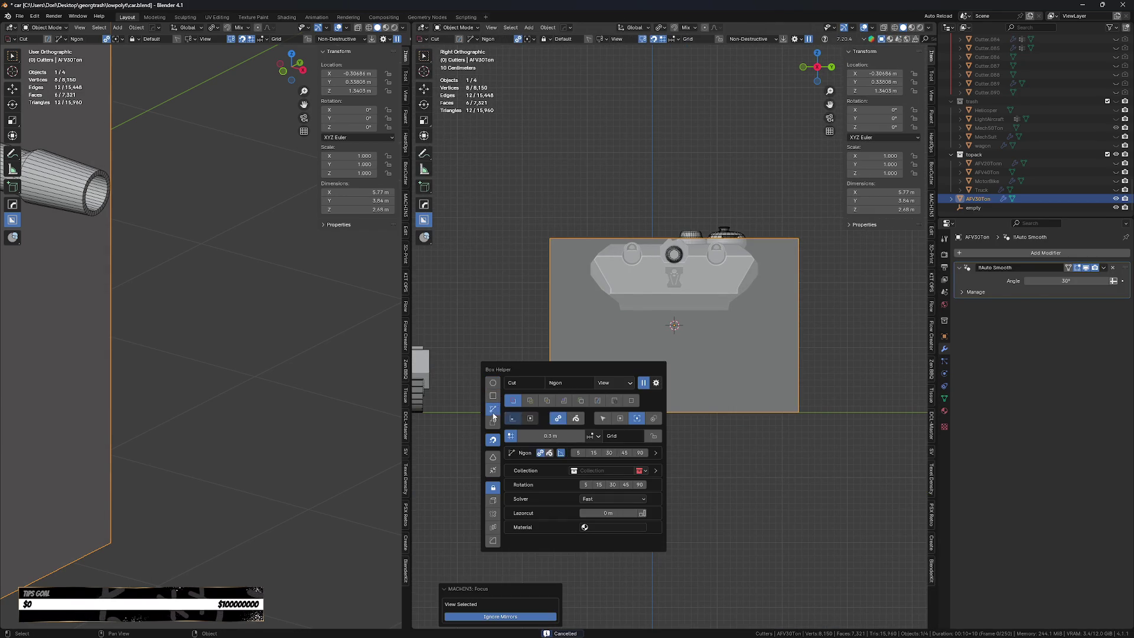
left_click(764, 306)
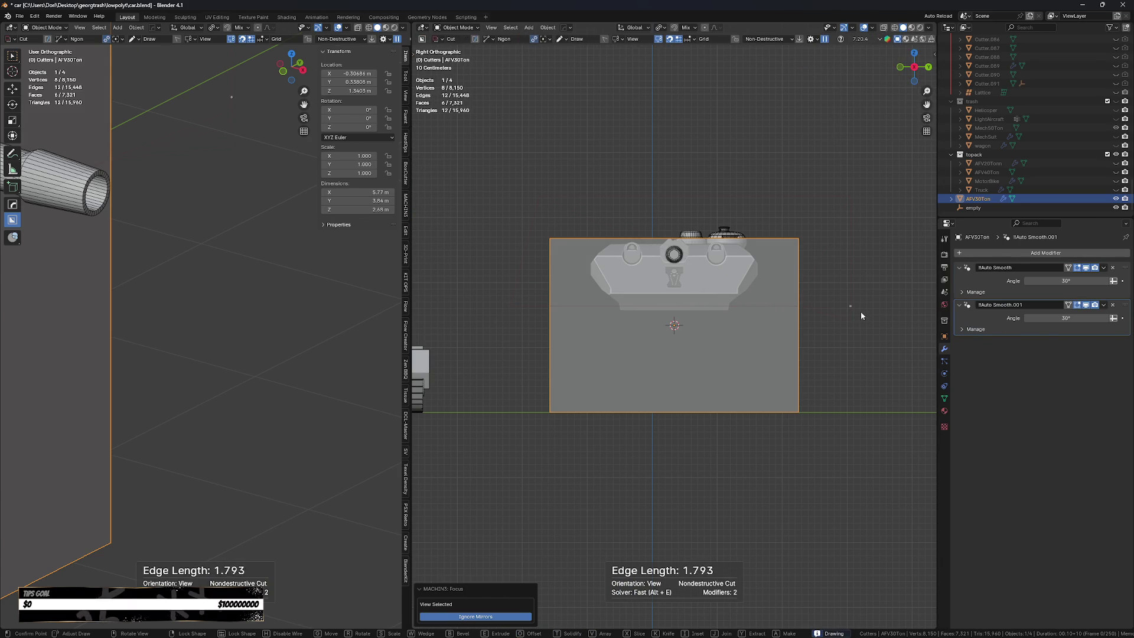
left_click(850, 307)
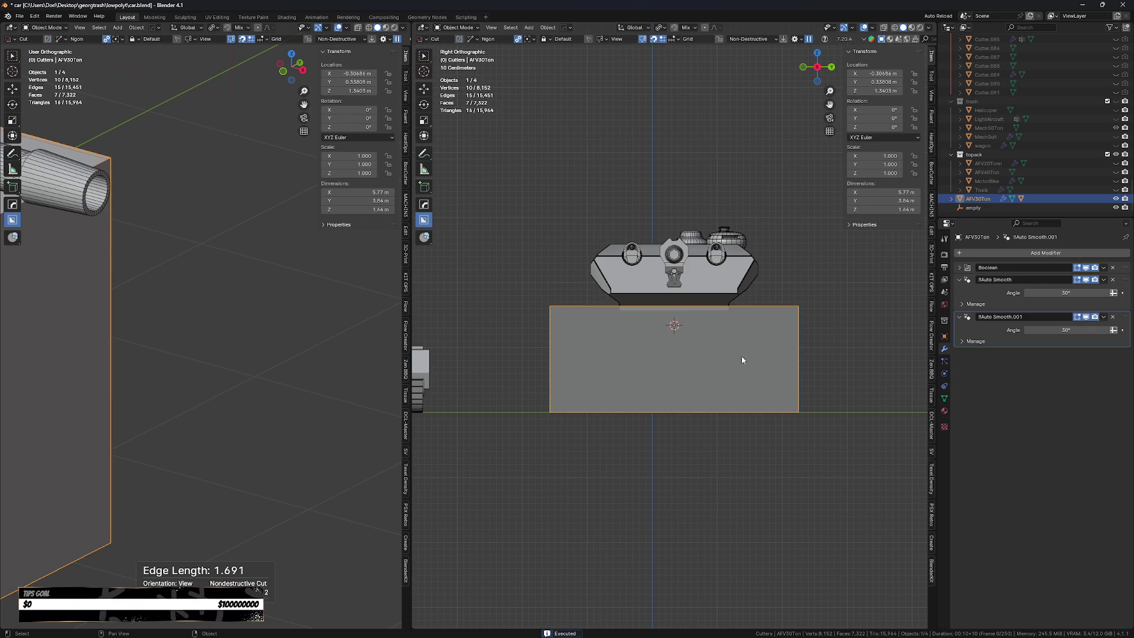
left_click(770, 299)
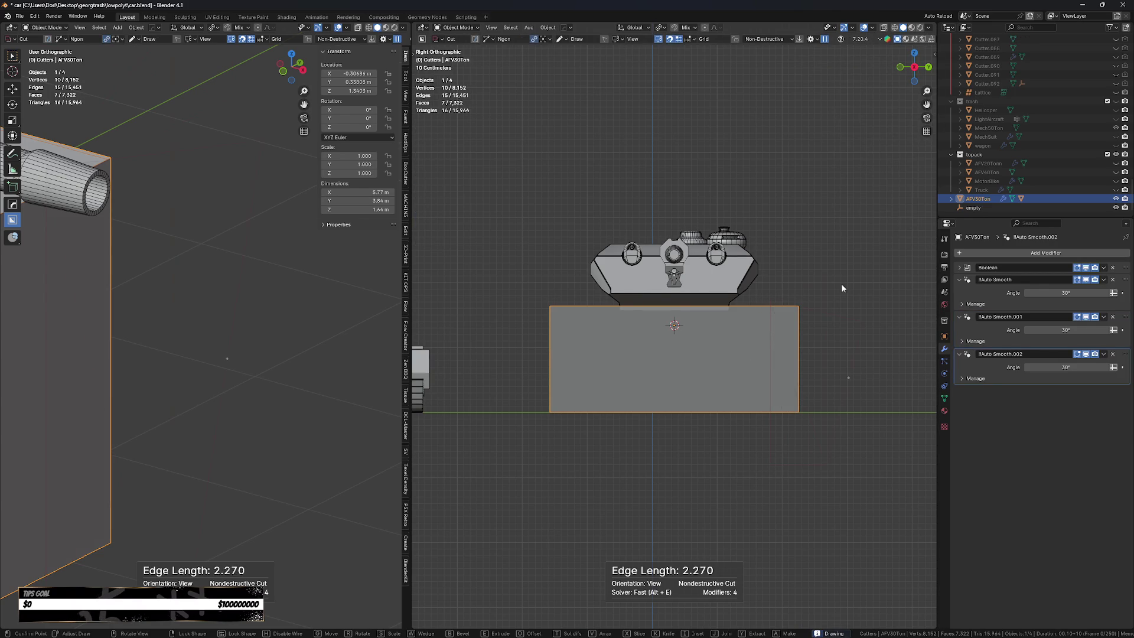
Finish the BoxCutter cut trimming the grey block's side.
left_click(839, 275)
scroll(786, 335, "up", 2)
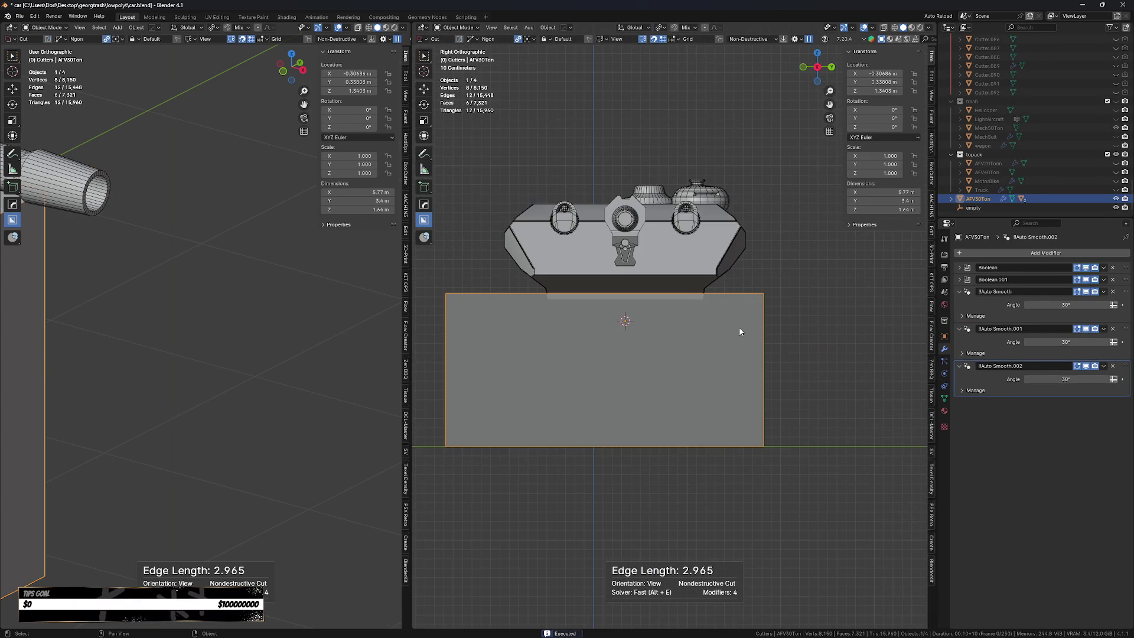
scroll(740, 331, "up", 1)
scroll(781, 402, "down", 1)
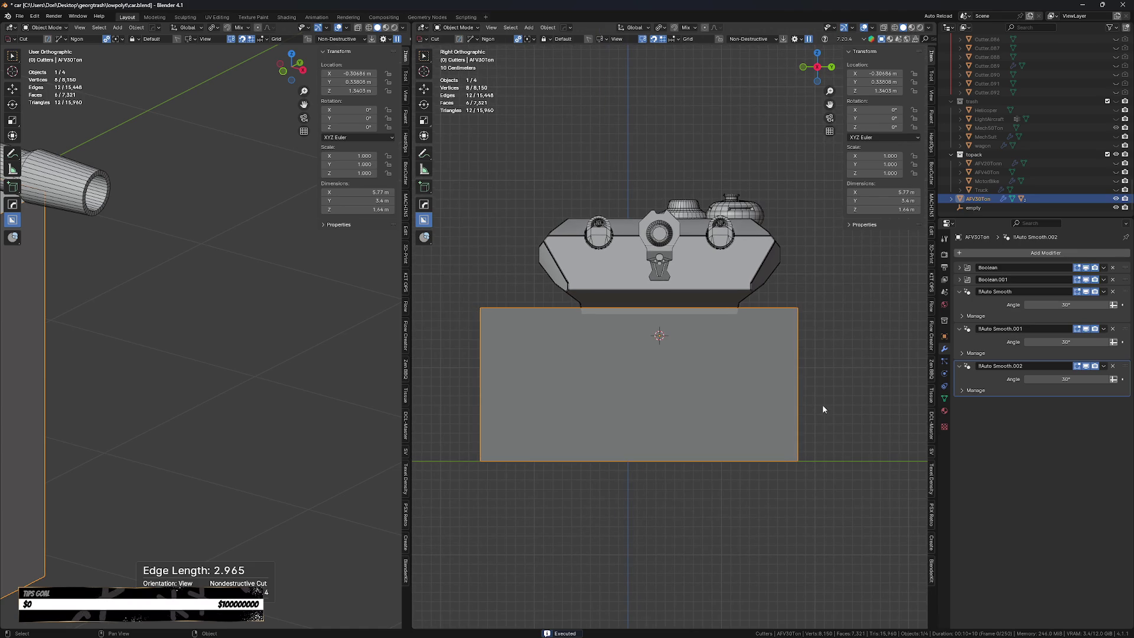
Cut away the block's bottom, undoing the too-deep cut and redoing a shallower strip.
left_click(829, 415)
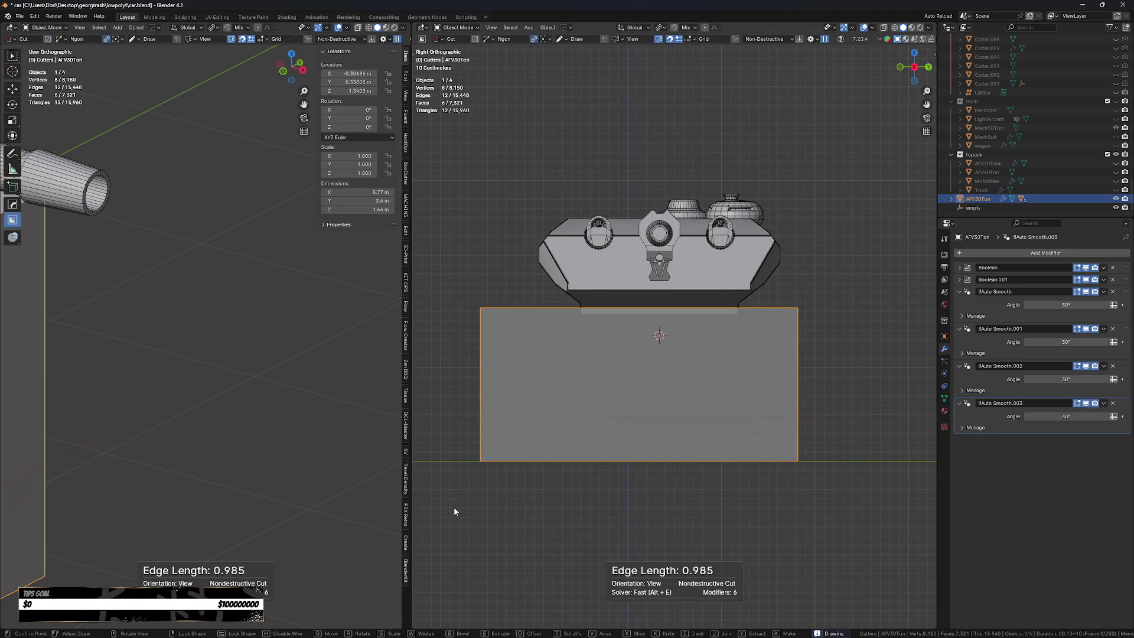
left_click(866, 512)
middle_click_drag(818, 389, 839, 405, "shift")
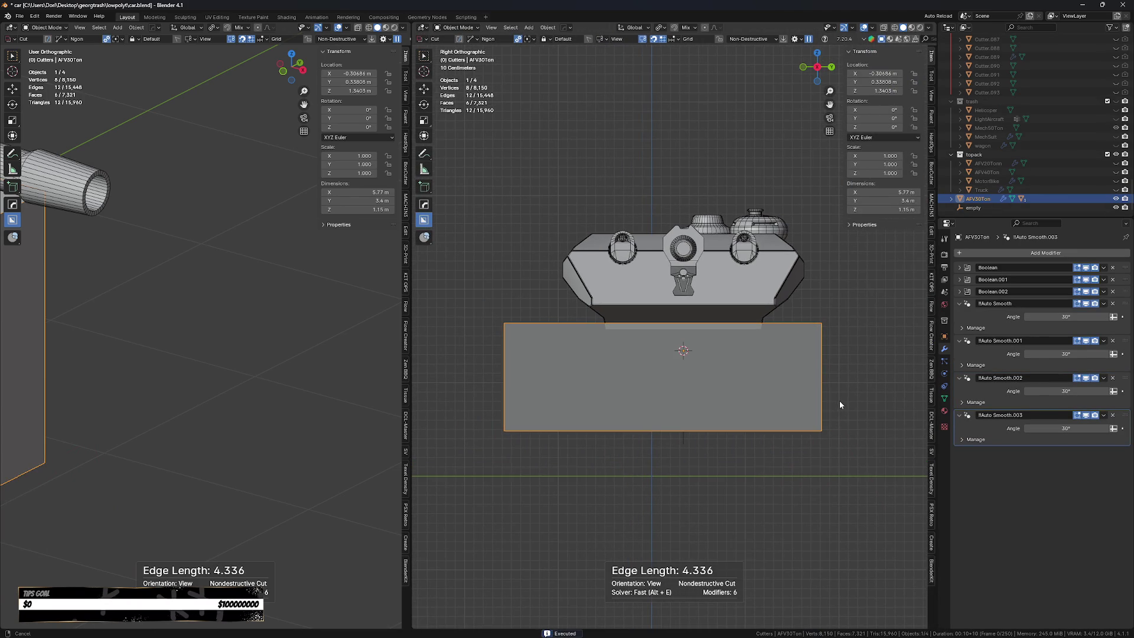
key("ctrl+z")
left_click(502, 453)
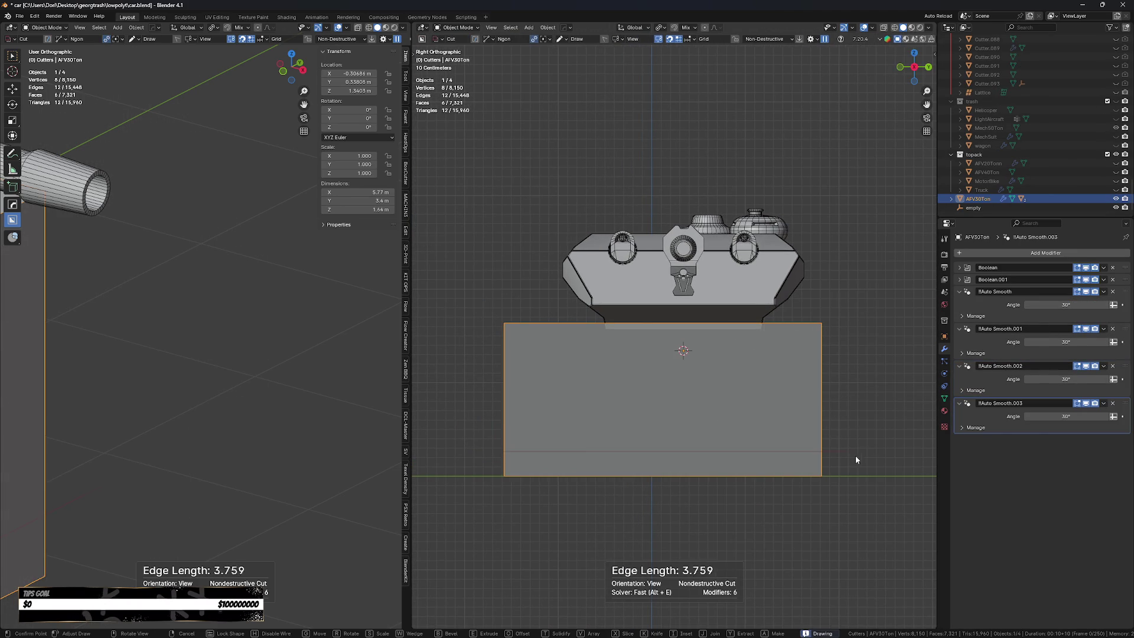
left_click(431, 509)
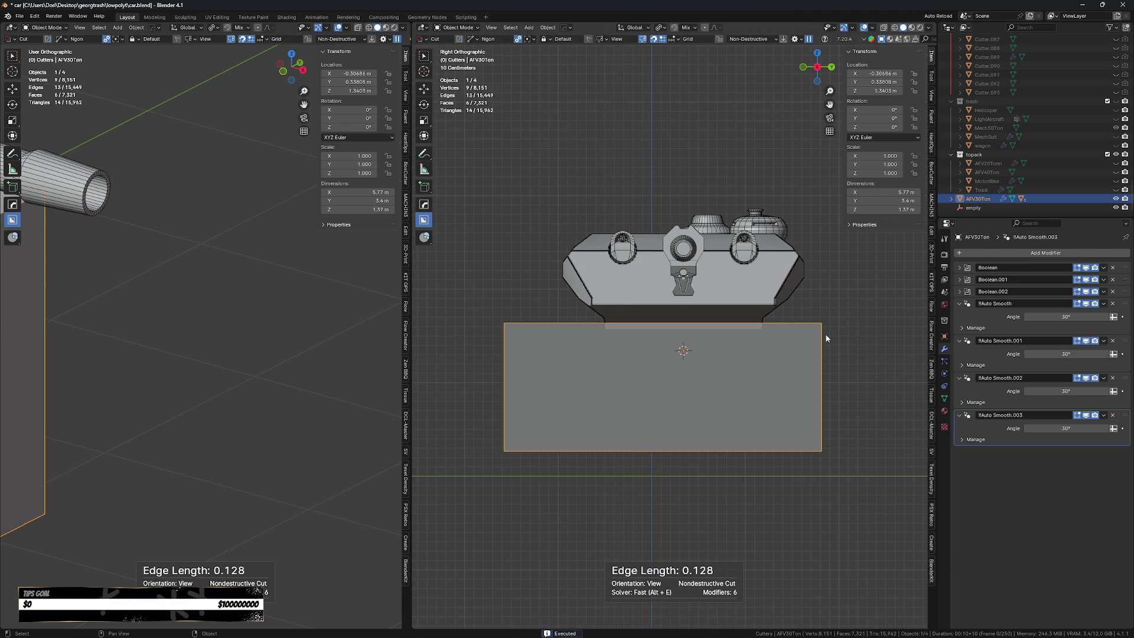
Chamfer the block's top-right corner with a cut.
scroll(826, 341, "up", 1)
scroll(792, 367, "up", 1)
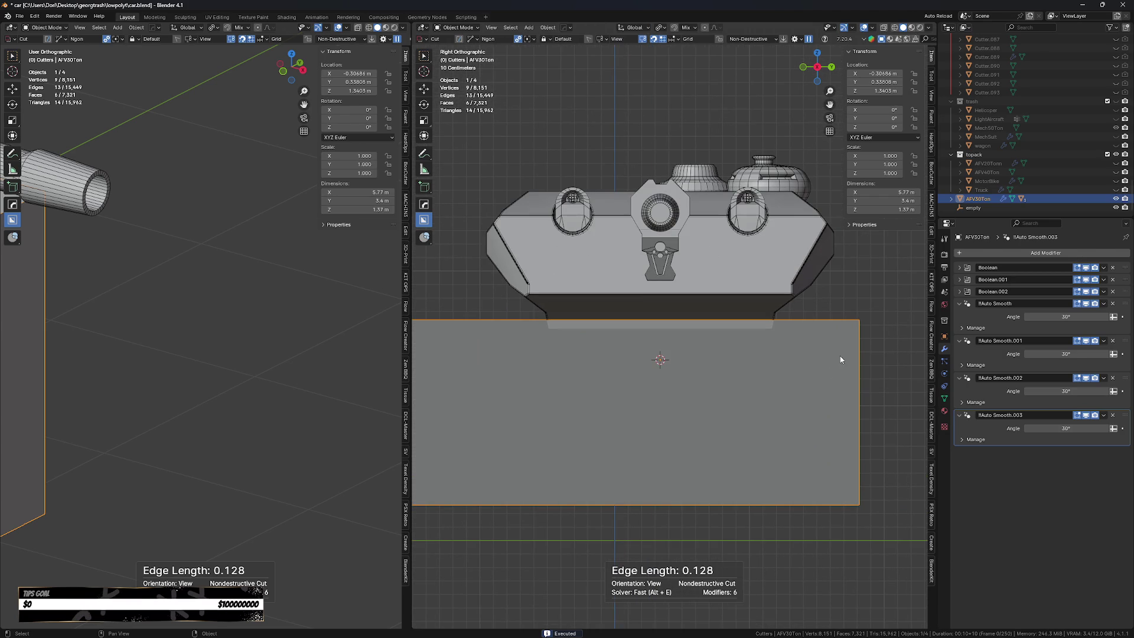
left_click_drag(846, 309, 874, 423)
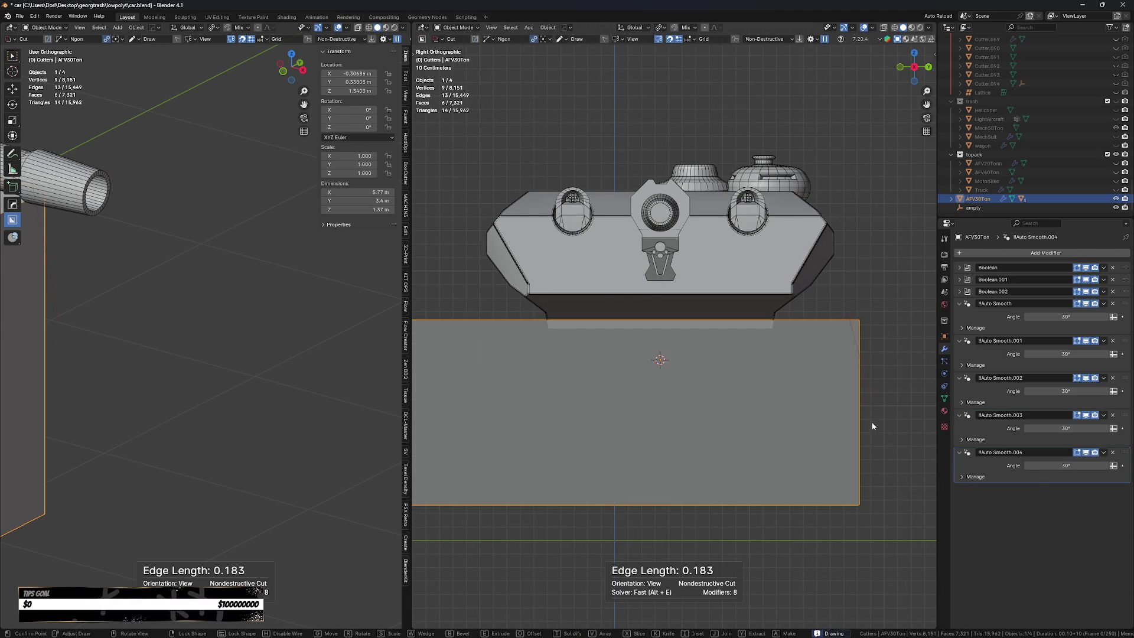
left_click_drag(901, 275, 901, 261)
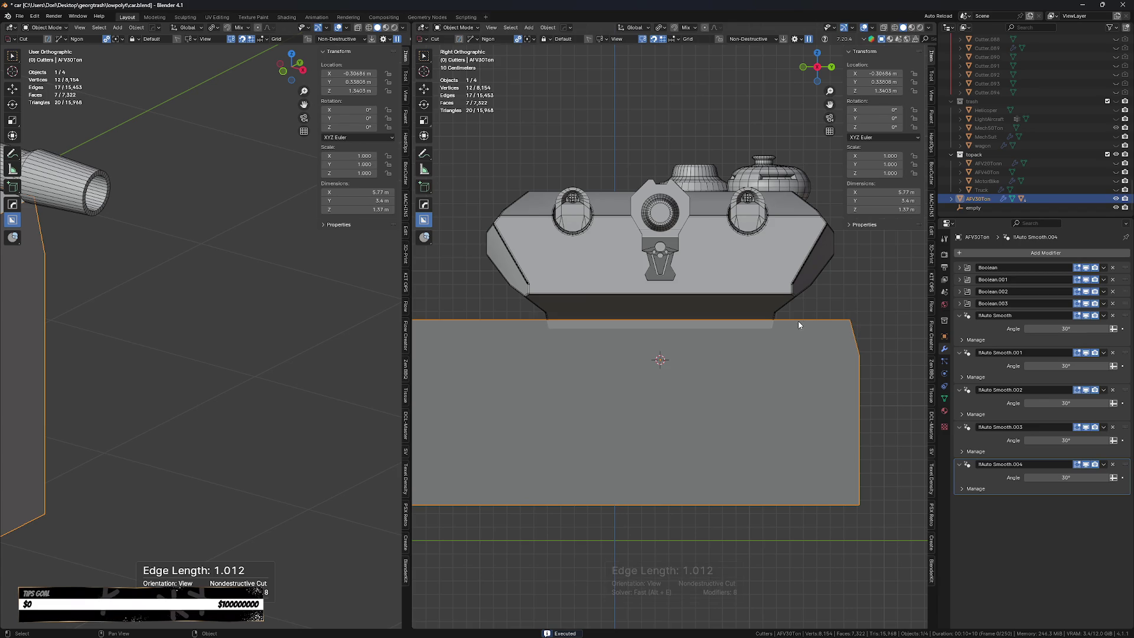
Notch the block's top edge beneath the hull with an Ngon cut, then view from the front.
left_click_drag(790, 319, 788, 540)
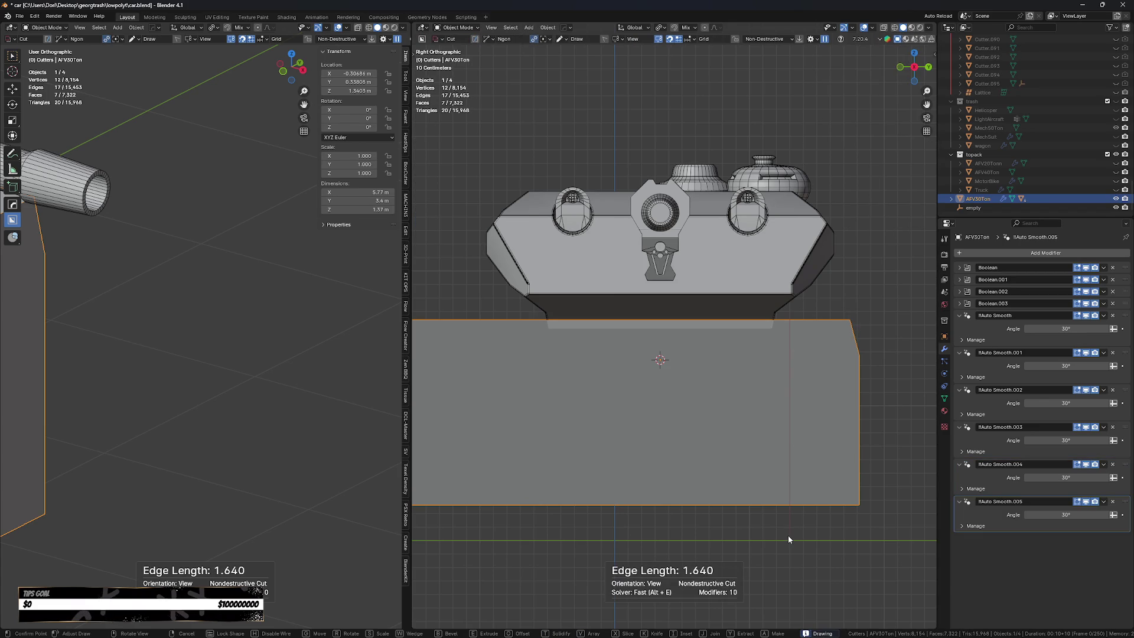
right_click(788, 536)
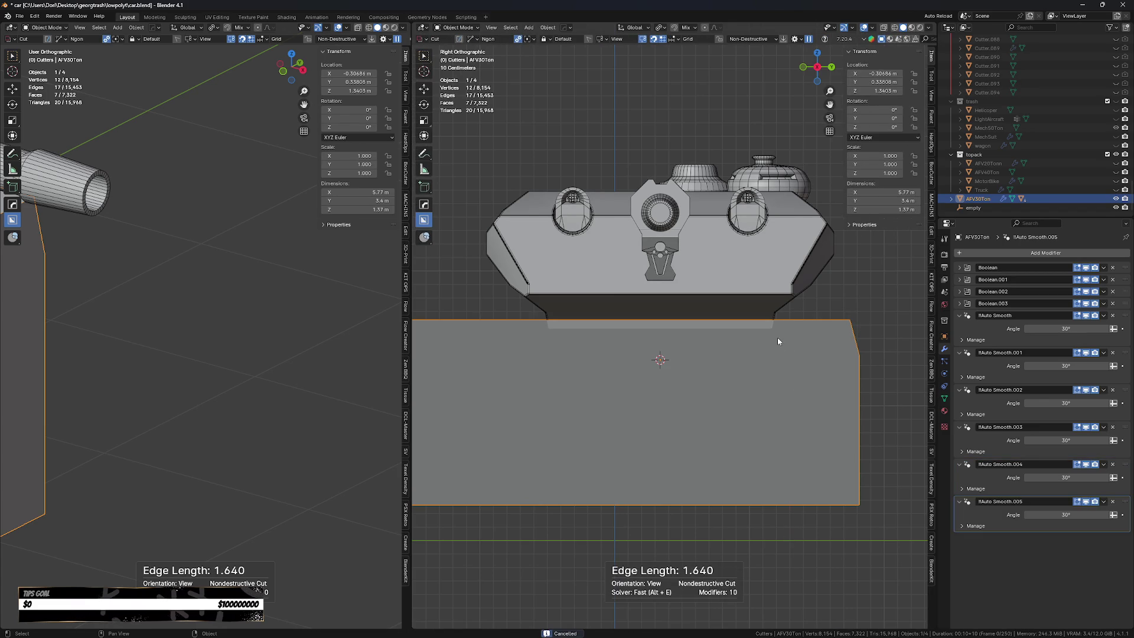
mouse_move(781, 319)
left_mouse_down()
mouse_move(776, 360)
mouse_move(775, 319)
left_mouse_up()
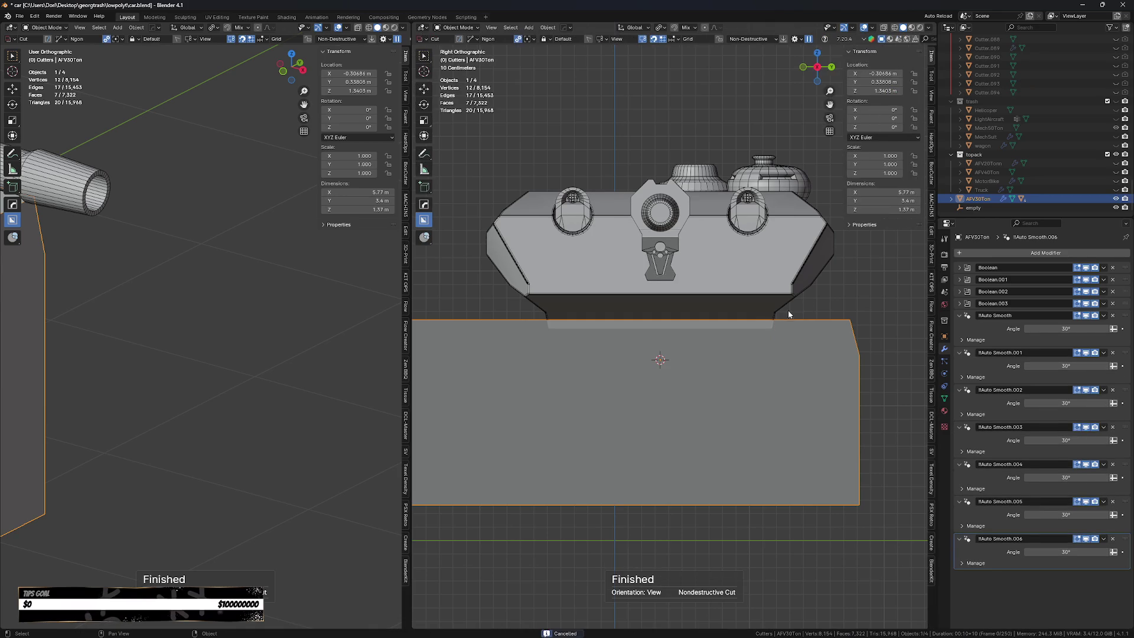
left_click(777, 339)
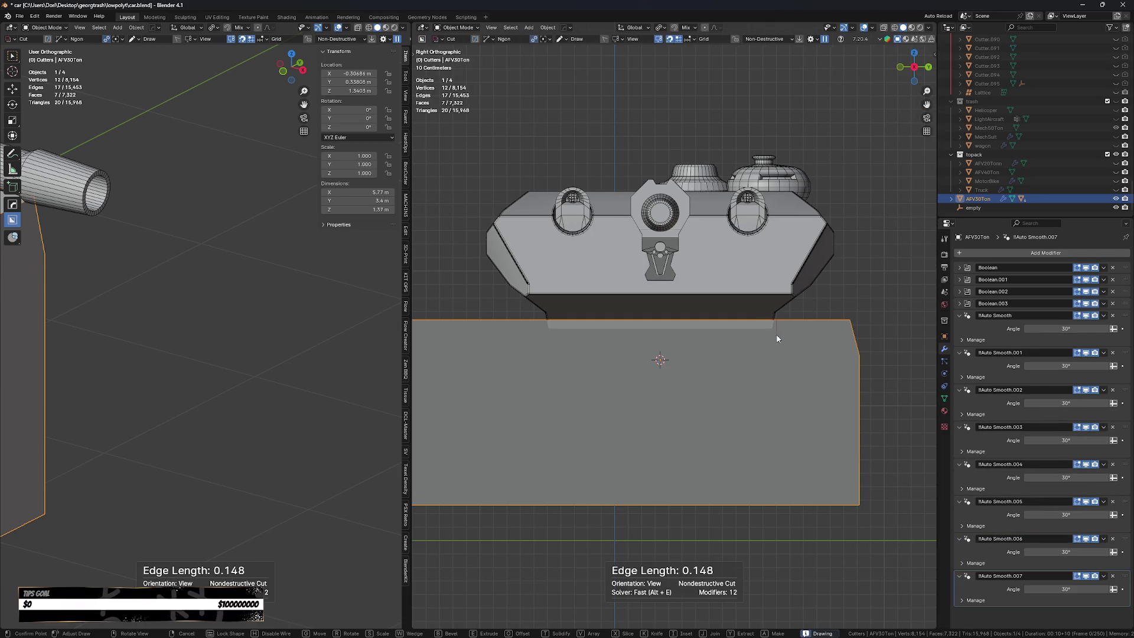
left_click(536, 339)
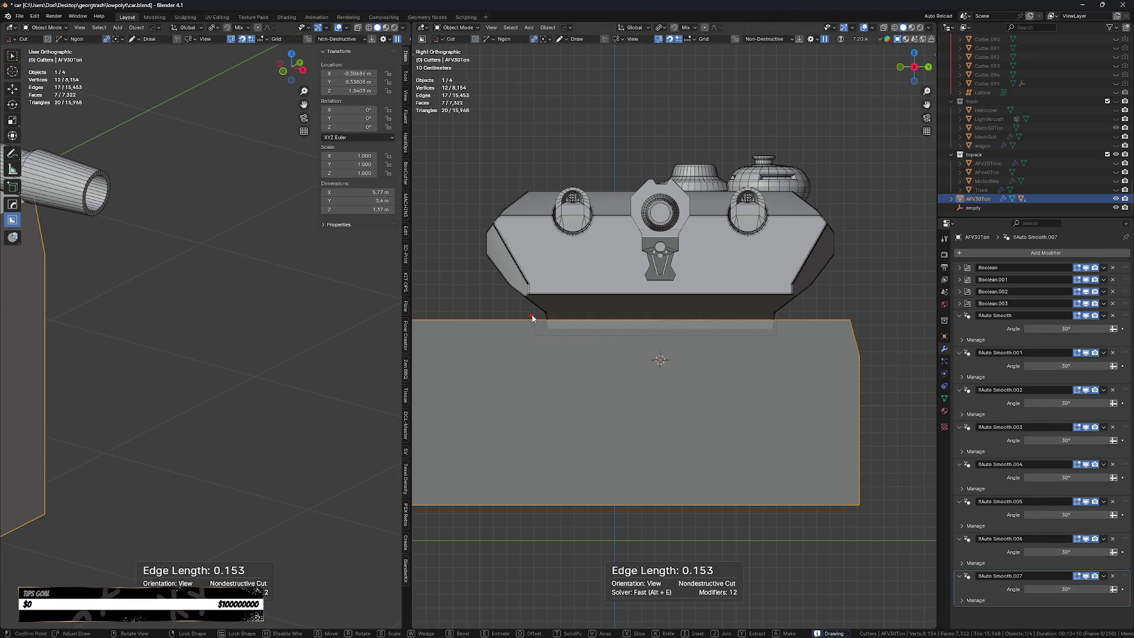
left_click(536, 316)
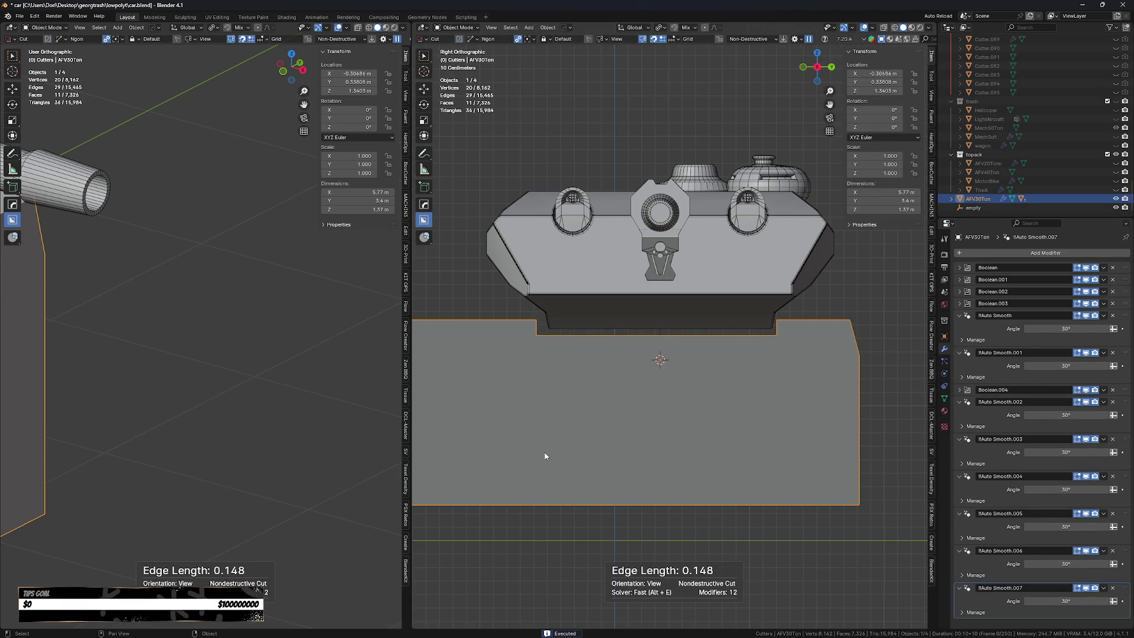
scroll(591, 444, "up", 1)
scroll(655, 443, "down", 2)
scroll(689, 448, "down", 1)
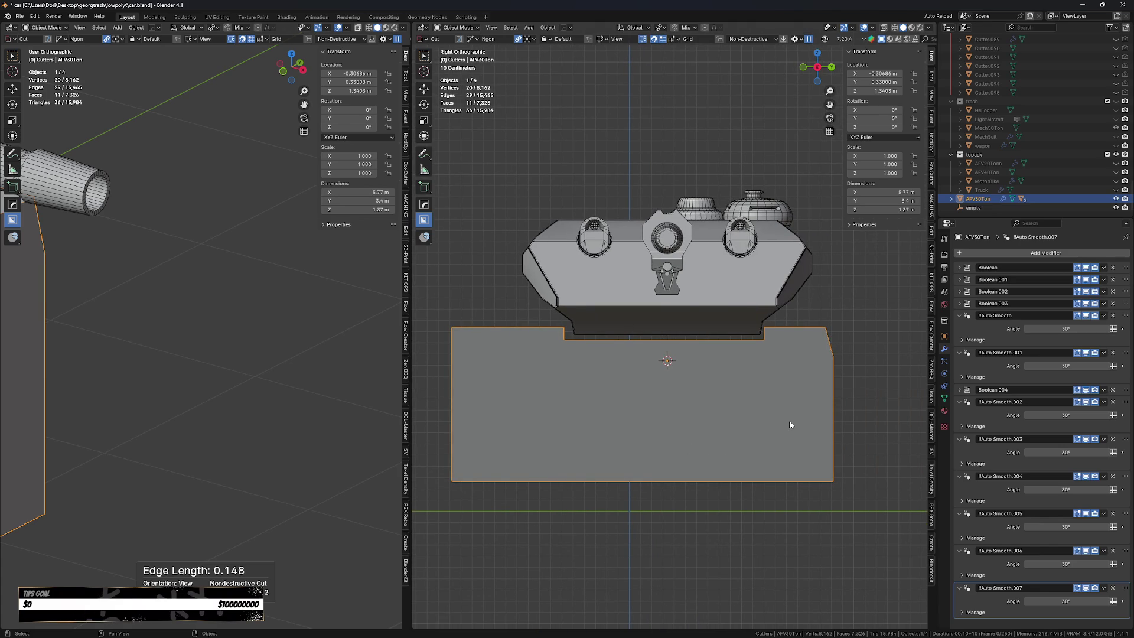
key("KP_1")
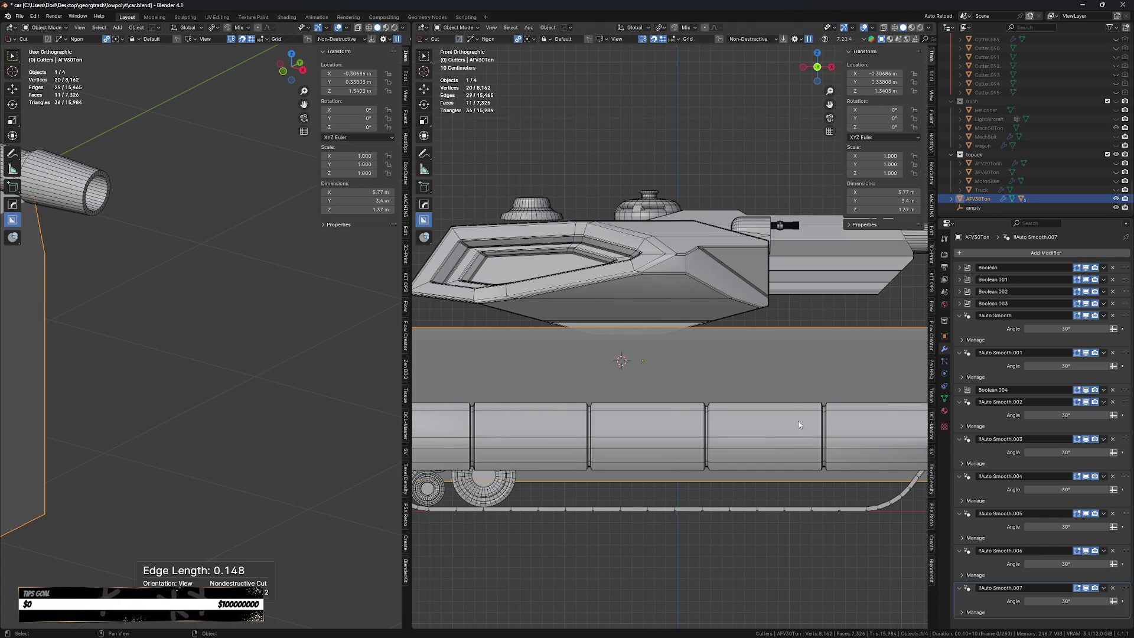
key("KP_3")
key("ctrl+KP_1")
key("ctrl+KP_3")
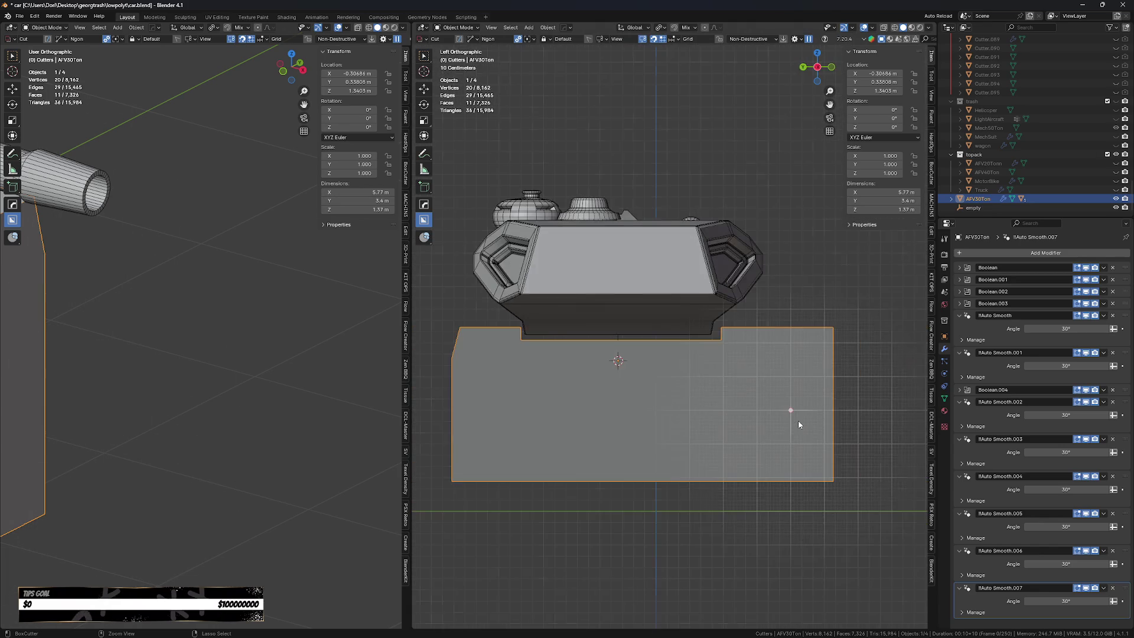
key("ctrl+KP_1")
scroll(799, 425, "down", 5)
scroll(586, 406, "up", 1)
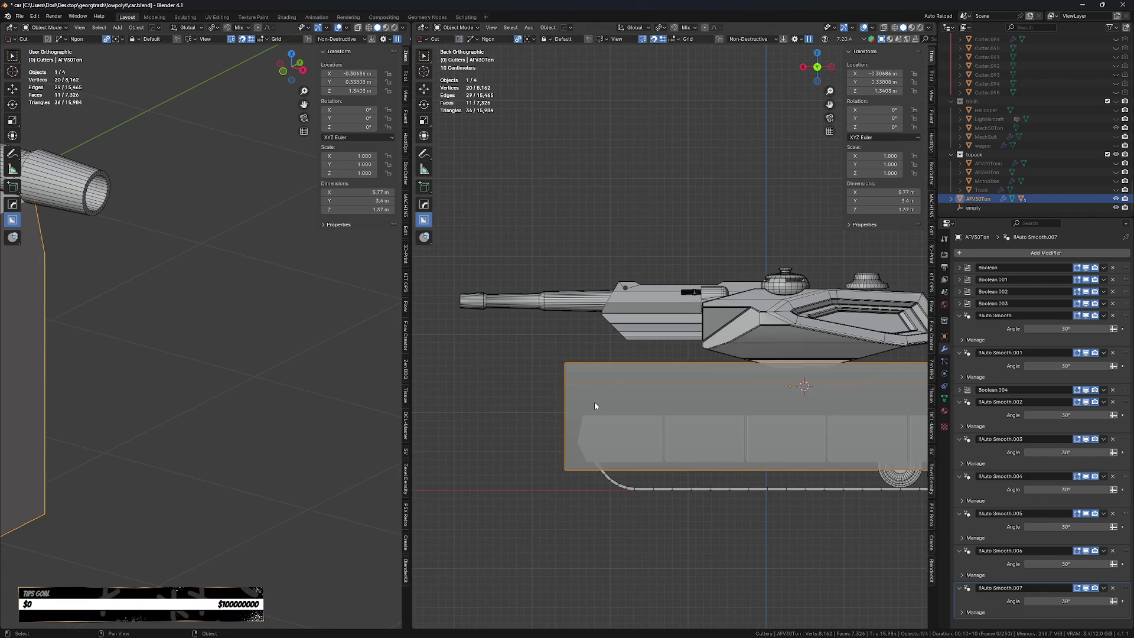
scroll(594, 406, "up", 2)
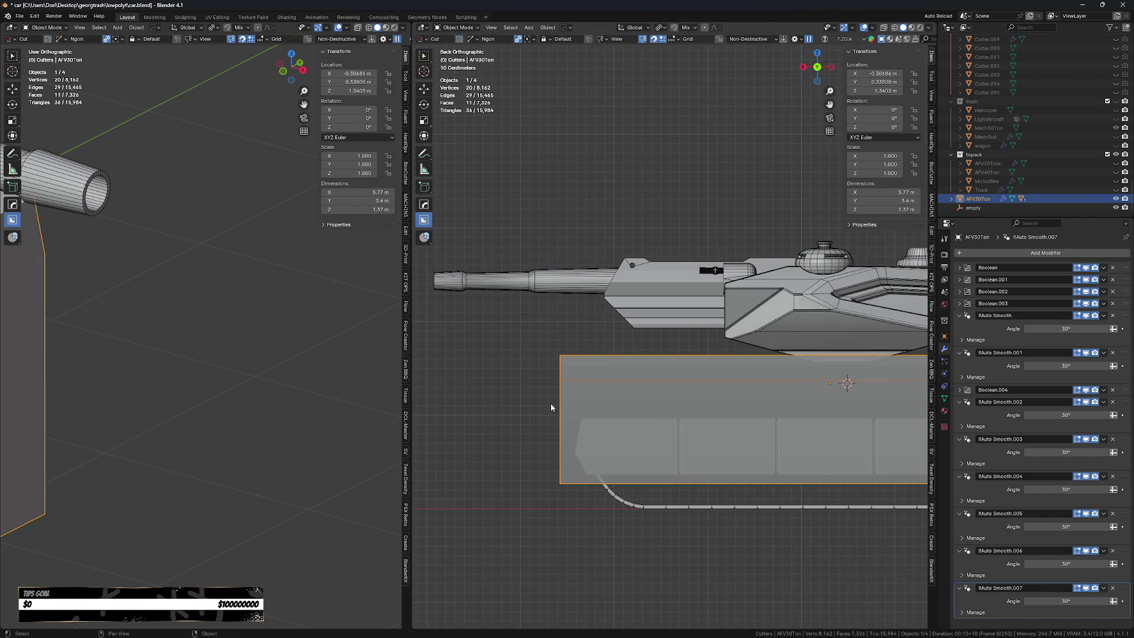
left_click(547, 403)
left_click(661, 339)
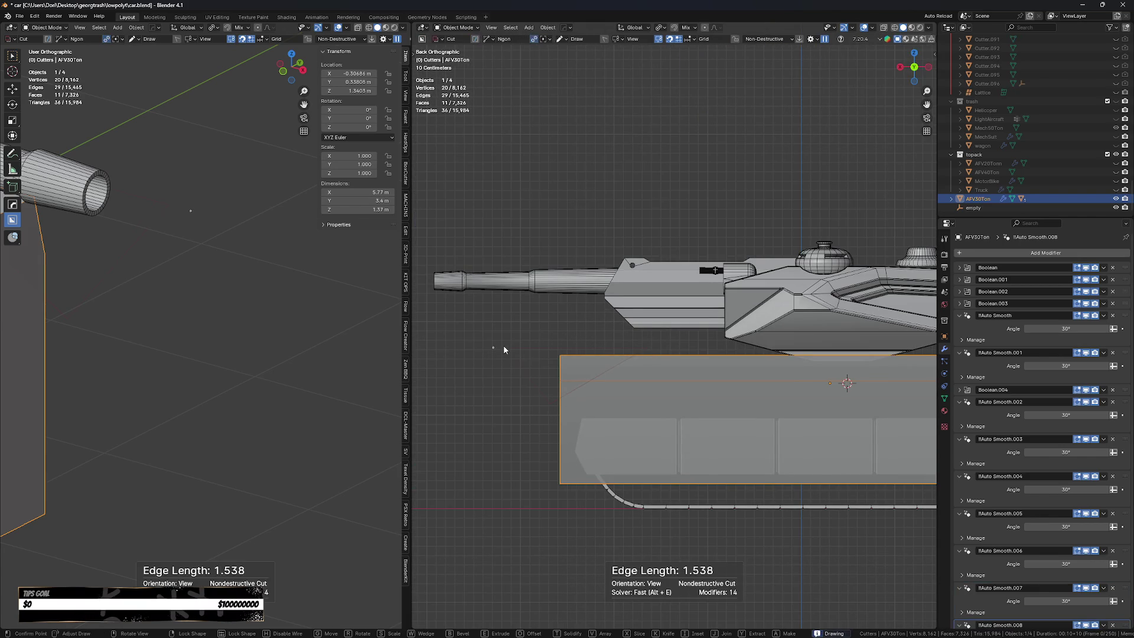
left_click(503, 345)
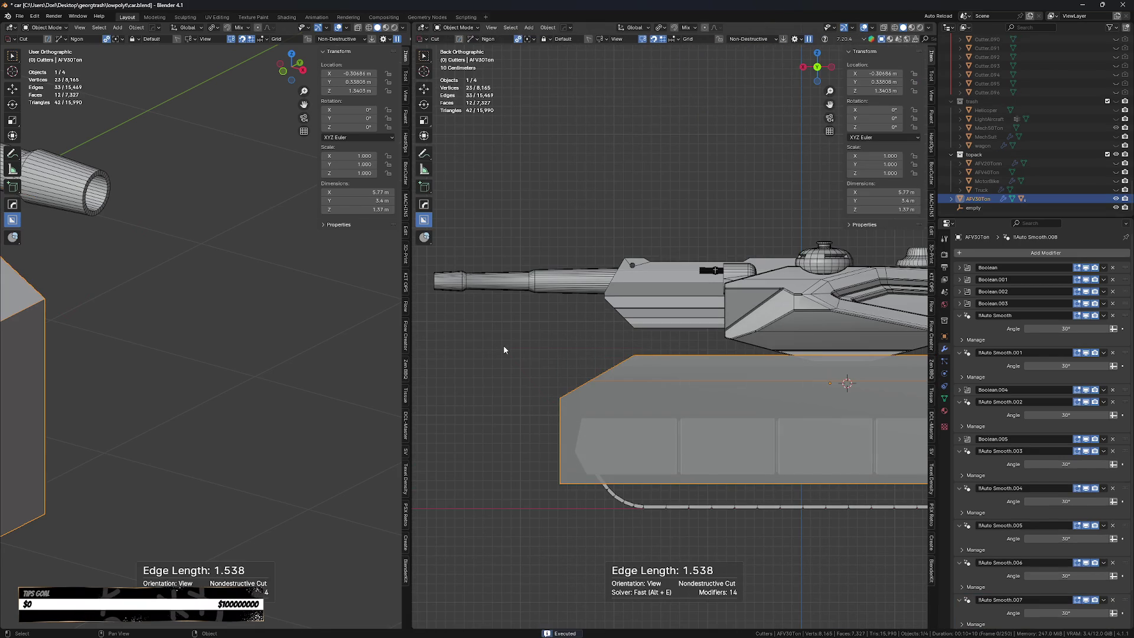
left_click(558, 428)
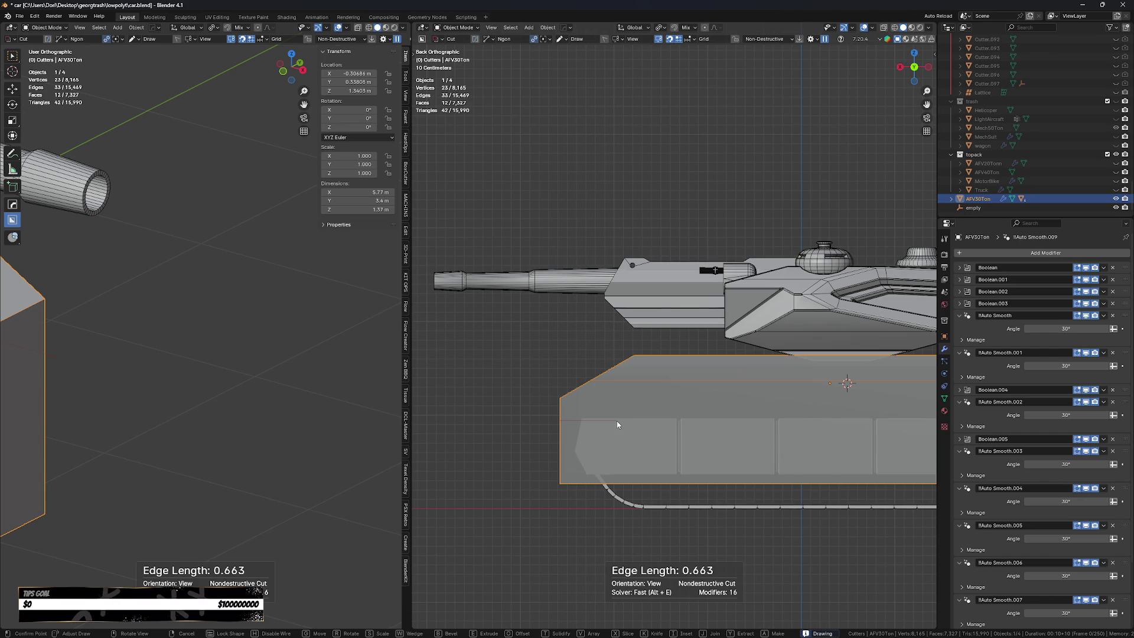
left_click(617, 421)
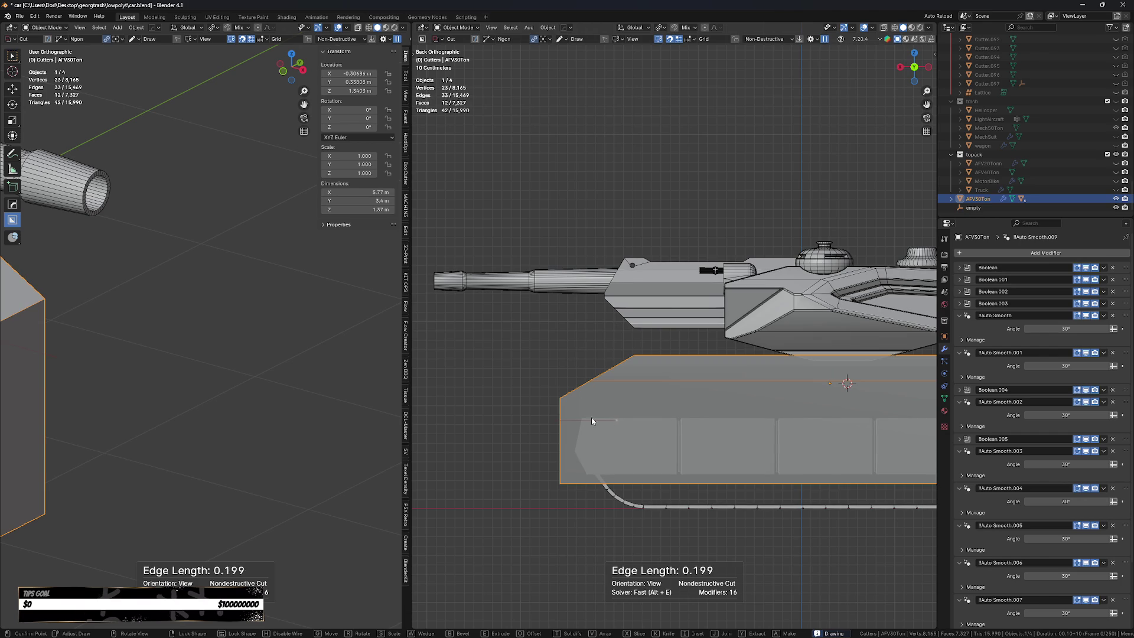
left_click(630, 437)
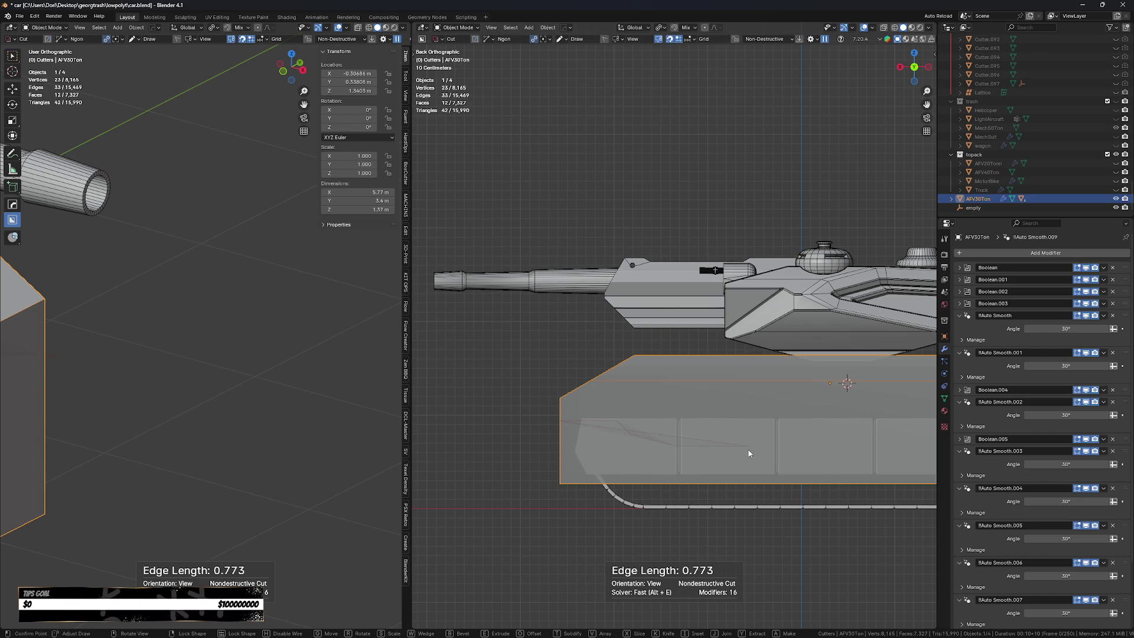
left_click(923, 475)
key("ctrl+z")
scroll(742, 512, "down", 3)
scroll(649, 474, "up", 1)
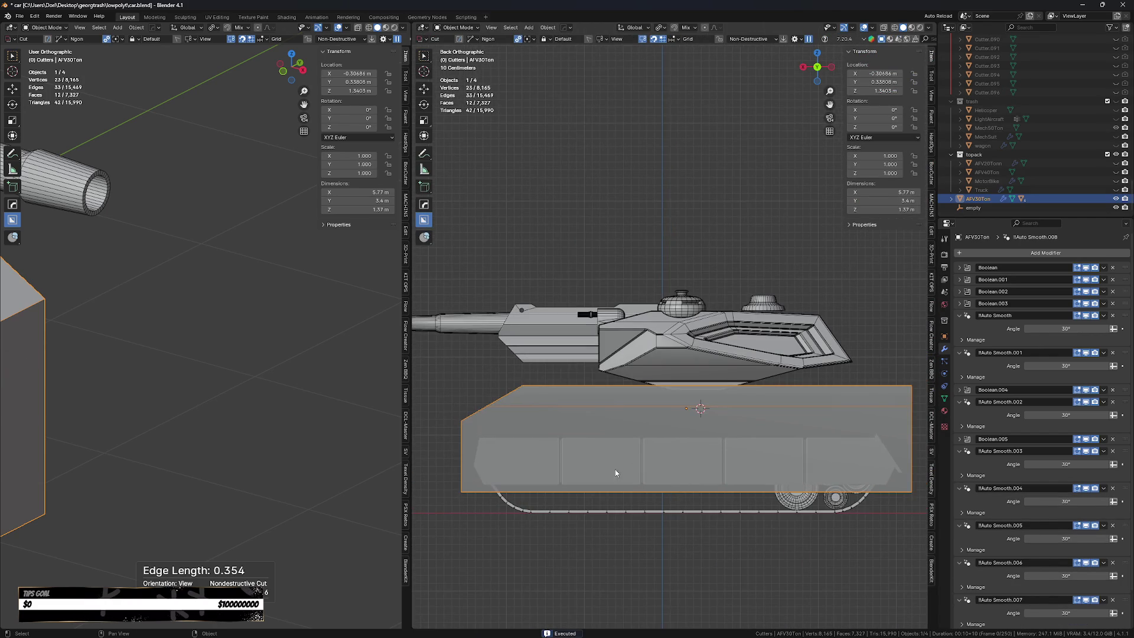
Click out a polygon cut carving a stepped recess into the lower hull.
left_click(464, 449)
left_click(501, 447)
left_click(578, 454)
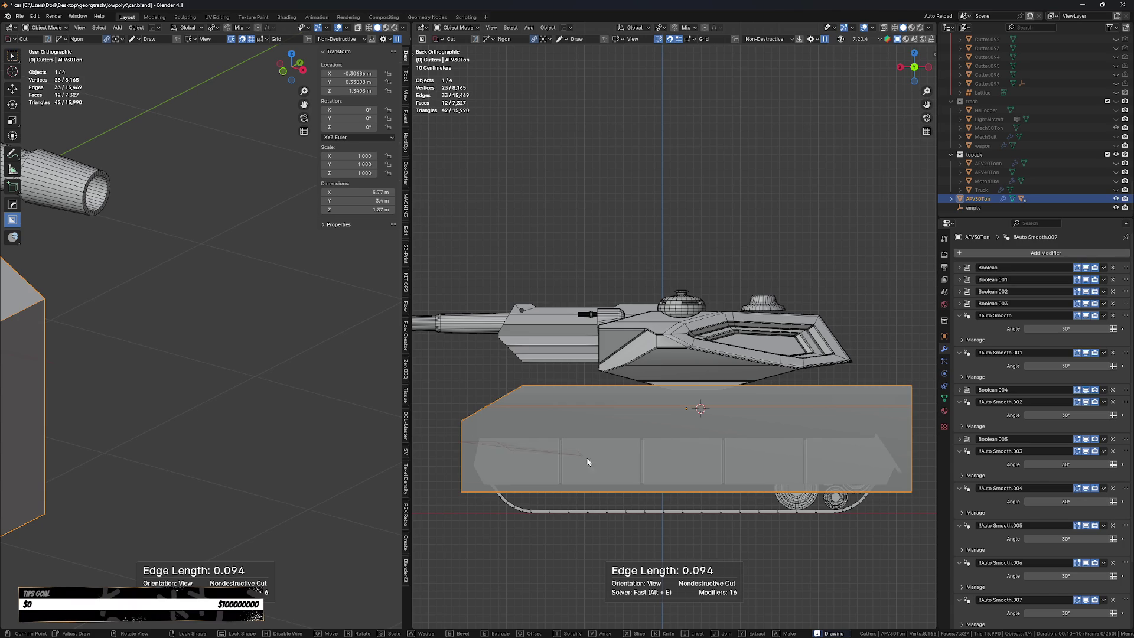
left_click(618, 483)
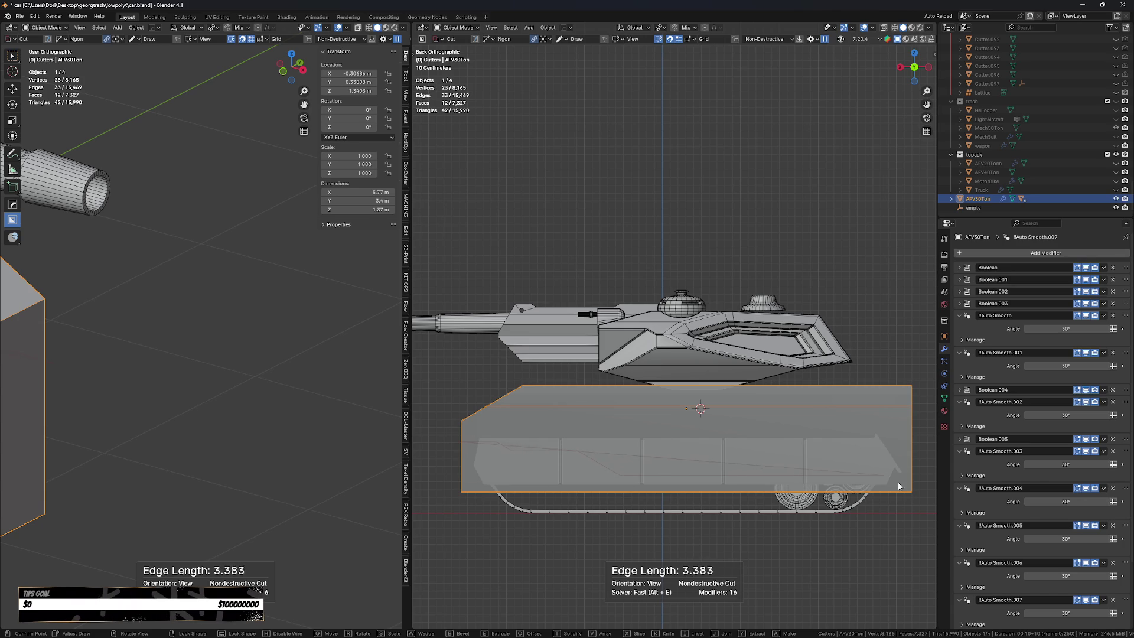
left_click(869, 488)
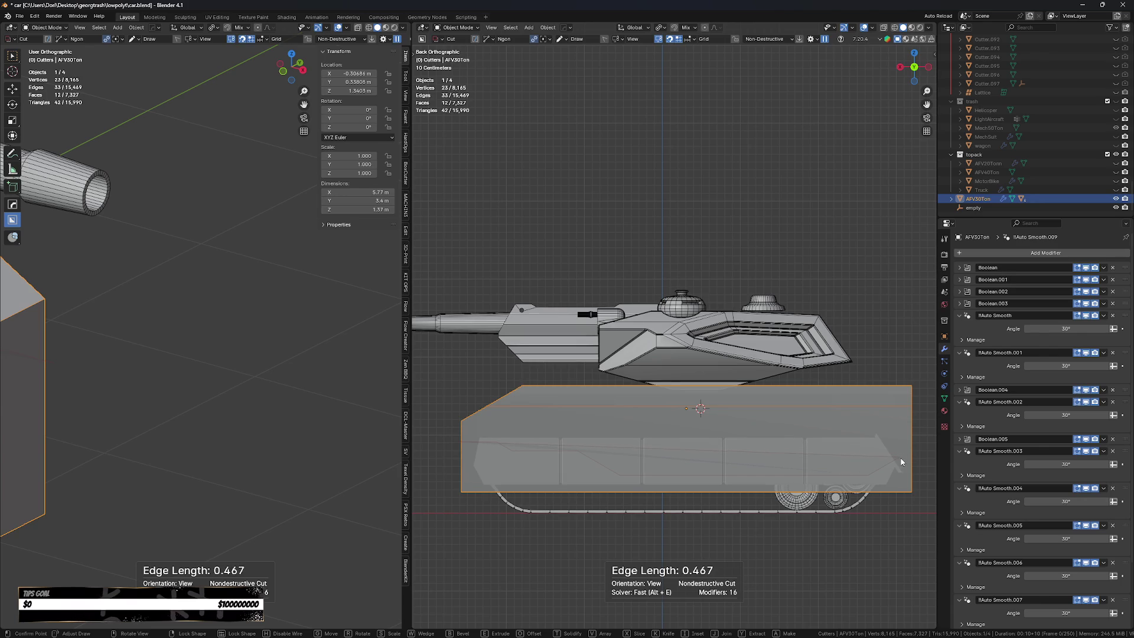
left_click(905, 456)
left_click(426, 444)
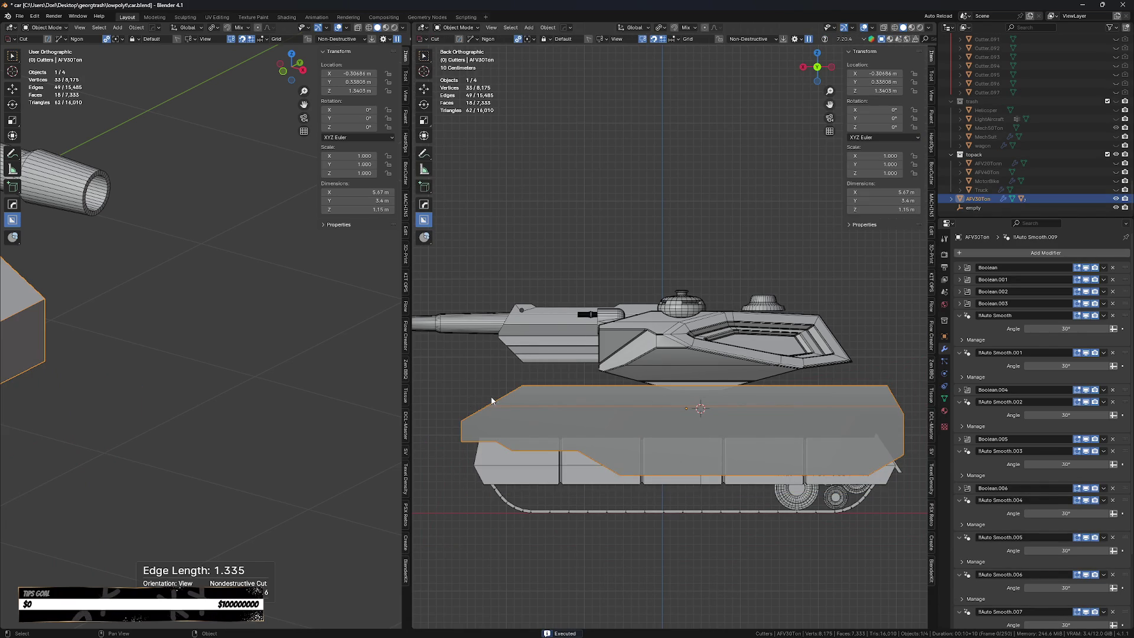
Cut a step down into the front portion of the hull top.
left_click(465, 414)
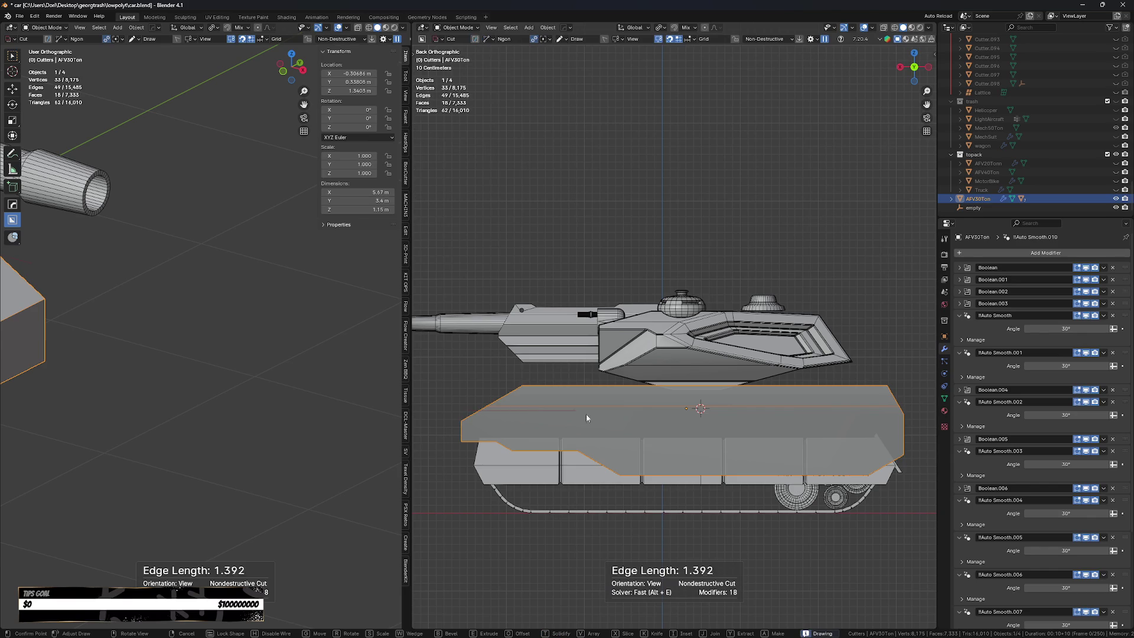
left_click(648, 411)
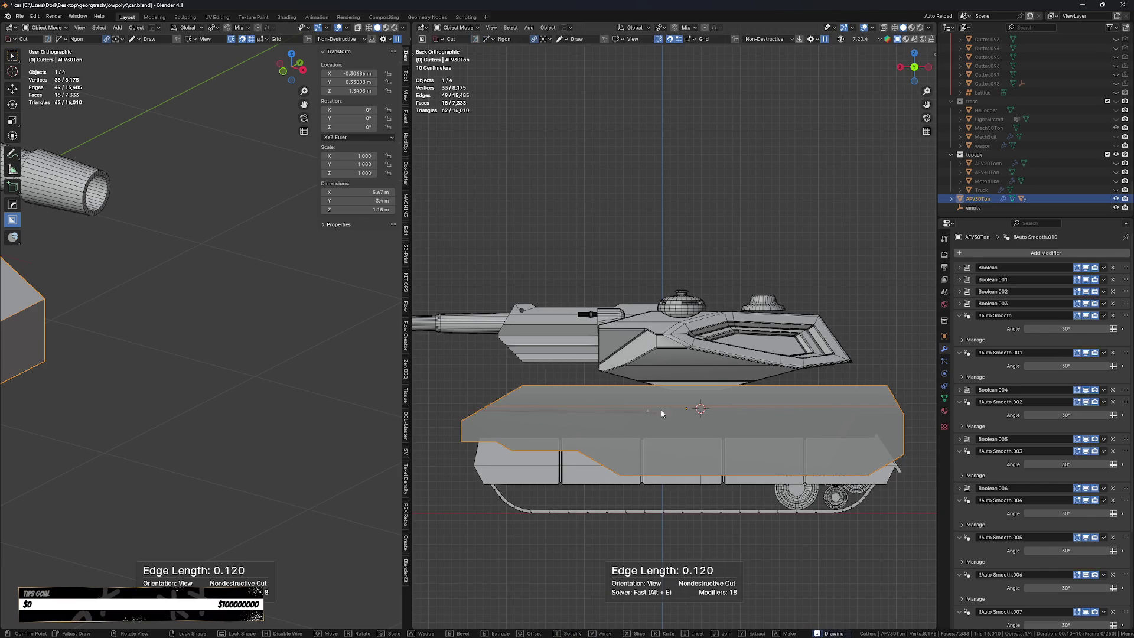
left_click(728, 375)
left_click(456, 365)
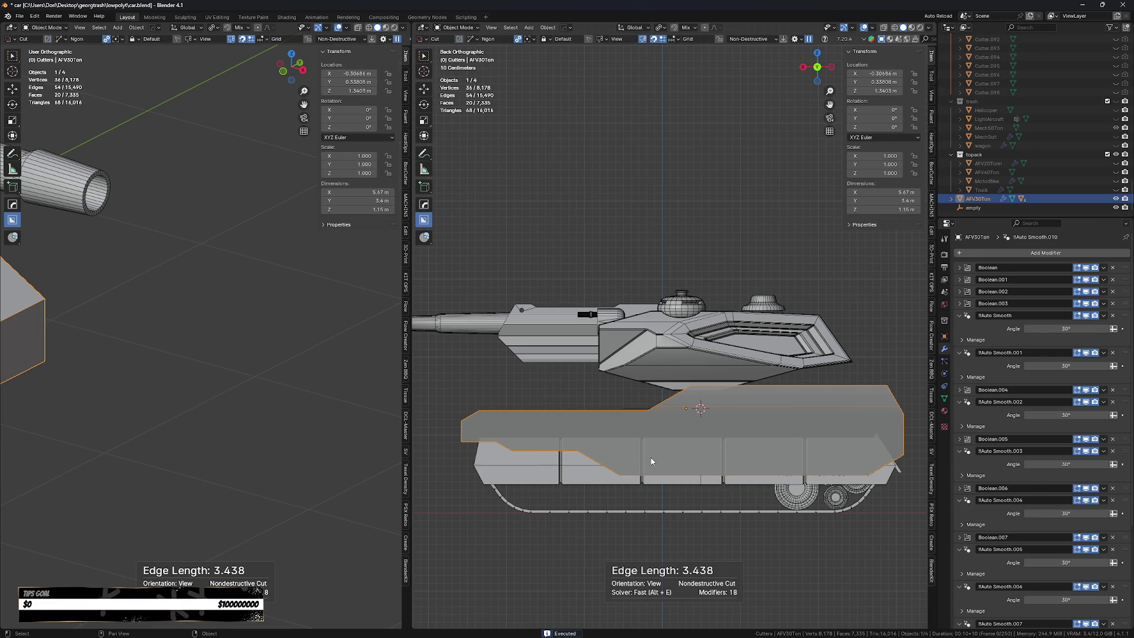
key("q")
left_click(644, 391)
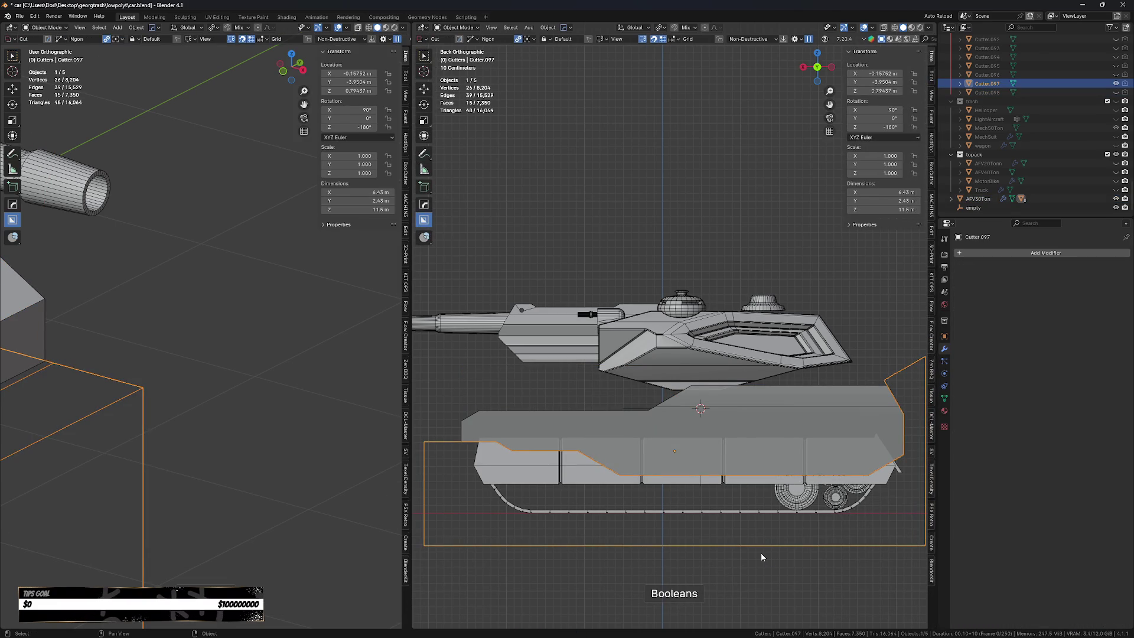
Shift the lower-hull cutter's front vertices sideways along X.
key("Tab")
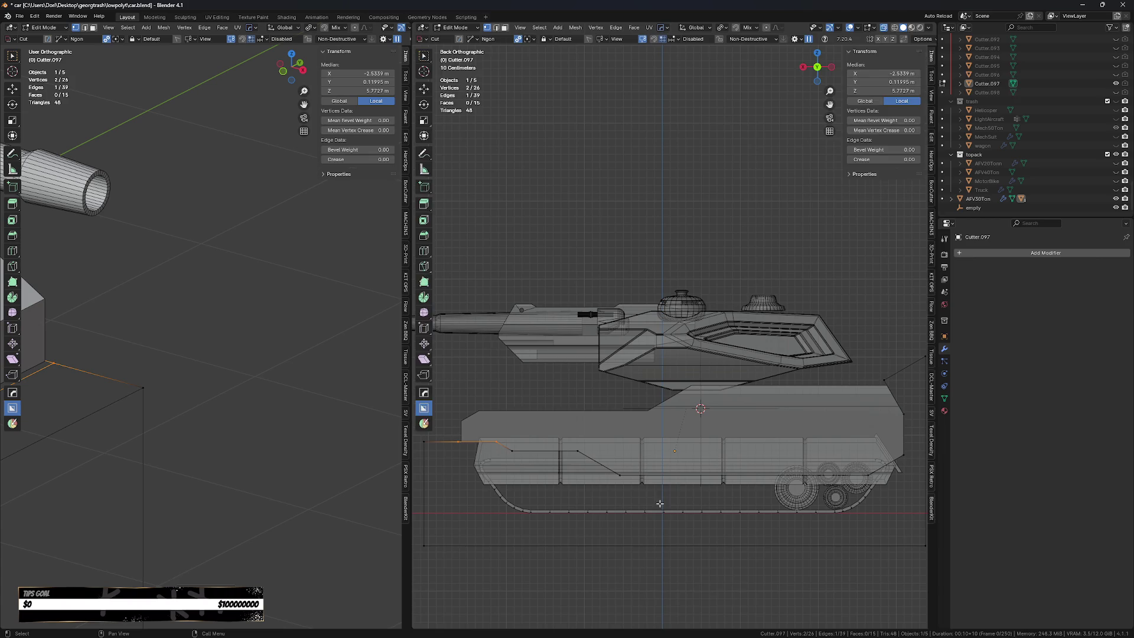
left_click(655, 513)
key("Escape")
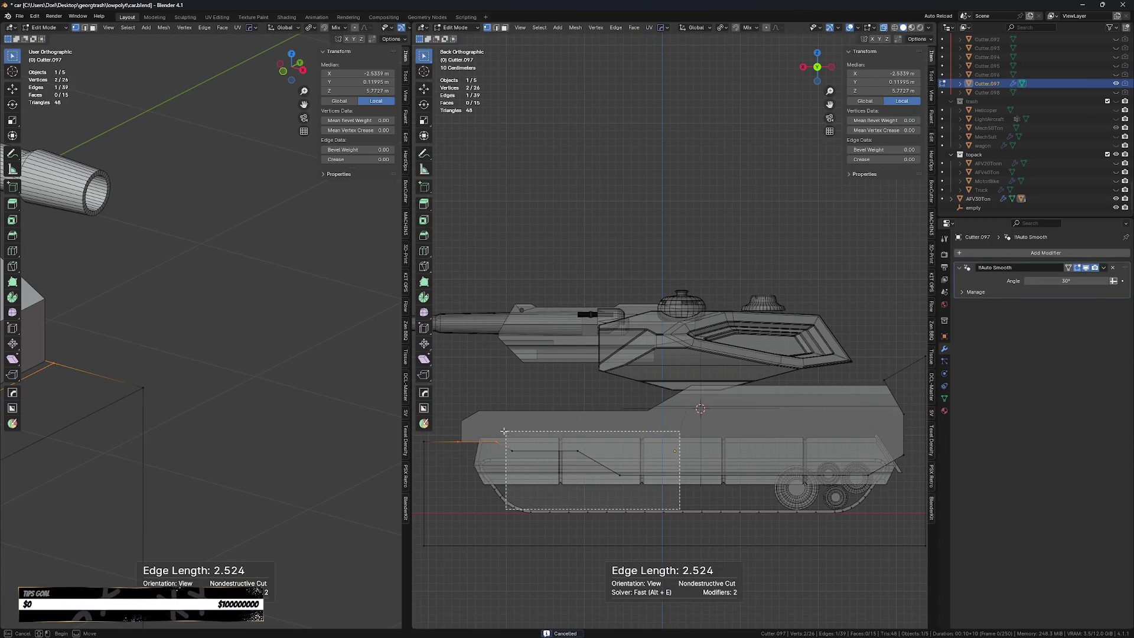
left_click_drag(680, 508, 508, 430)
key("g")
key("x")
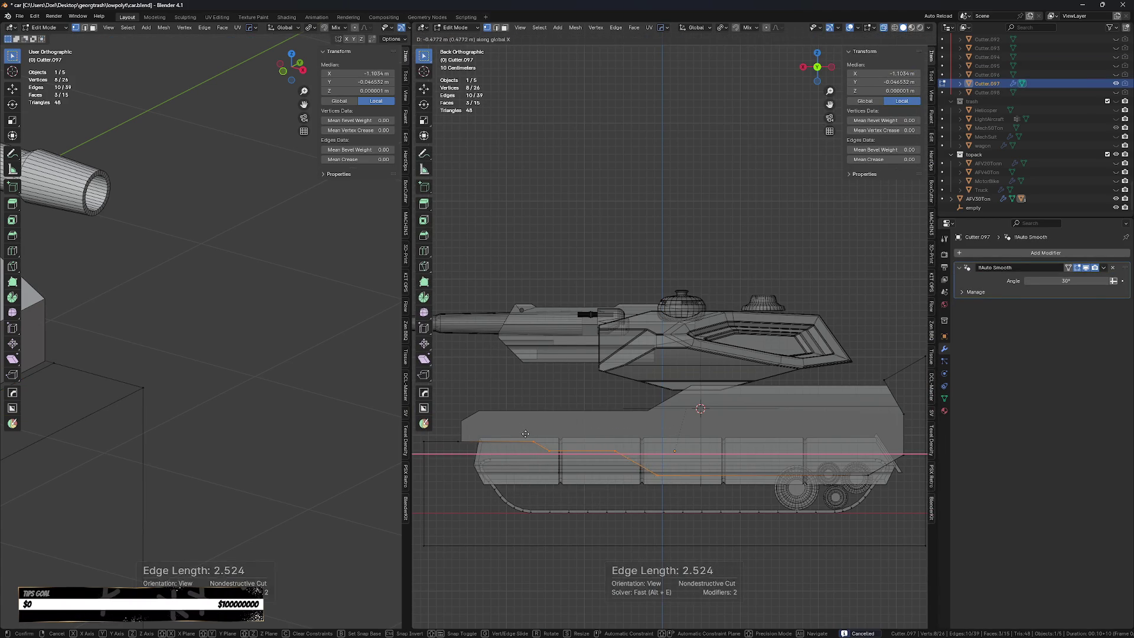
left_click(540, 433)
key("Tab")
Delete the hull-top step cutter, then select the hull and view it from the right.
scroll(606, 465, "down", 1)
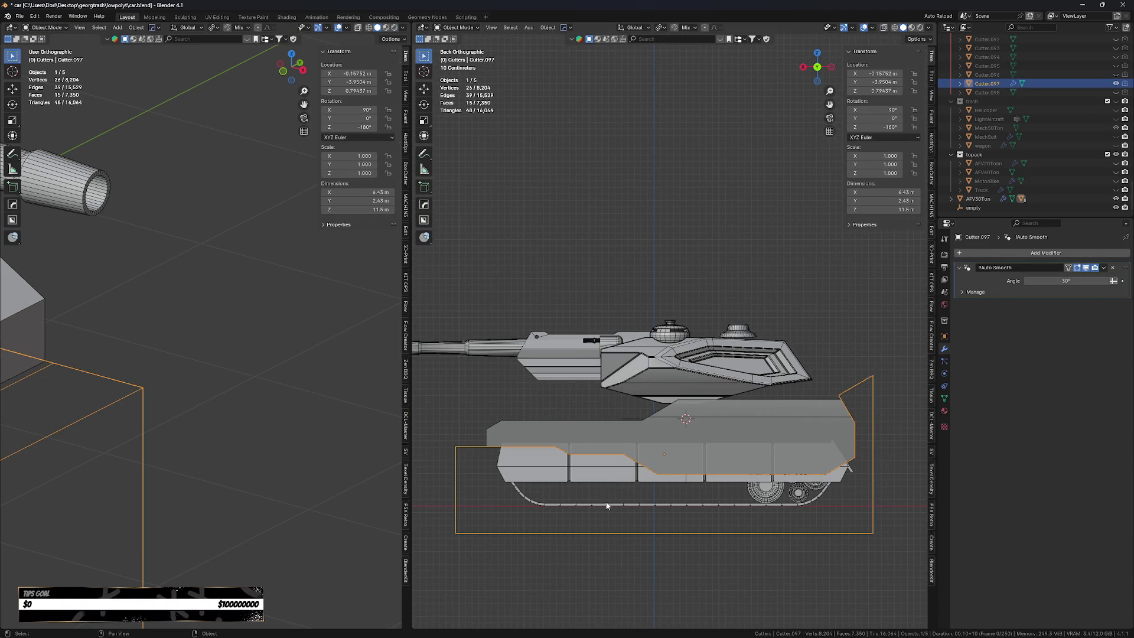
left_click(627, 438)
right_click(628, 438)
left_click(627, 438)
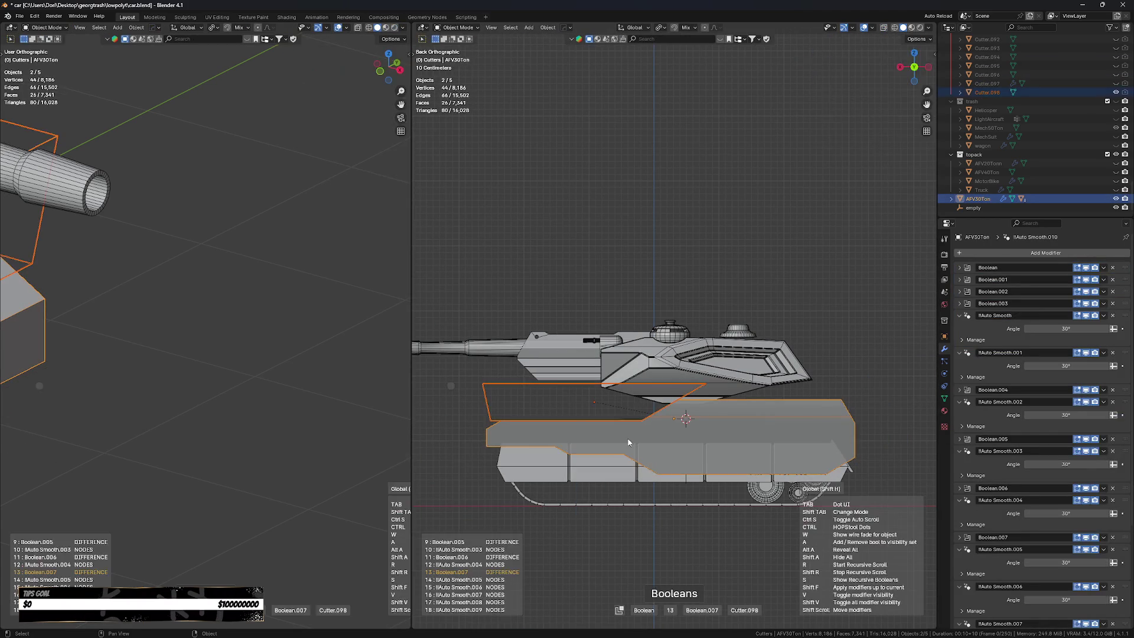
key("g")
key("x")
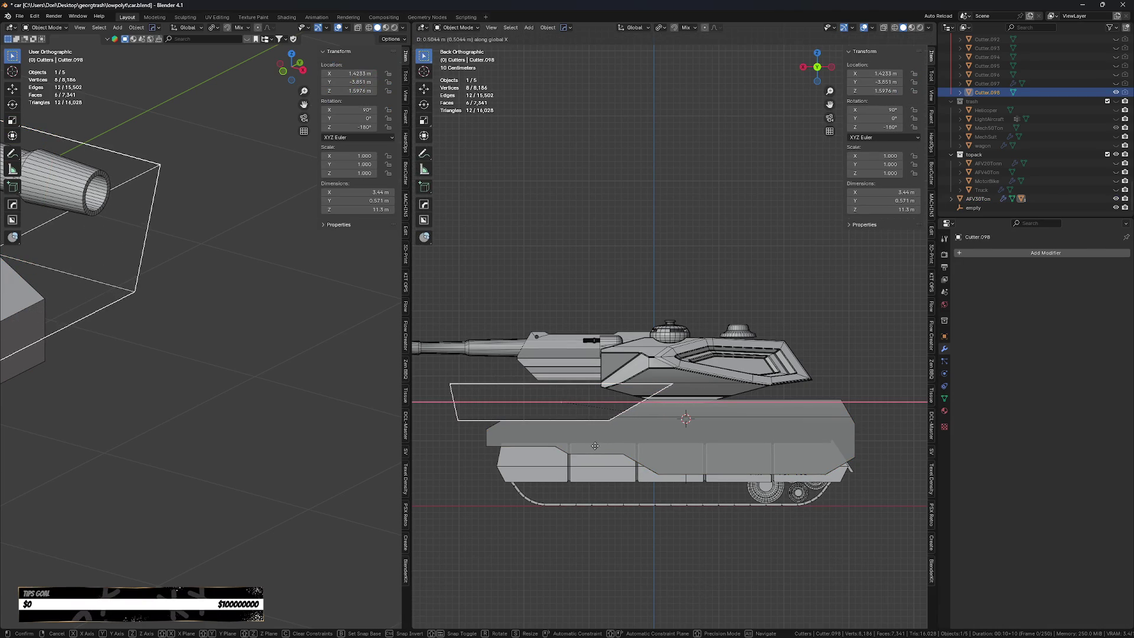
left_click(573, 448)
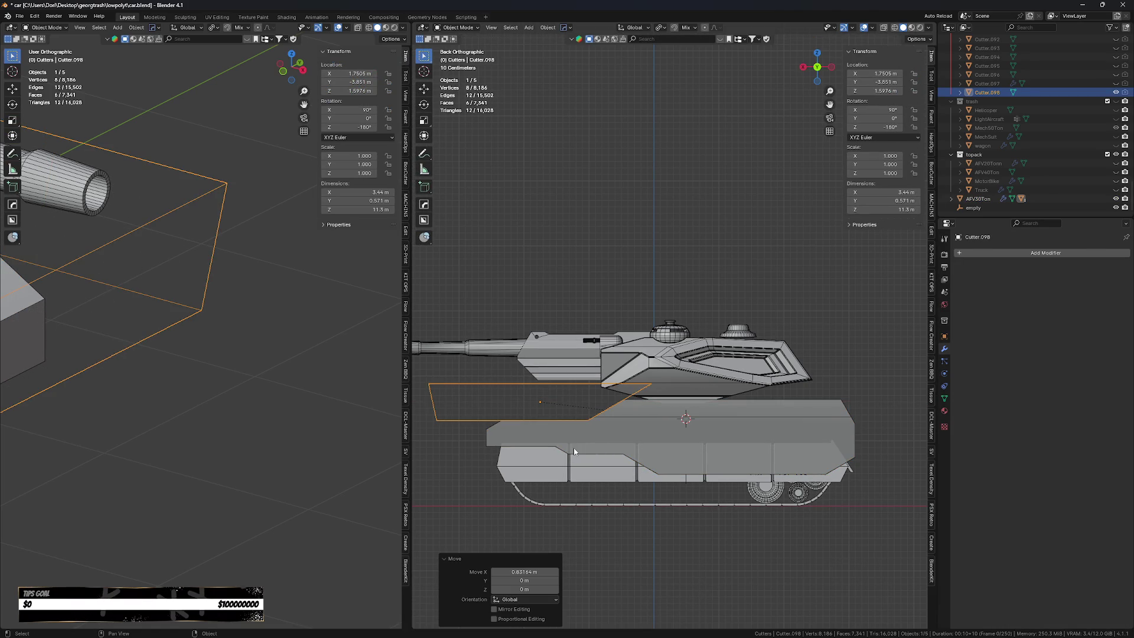
key("Delete")
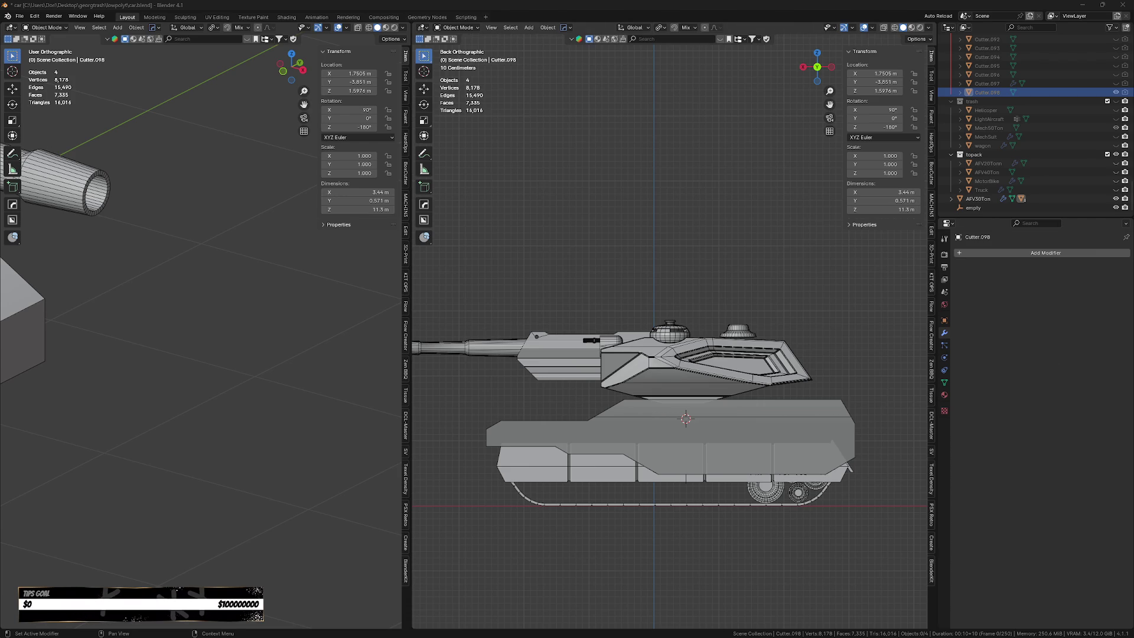
middle_click_drag(842, 542, 693, 501)
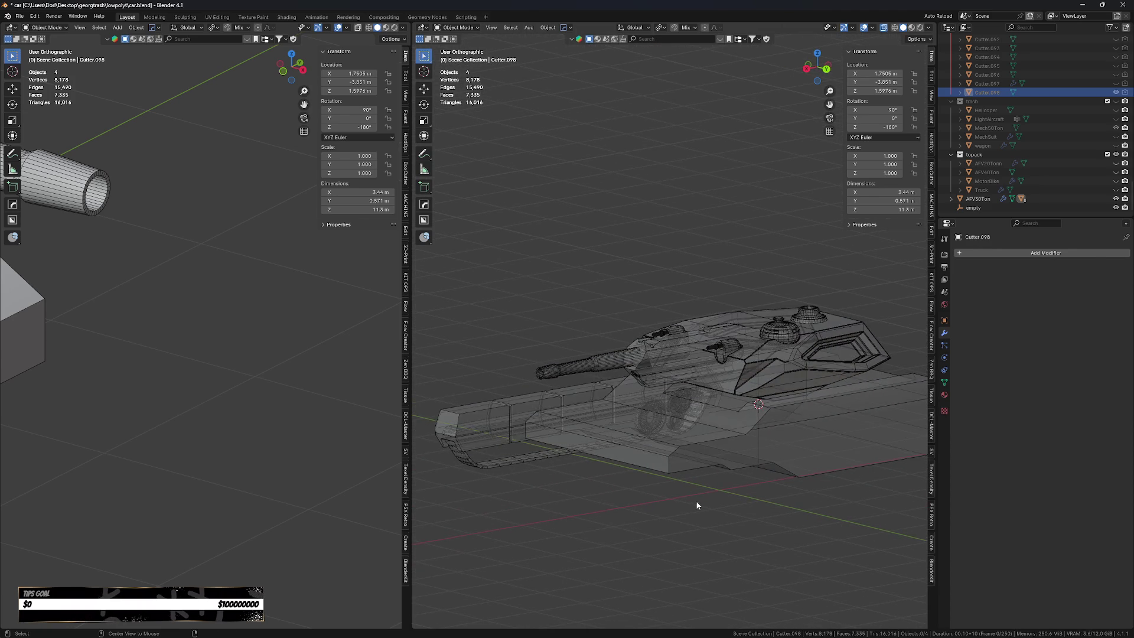
left_click(736, 445)
key("KP_3")
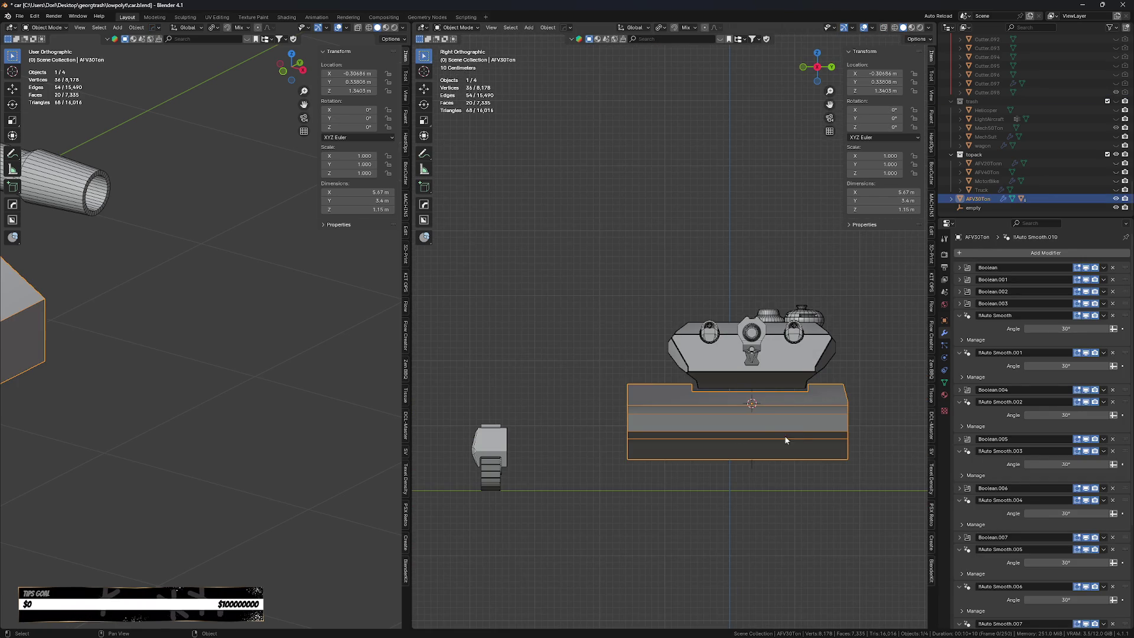
Trim the hull down to a single narrow side block with an Ngon cut.
scroll(725, 401, "up", 3)
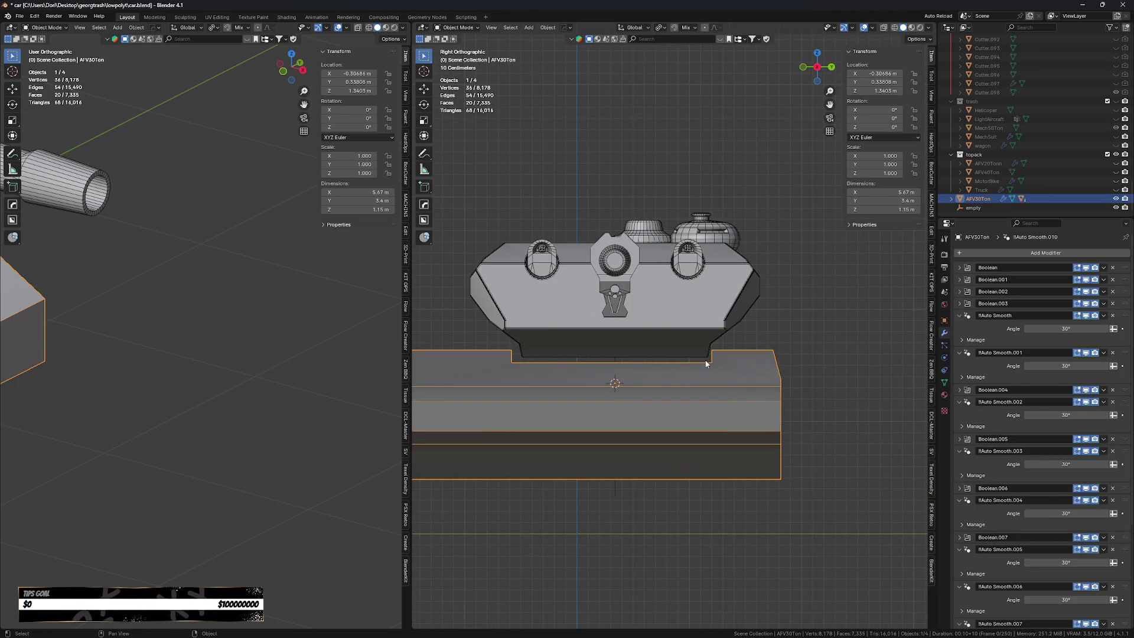
key("alt+w")
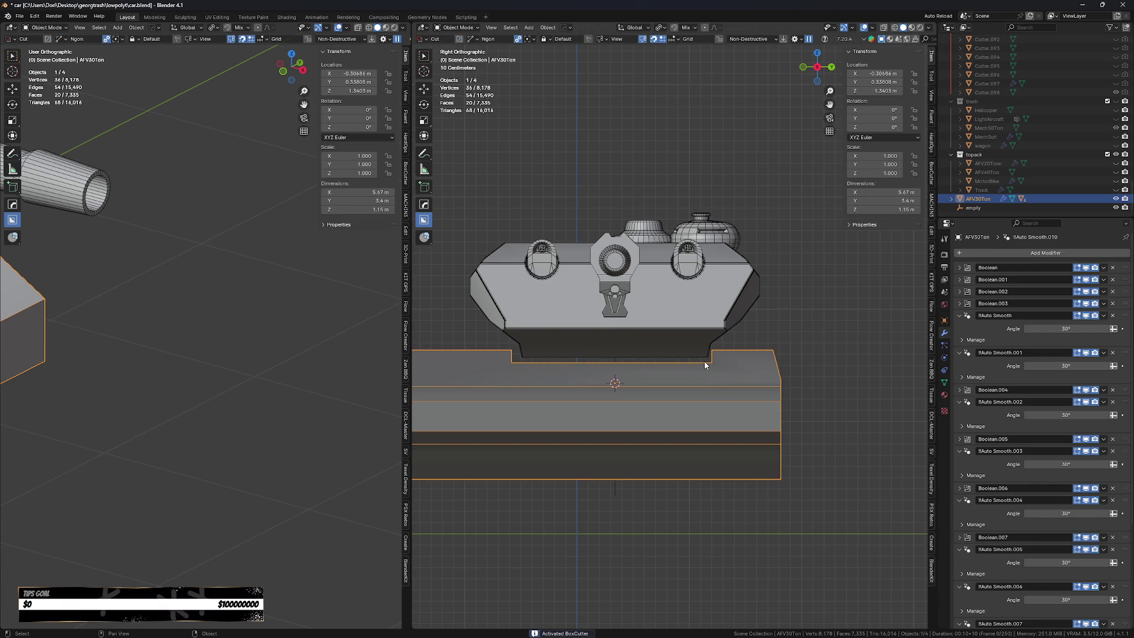
left_click(706, 362)
scroll(703, 527, "down", 4)
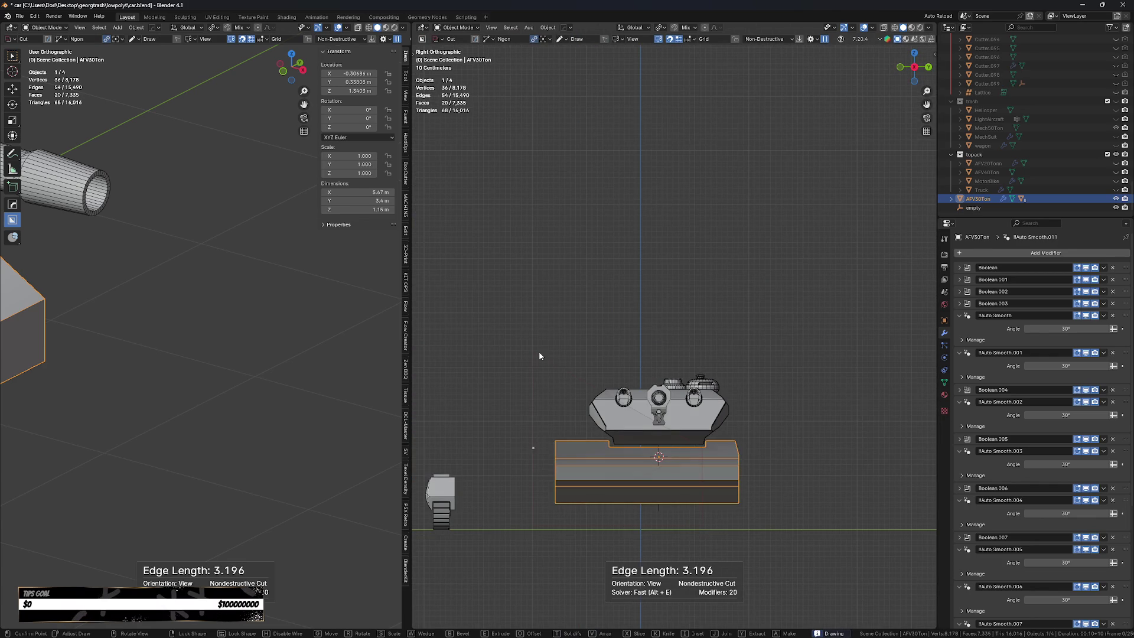
key("space")
Bake all of the side block's modifiers into geometry with HardOps Smart Apply.
left_click(822, 486)
scroll(821, 487, "up", 2)
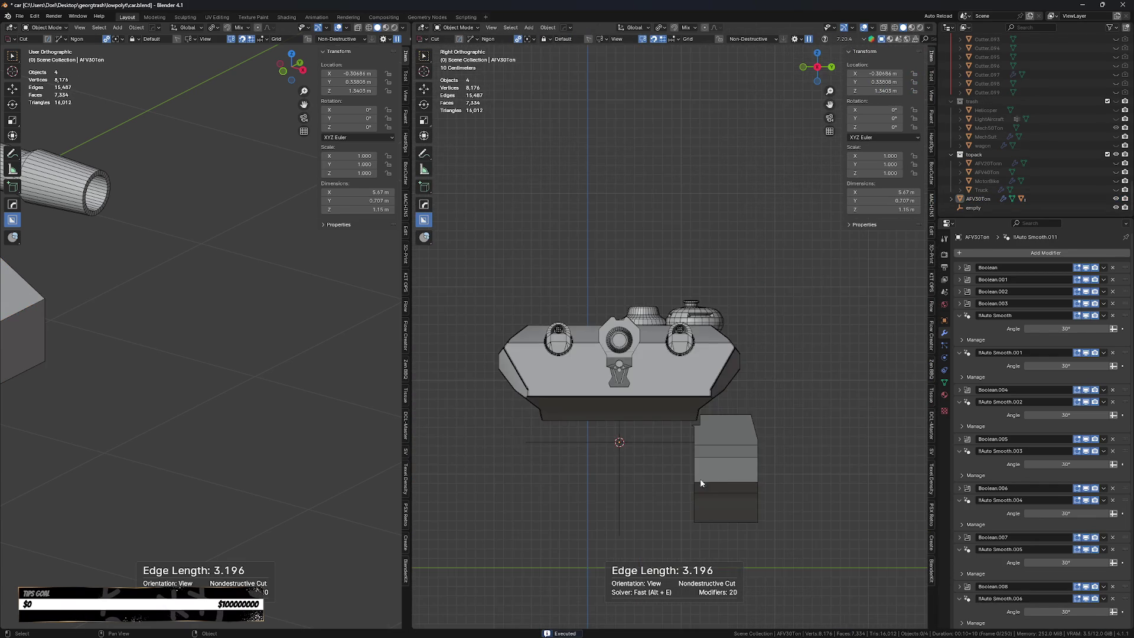
middle_click_drag(822, 487, 711, 480)
scroll(712, 480, "up", 3)
mouse_move(665, 433)
middle_mouse_down()
mouse_move(658, 477)
mouse_move(640, 479)
middle_mouse_up()
key("q")
key("Escape")
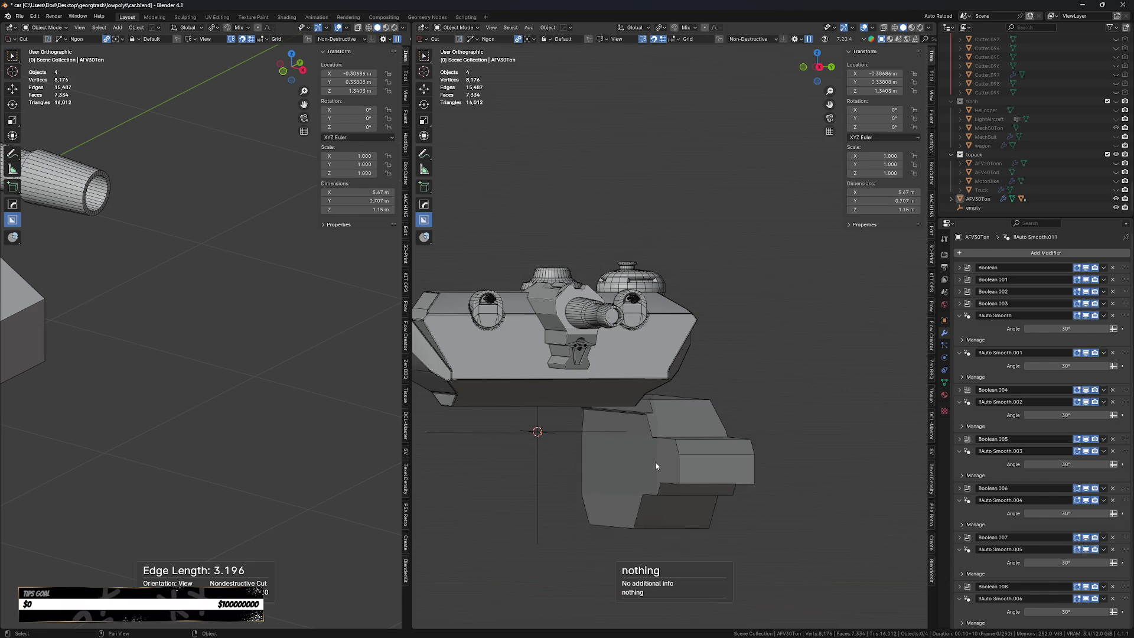
scroll(669, 444, "up", 2)
left_click(669, 444)
key("q")
left_click(668, 444)
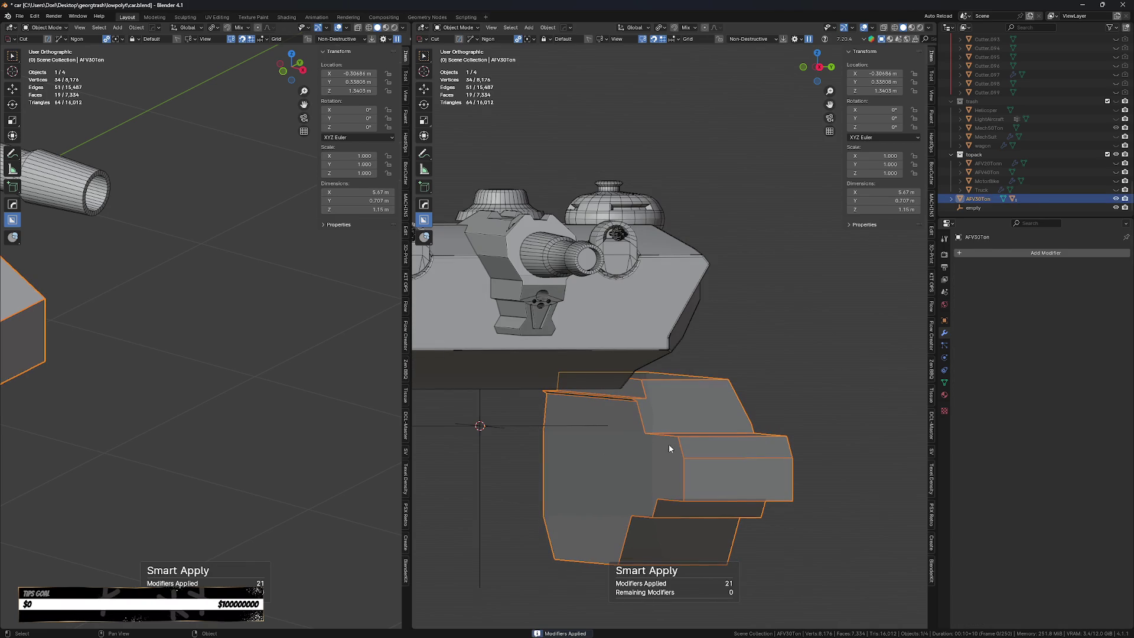
In Edit Mode, select the armor block's large outer side face.
key("Tab")
middle_click_drag(668, 445, 628, 438)
scroll(628, 438, "up", 3)
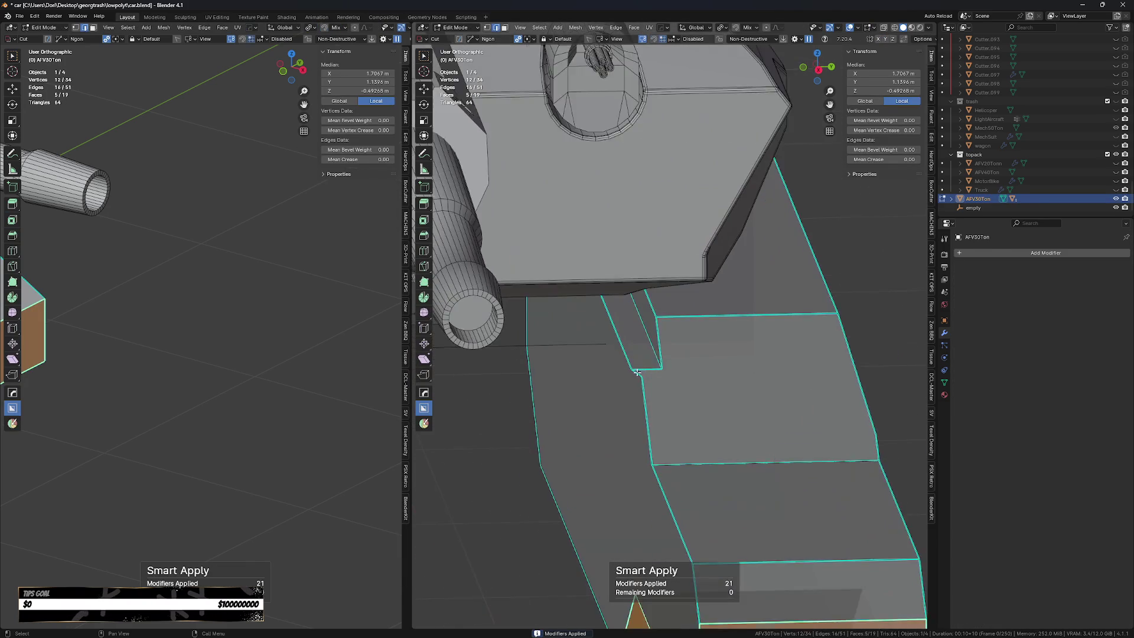
scroll(627, 438, "up", 2)
left_click(623, 331)
scroll(644, 355, "down", 4)
scroll(661, 378, "up", 5)
scroll(661, 378, "down", 2)
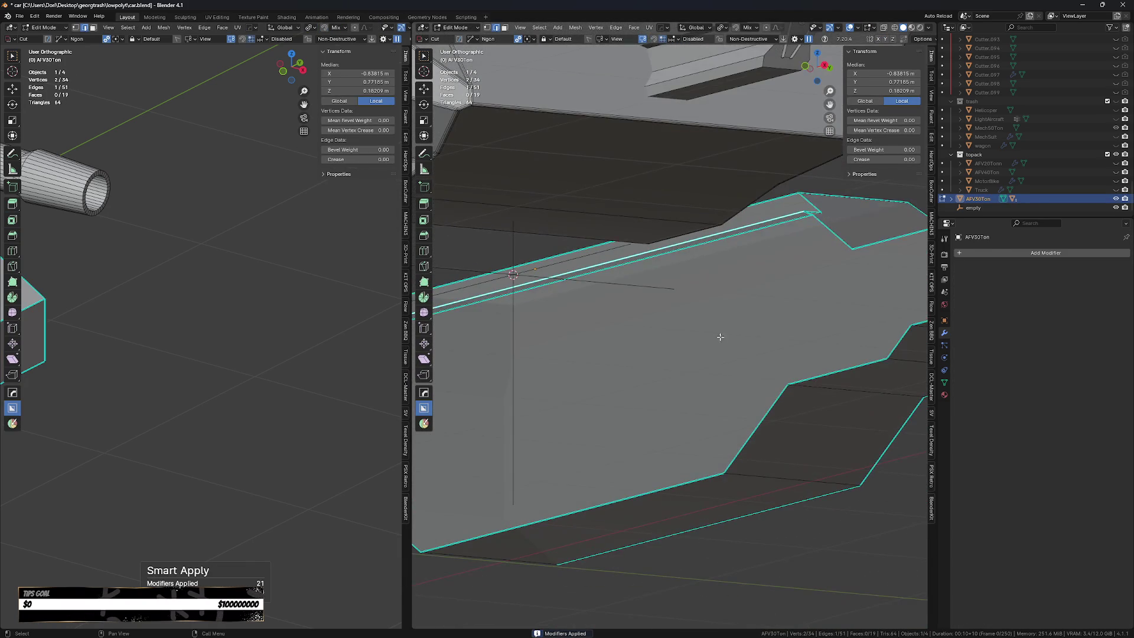
scroll(703, 331, "down", 2)
key("ctrl+Tab")
left_click(767, 393)
scroll(767, 393, "down", 1)
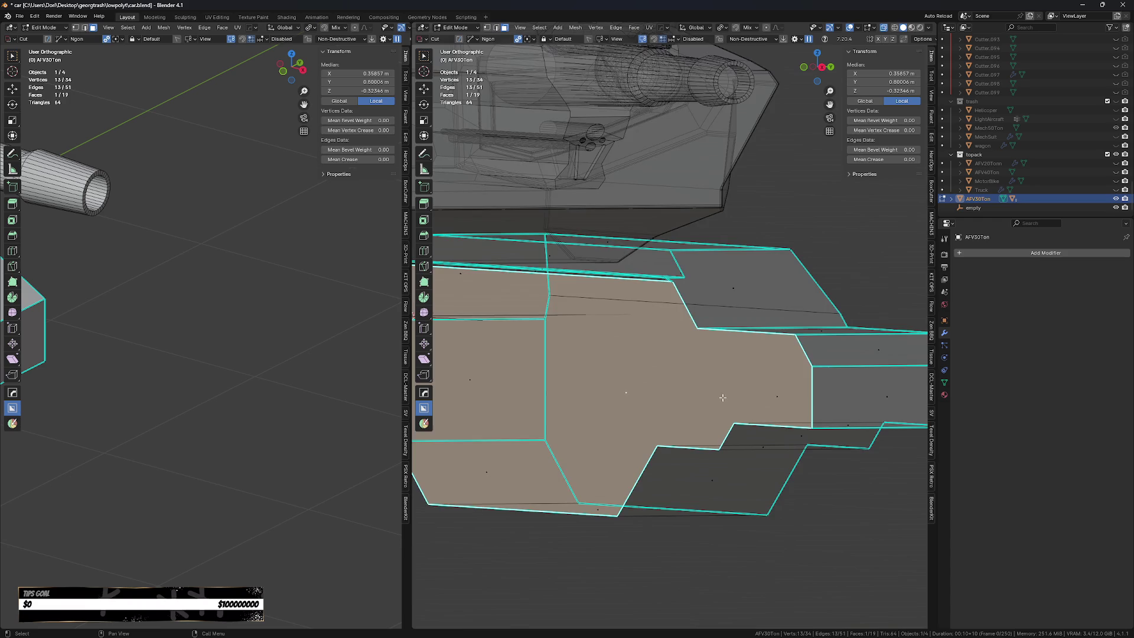
scroll(767, 394, "down", 1)
Set the material's viewport display roughness to 1 and adjust its viewport colour.
left_click(944, 395)
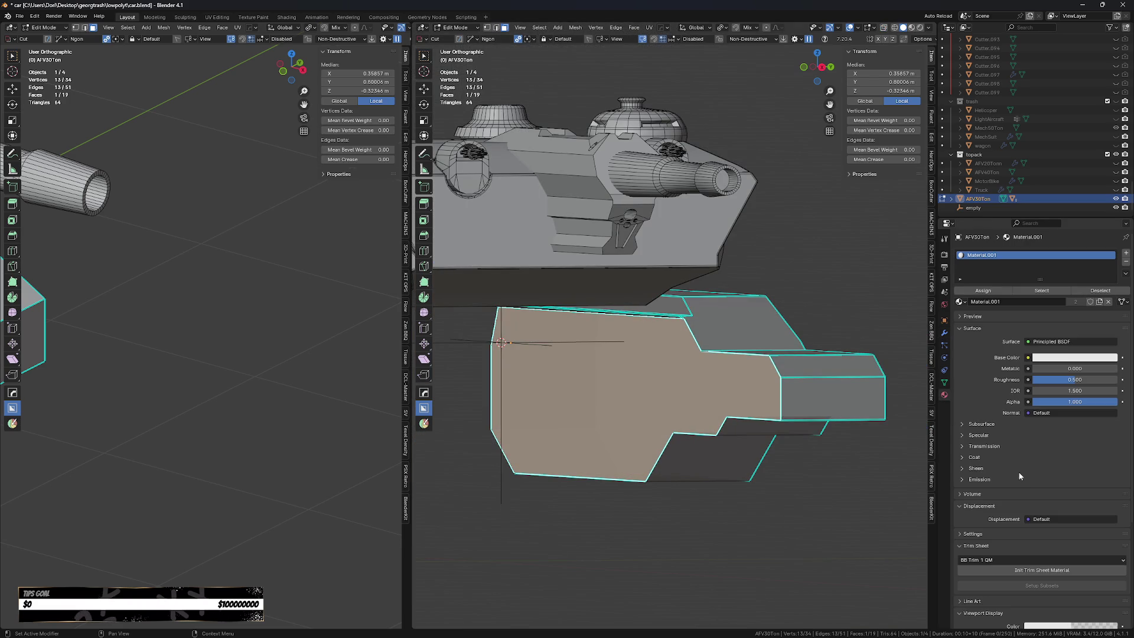
scroll(1019, 476, "down", 5)
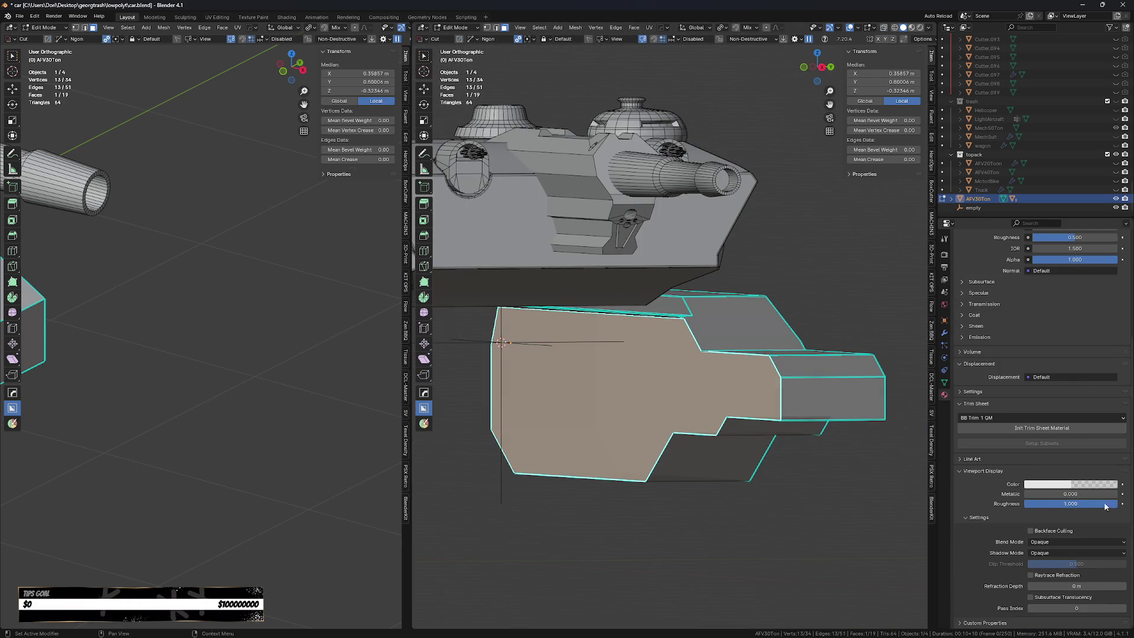
key("alt+a")
double_click(1068, 504)
type("1")
key("Return")
key("ctrl+z")
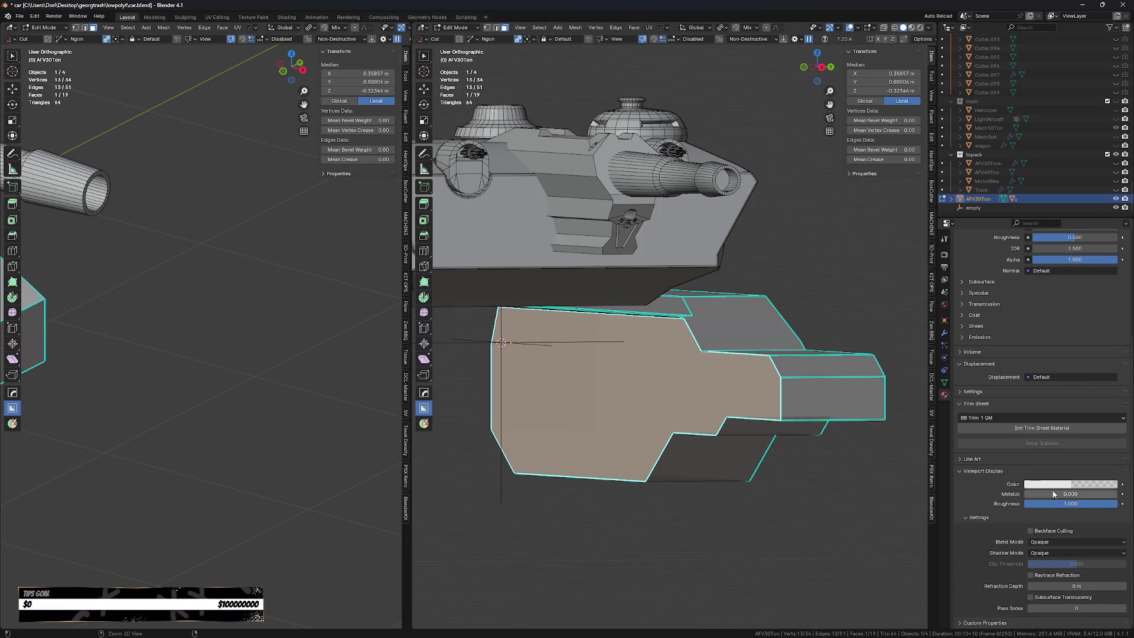
left_click(1071, 484)
left_click_drag(1075, 472, 1114, 471)
key("alt+a")
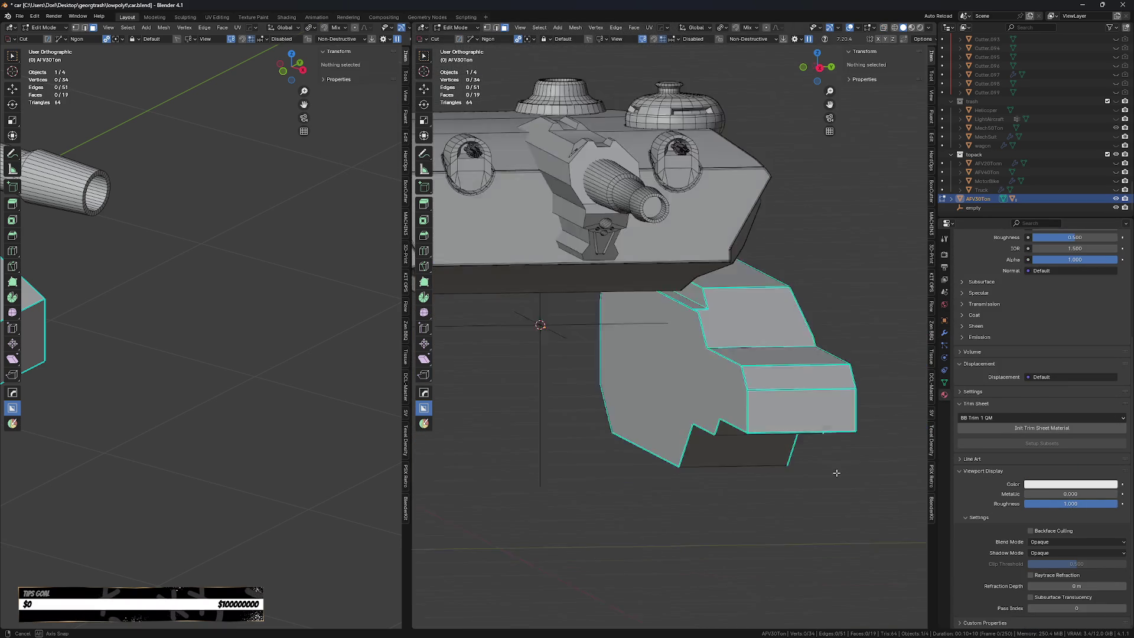
Dissolve the extra edge from the armor piece.
middle_click_drag(838, 471, 796, 476)
scroll(792, 465, "down", 3)
middle_click_drag(754, 505, 756, 495)
key("2")
left_click(777, 371)
key("ctrl+x")
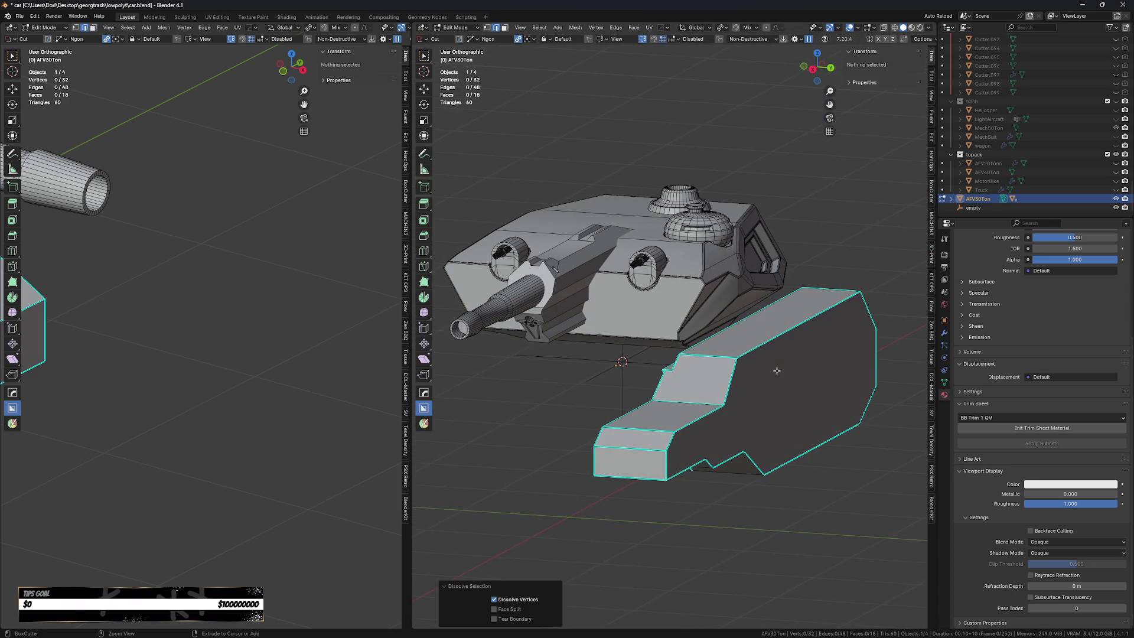
Nudge an edge at the armor piece's front slightly along Y.
mouse_move(777, 371)
middle_mouse_down()
mouse_move(568, 378)
mouse_move(544, 438)
middle_mouse_up()
scroll(567, 378, "up", 3)
left_click(567, 378)
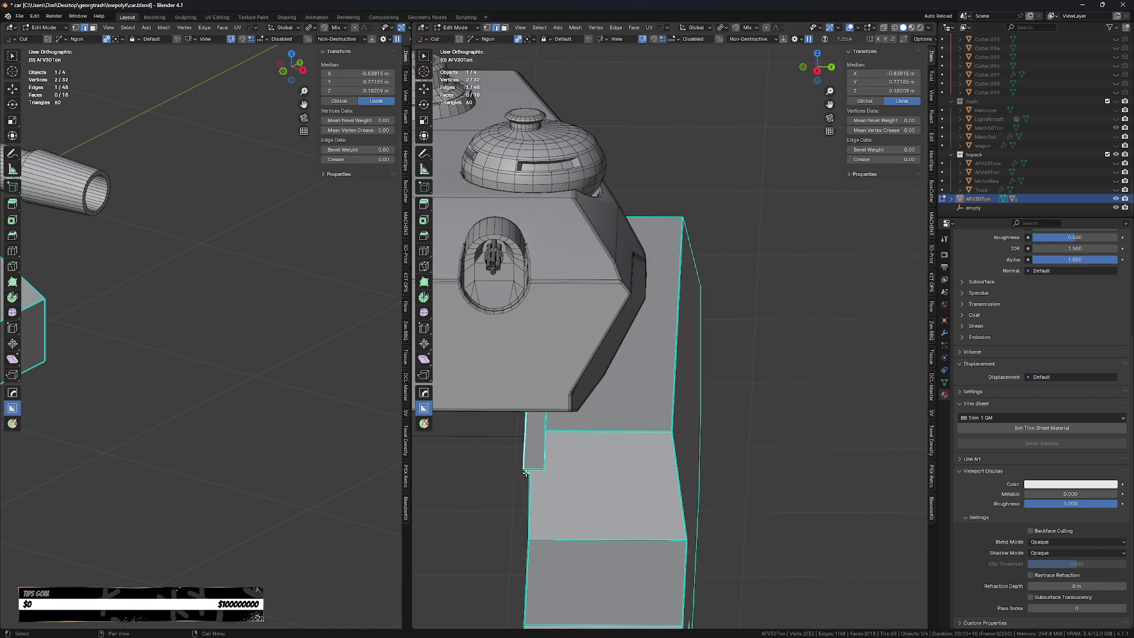
key("g")
key("x")
key("y")
left_click(527, 473)
Dissolve the two leftover vertices at the edited corner.
mouse_move(527, 473)
middle_mouse_down()
mouse_move(709, 427)
mouse_move(726, 387)
mouse_move(778, 373)
middle_mouse_up()
scroll(709, 427, "up", 2)
key("1")
key("ctrl+x")
scroll(716, 379, "down", 4)
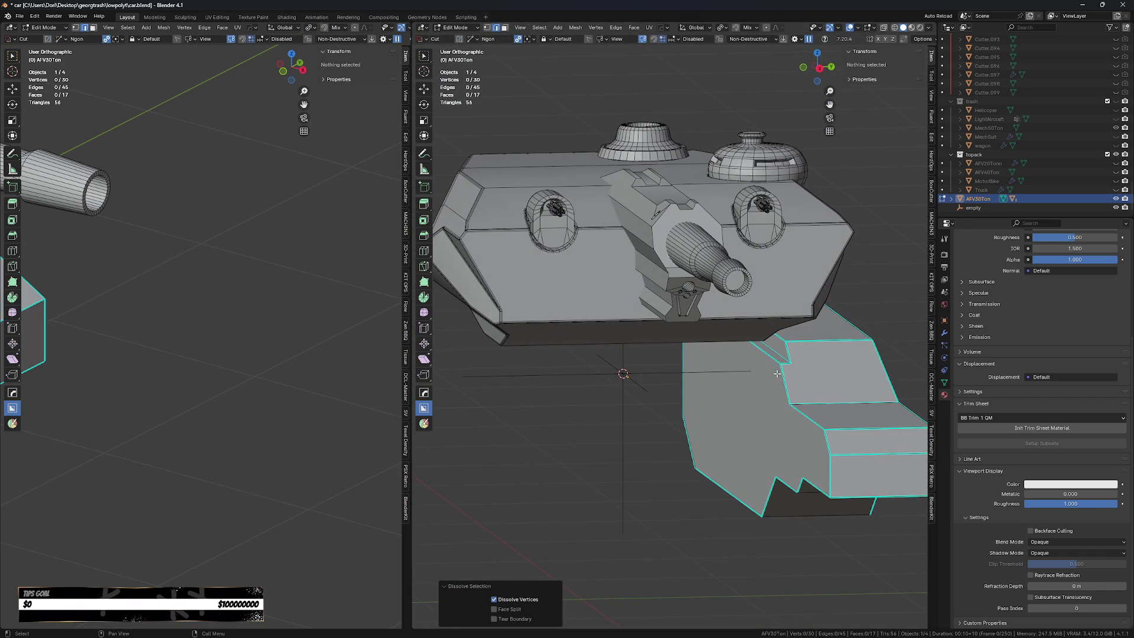
left_click(777, 361)
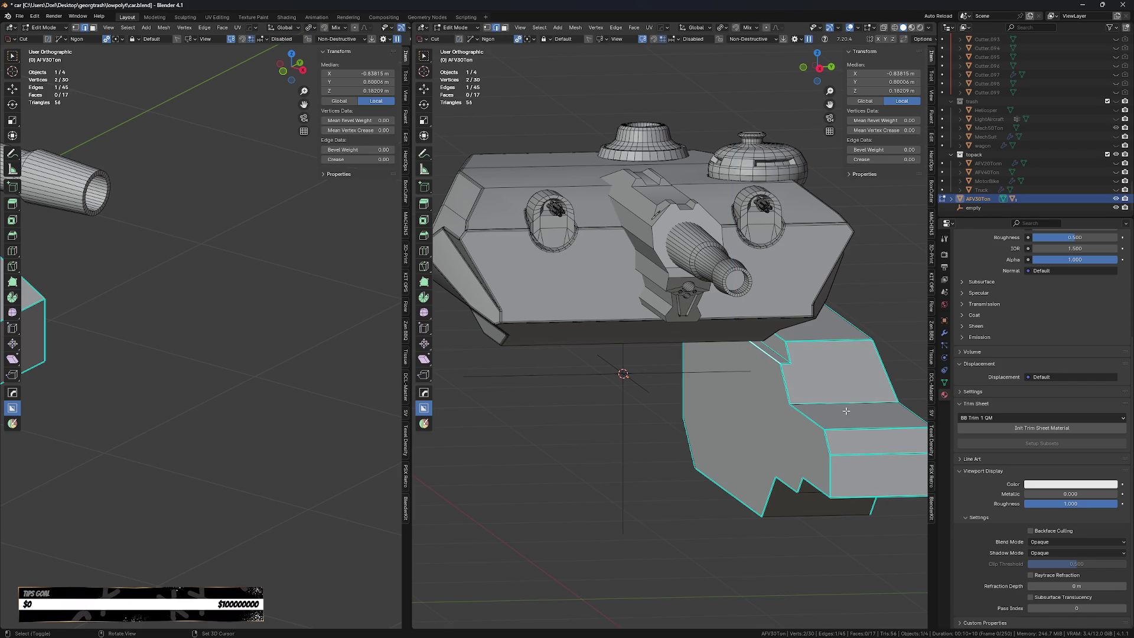
Try bevelling all the armor's edges, then cancel the bevel.
middle_click_drag(849, 411, 822, 412)
key("a")
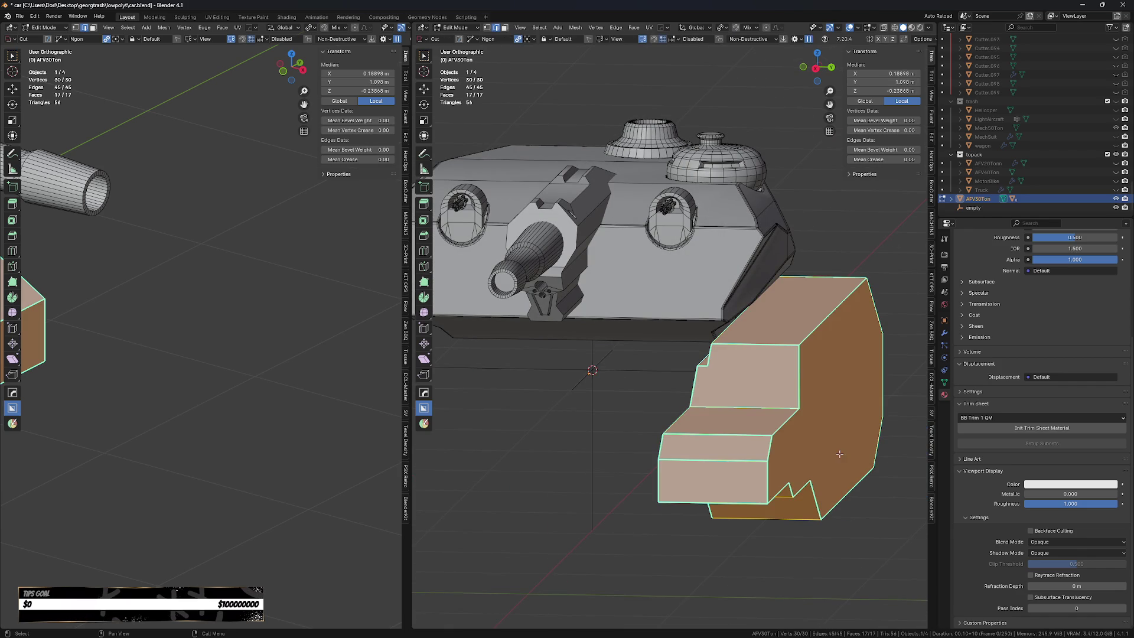
key("ctrl+b")
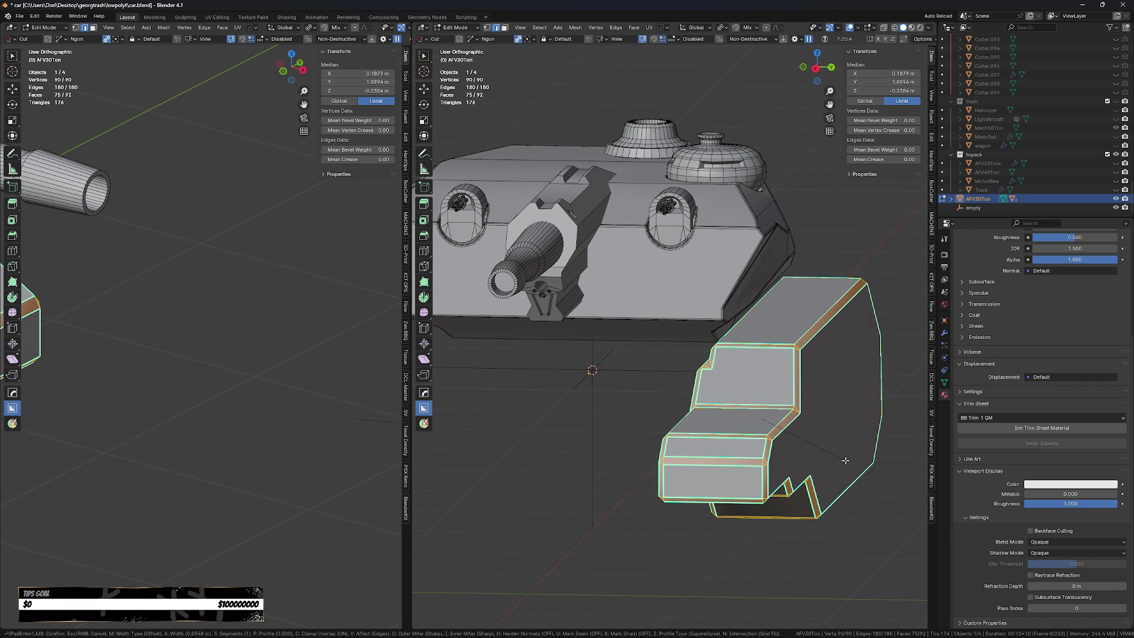
scroll(848, 464, "up", 1)
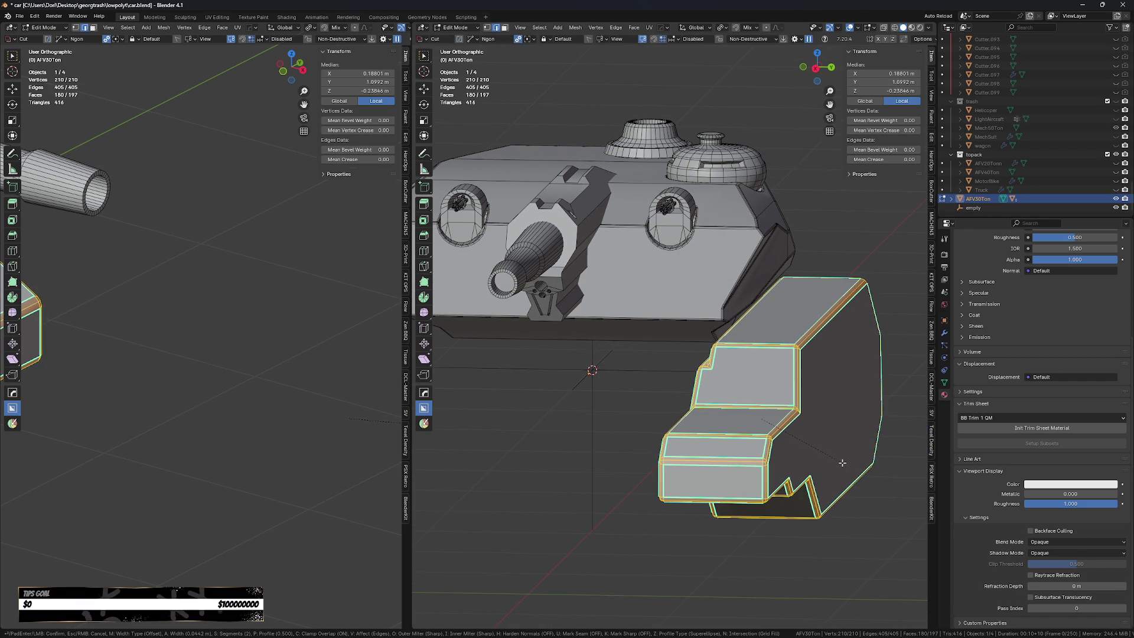
key("Escape")
Back in Object Mode, apply rotation and scale to the armor piece.
middle_click_drag(843, 463, 842, 517)
key("ctrl+z")
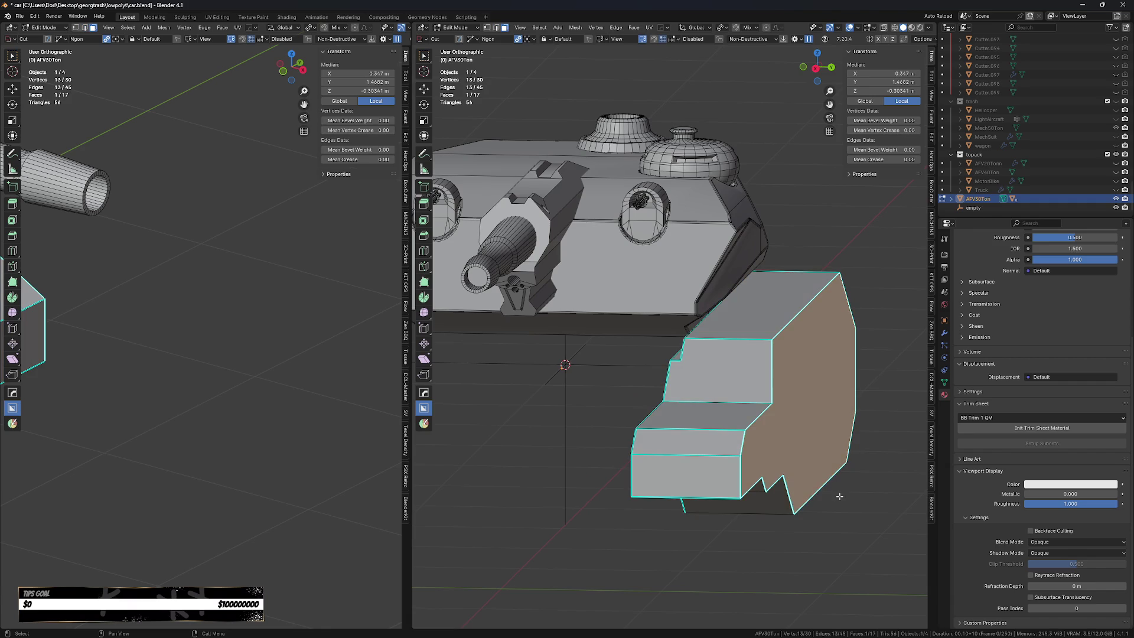
key("Tab")
left_click(823, 351)
key("ctrl+a")
left_click(823, 317)
Bevel the armor's selected face edges, then bevel a side face's edges by 0.0711 m.
mouse_move(789, 485)
middle_mouse_down()
mouse_move(758, 459)
mouse_move(765, 480)
middle_mouse_up()
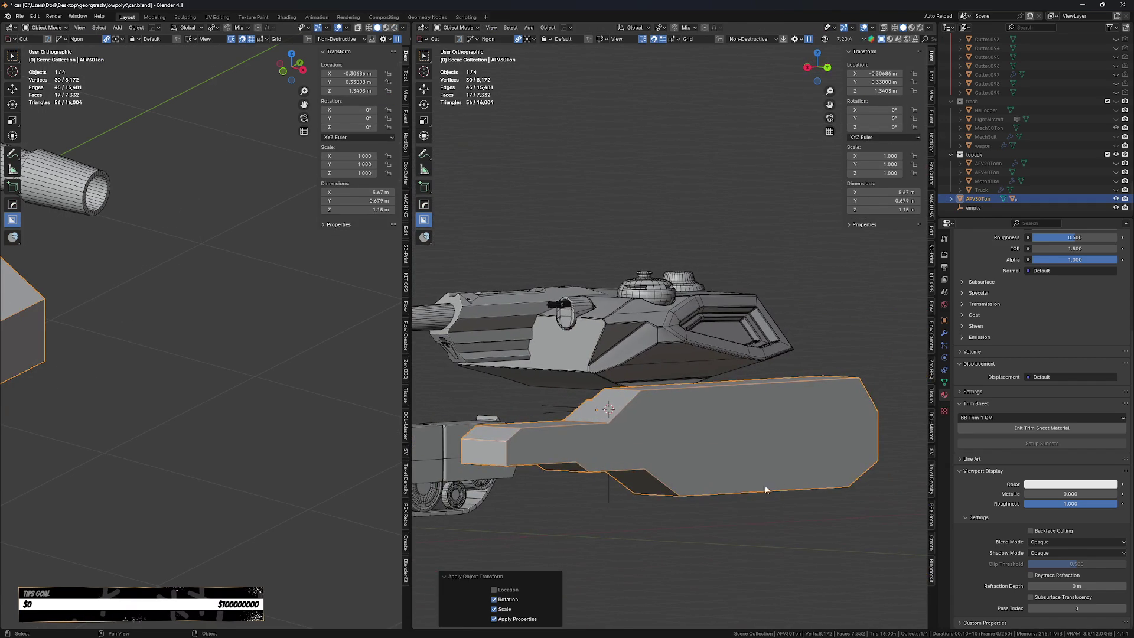
key("Tab")
key("ctrl+b")
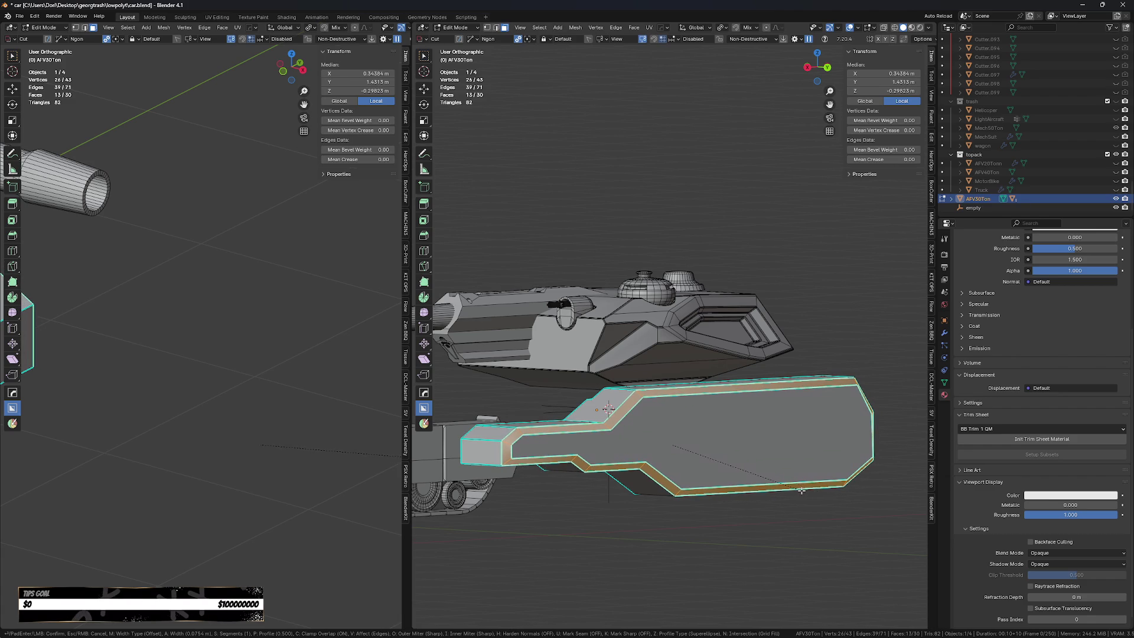
left_click(802, 491)
middle_click_drag(801, 491, 650, 473)
left_click(605, 469)
key("ctrl+b")
left_click(680, 508)
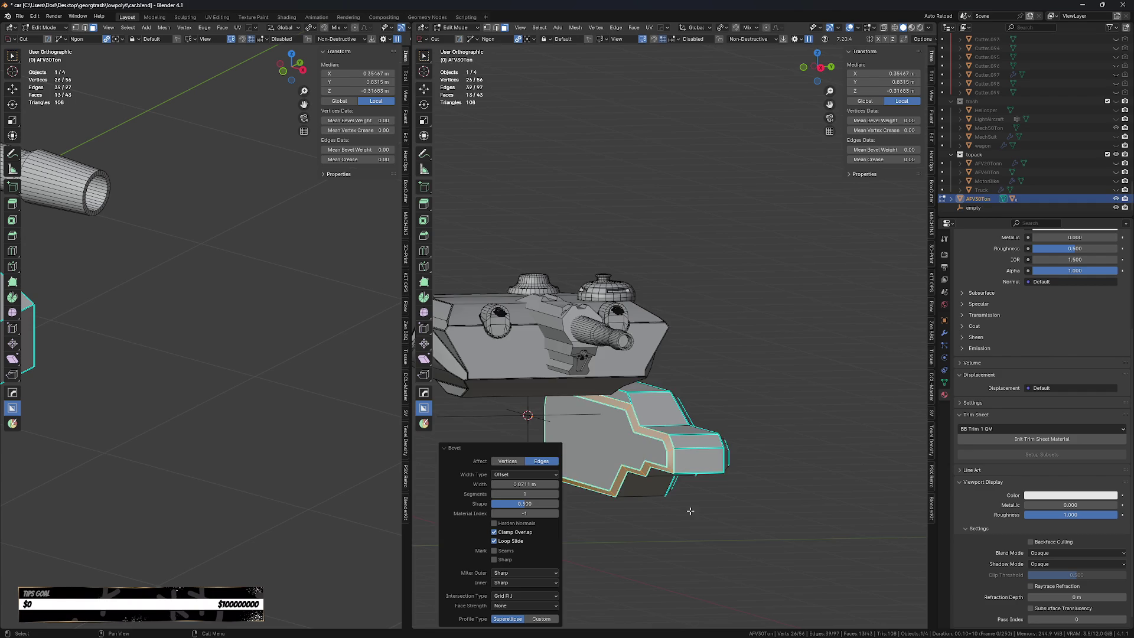
Select three corner edges of the armor and bevel them.
middle_click_drag(680, 509, 668, 488)
key("2")
left_click(638, 475)
left_click(638, 453, "shift")
left_click(629, 369, "shift")
middle_click_drag(637, 439, 738, 408)
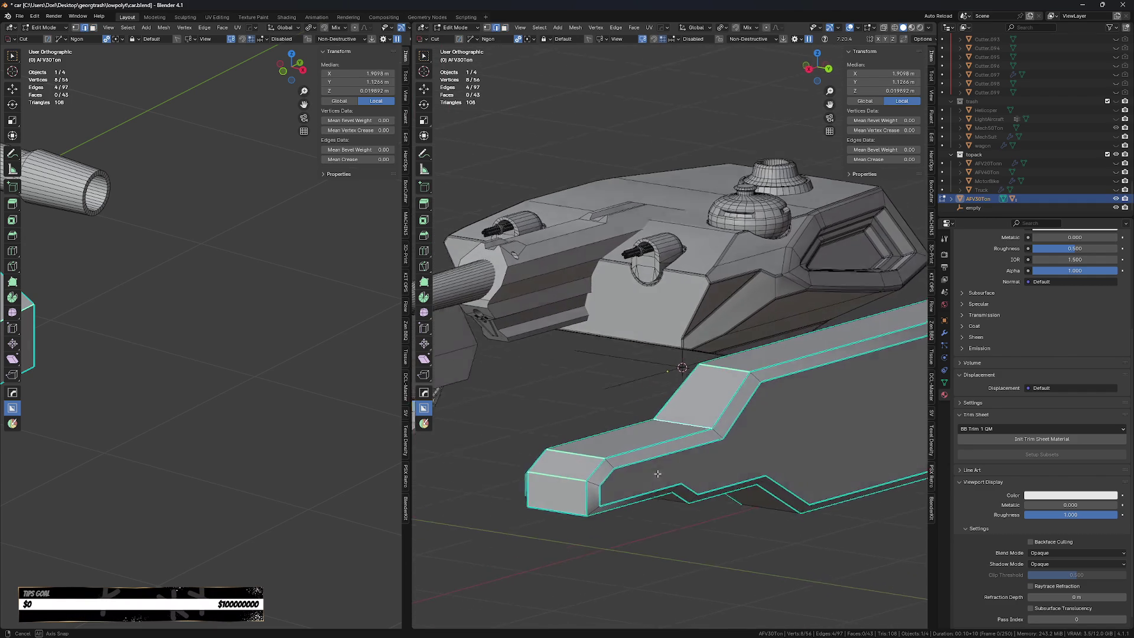
key("ctrl+b")
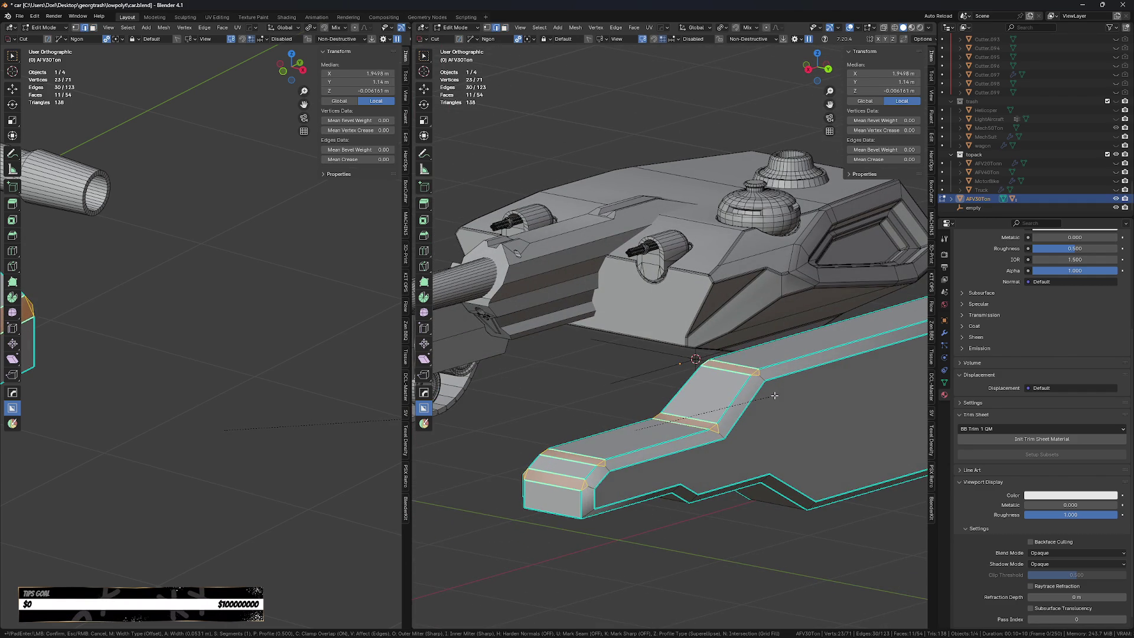
left_click(779, 395)
Return to Object Mode and begin drawing a cutting outline on the armor.
mouse_move(779, 396)
middle_mouse_down()
mouse_move(736, 497)
mouse_move(742, 526)
mouse_move(732, 521)
middle_mouse_up()
key("Tab")
key("n")
left_click(732, 521)
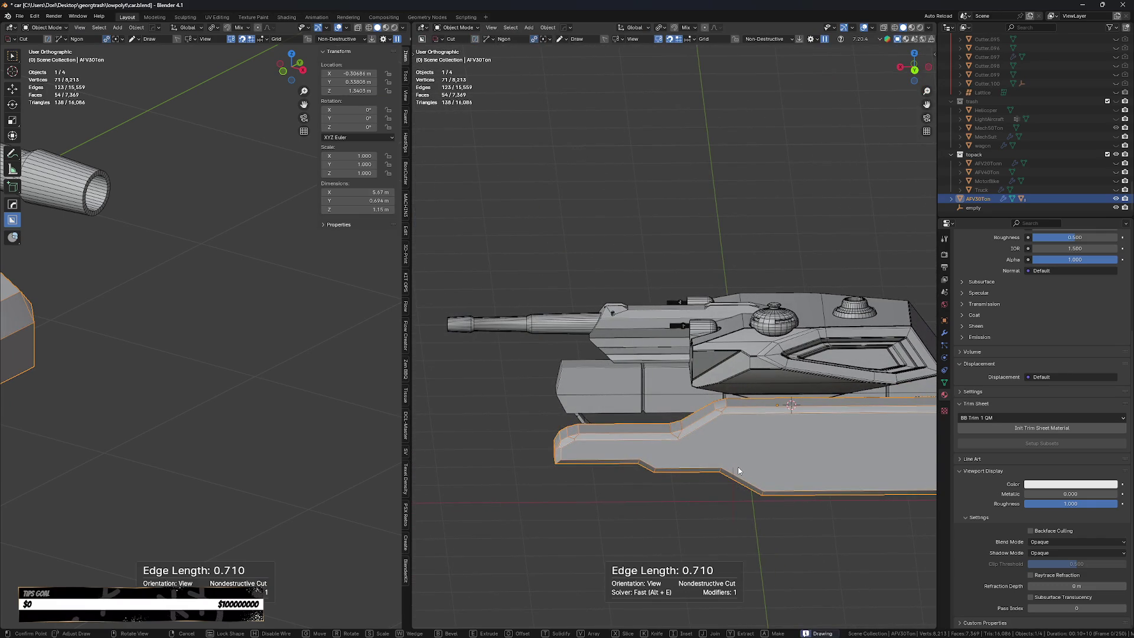
Cancel the cut, apply rotation and scale, then add weighted normals and sharpen the armor.
right_click(740, 469)
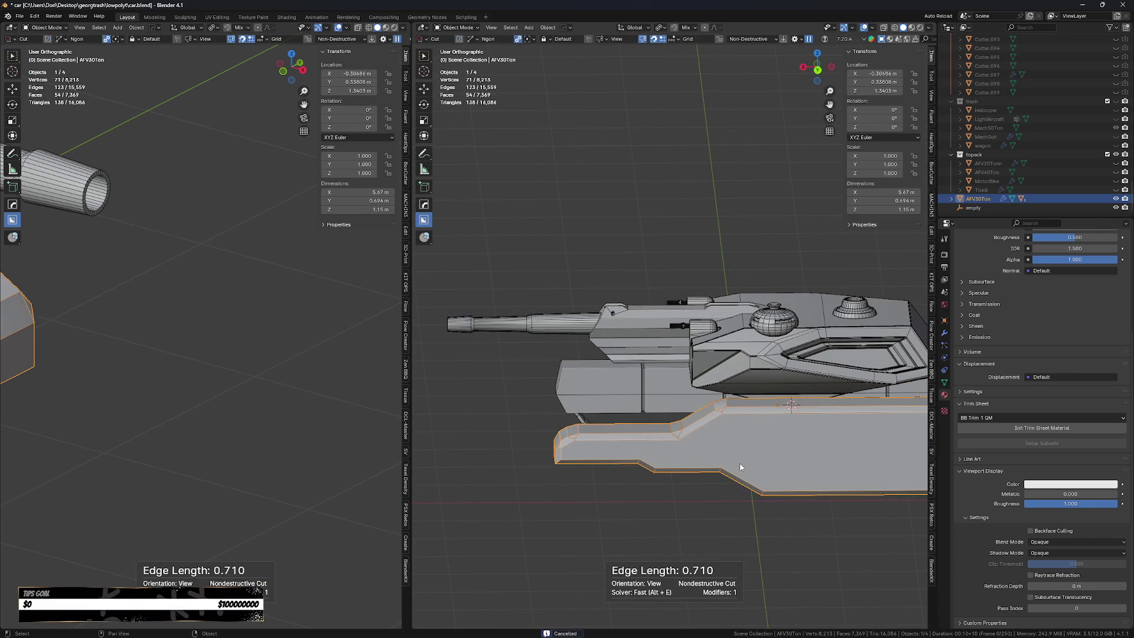
key("ctrl+a")
left_click(740, 464)
key("q")
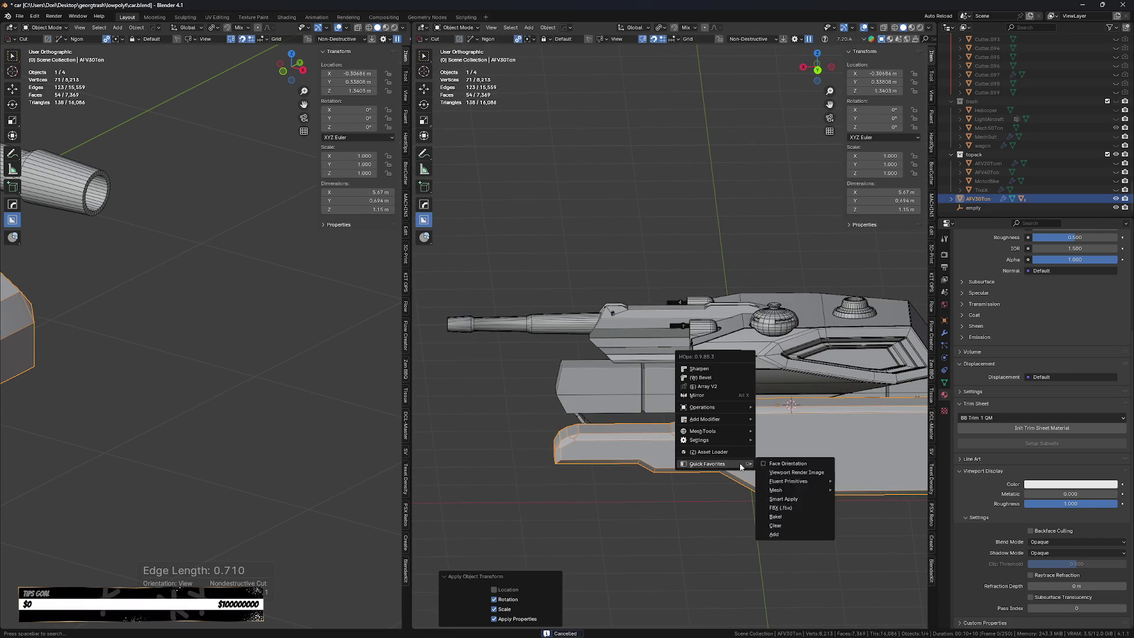
left_click(715, 369)
key("q")
left_click(679, 368)
Change the viewport shading, then select the long side armor piece for mesh editing.
mouse_move(679, 368)
middle_mouse_down()
mouse_move(680, 522)
mouse_move(712, 489)
mouse_move(723, 443)
middle_mouse_up()
key("q")
left_click(675, 515)
left_click(675, 515)
left_click(723, 443)
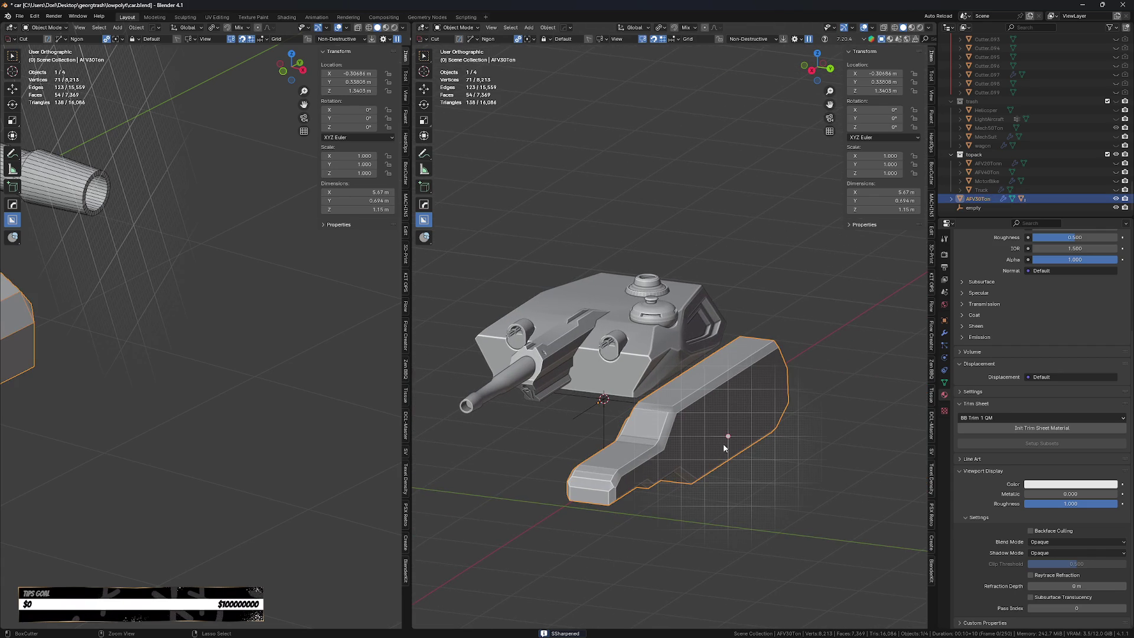
key("Tab")
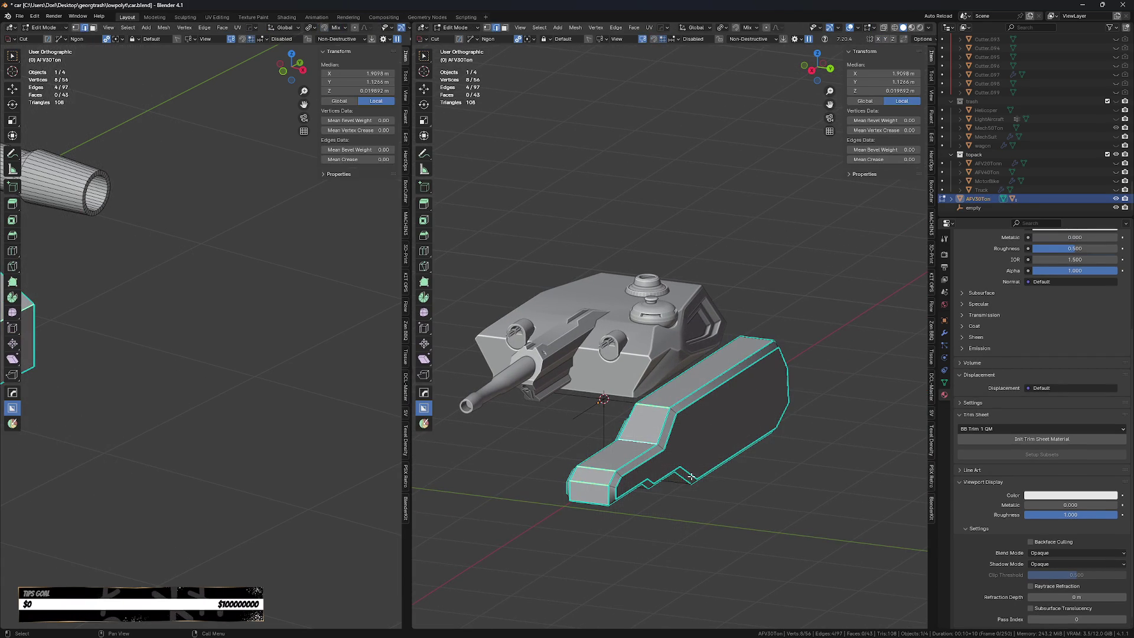
Add two loop cuts across the armor slab, the second near the top edge.
middle_click_drag(791, 444, 728, 487)
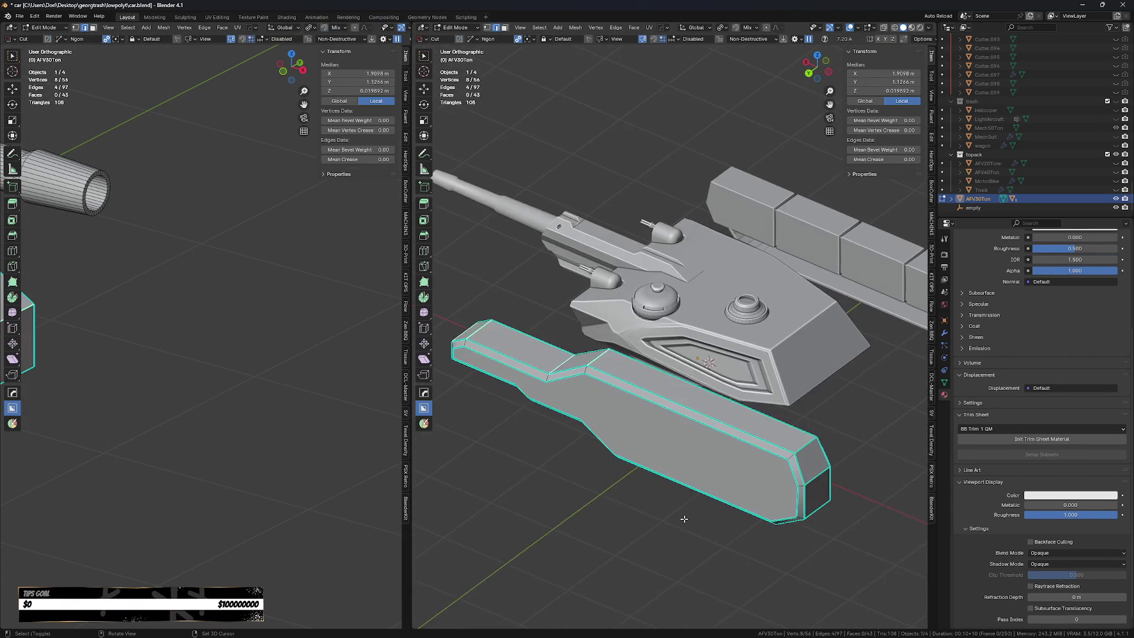
middle_click_drag(728, 486, 723, 454)
scroll(693, 400, "up", 1)
key("ctrl+r")
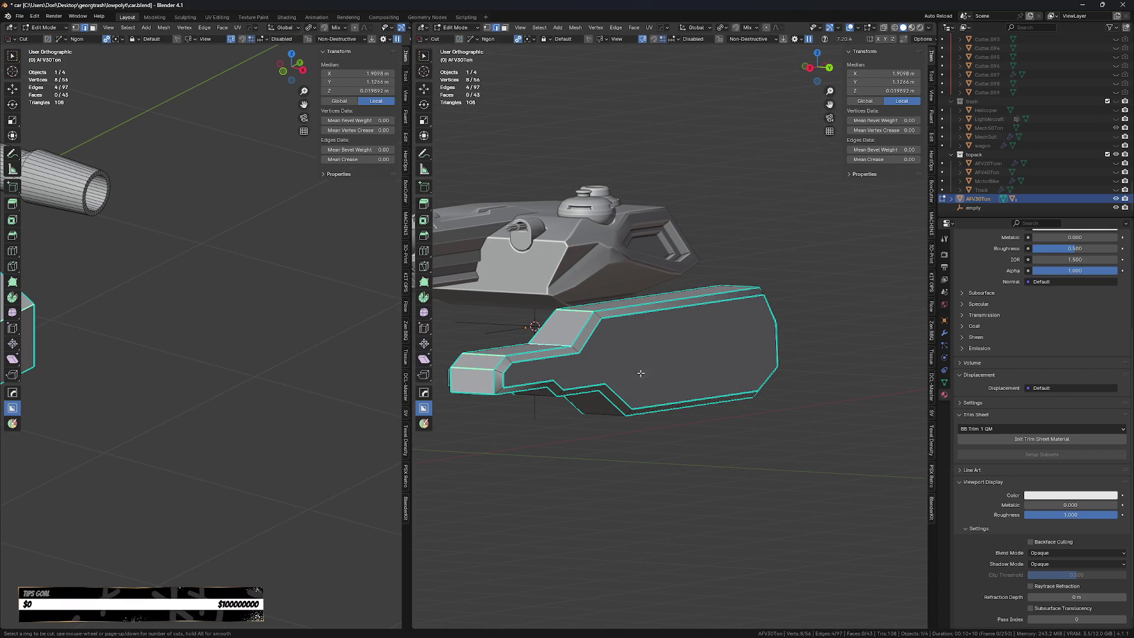
middle_click_drag(678, 455, 704, 370)
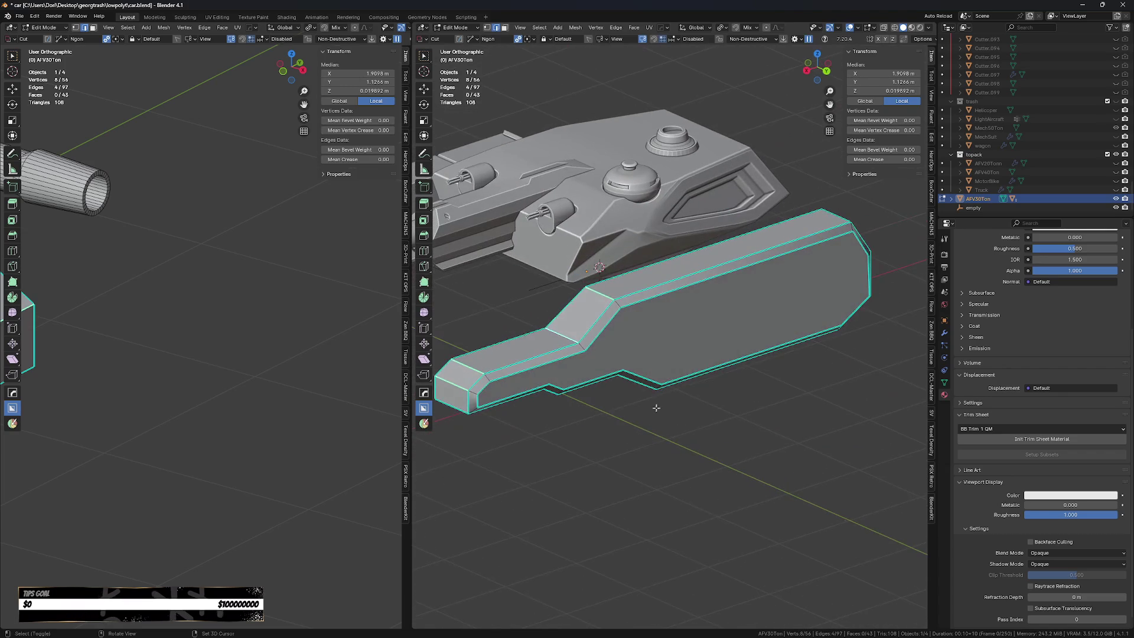
left_click(704, 370)
left_click(652, 357)
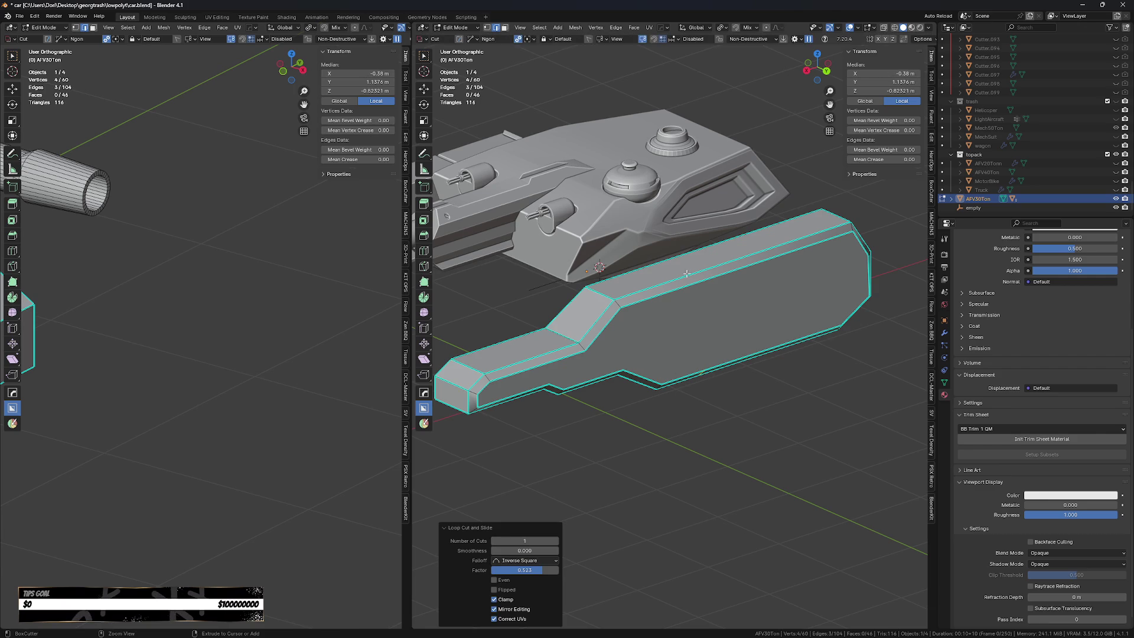
left_click(648, 302)
left_click(660, 299)
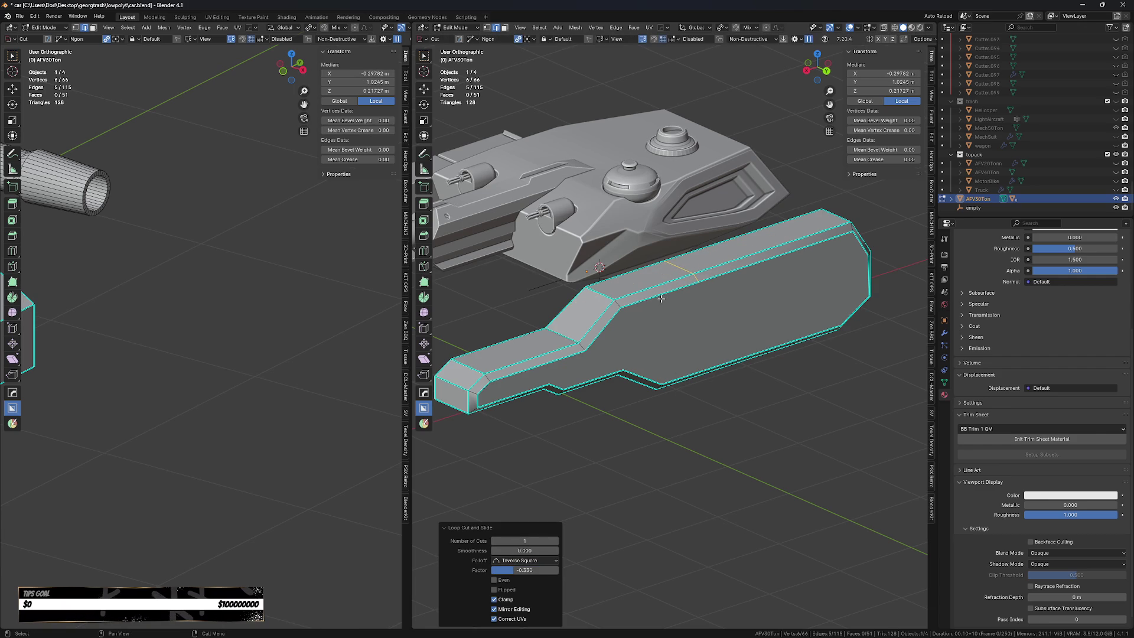
In a see-through front view, flatten the new loops to zero on X.
key("KP_1")
scroll(661, 299, "up", 4)
key("alt+z")
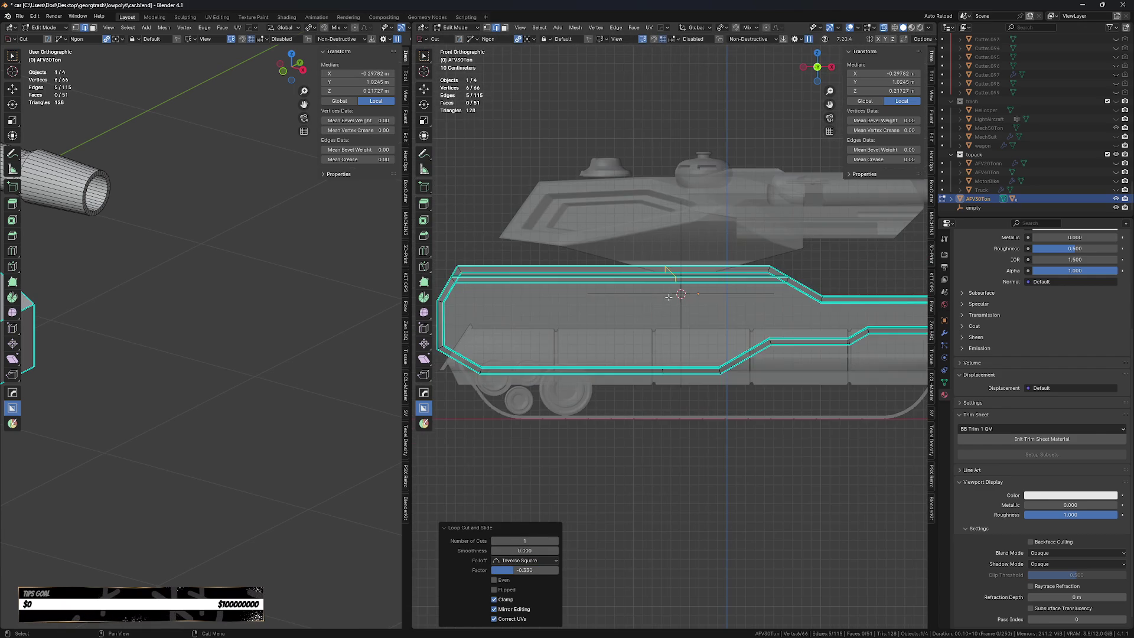
scroll(664, 296, "up", 2)
key("s")
key("x")
key("0")
key("Return")
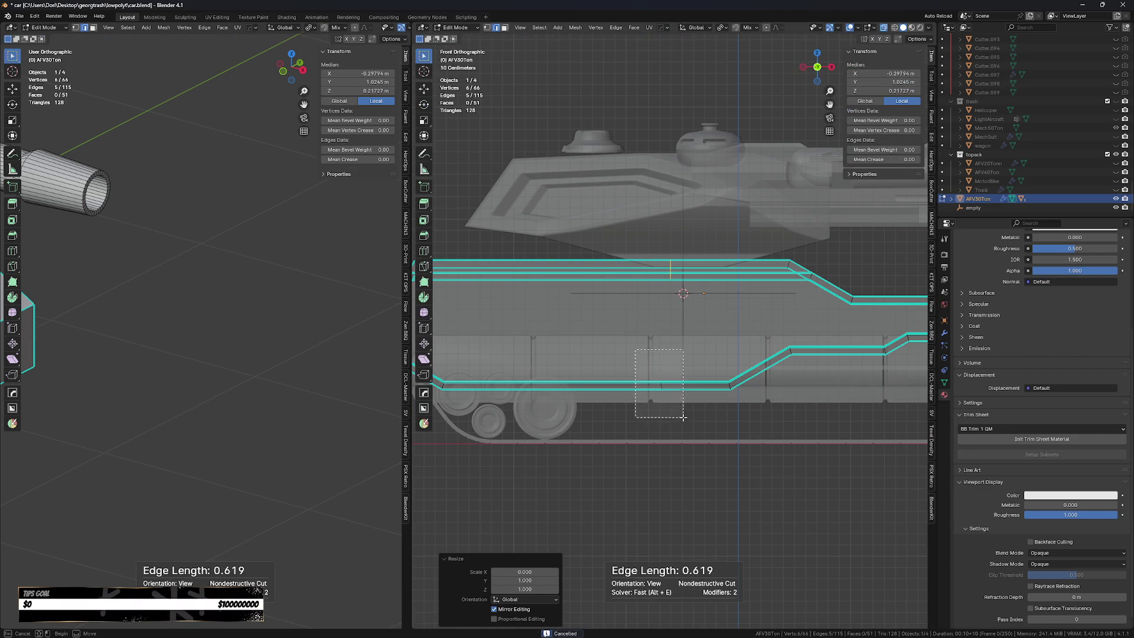
Flatten the lower loop to zero on X and shift the vertices 0.0805 along X.
left_click(662, 392, "alt")
key("s")
key("x")
key("0")
key("Return")
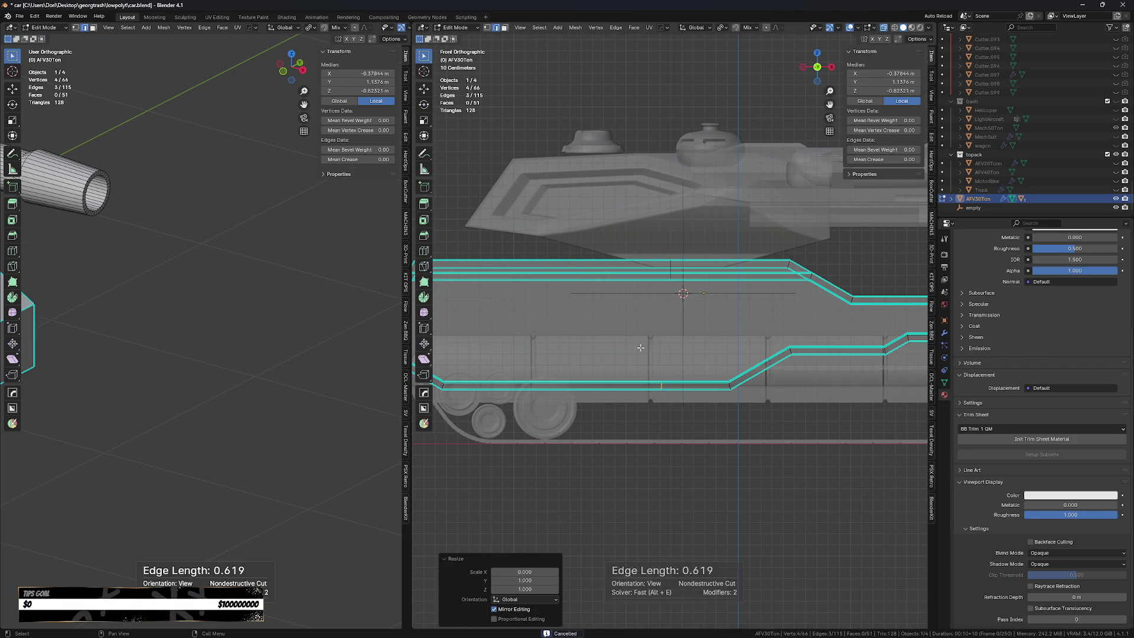
key("g")
key("x")
left_click(691, 283)
Join two vertex pairs with new edges, then clear the selection.
middle_click_drag(691, 283, 704, 364)
key("Tab")
left_click(666, 365)
scroll(706, 264, "up", 2)
left_click(694, 389, "shift")
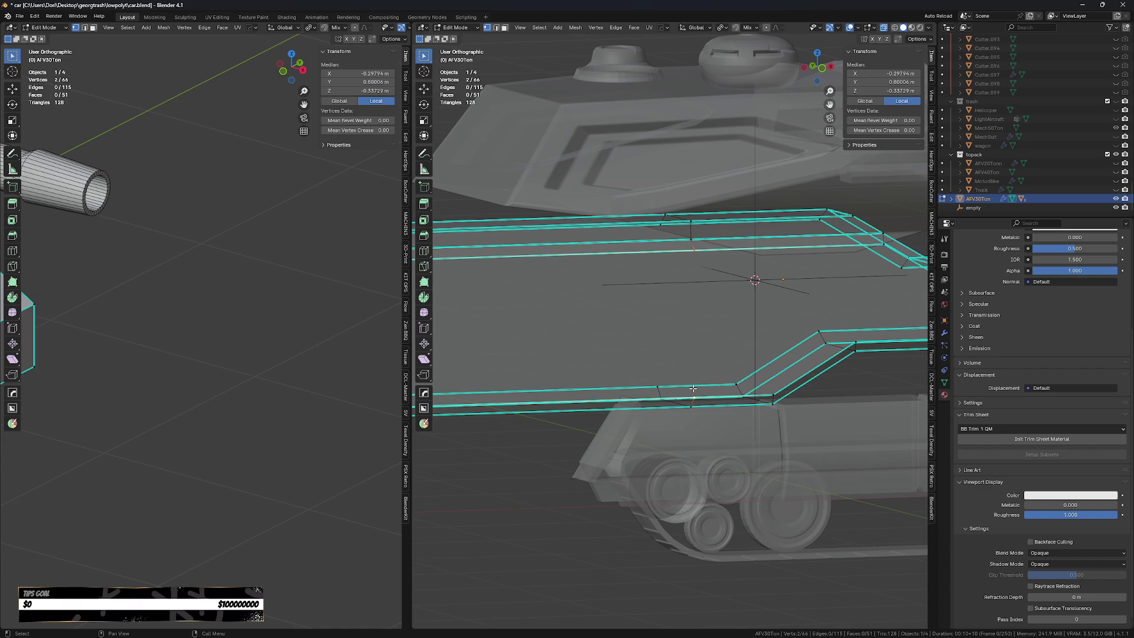
key("j")
left_click(658, 389)
left_click(659, 227, "shift")
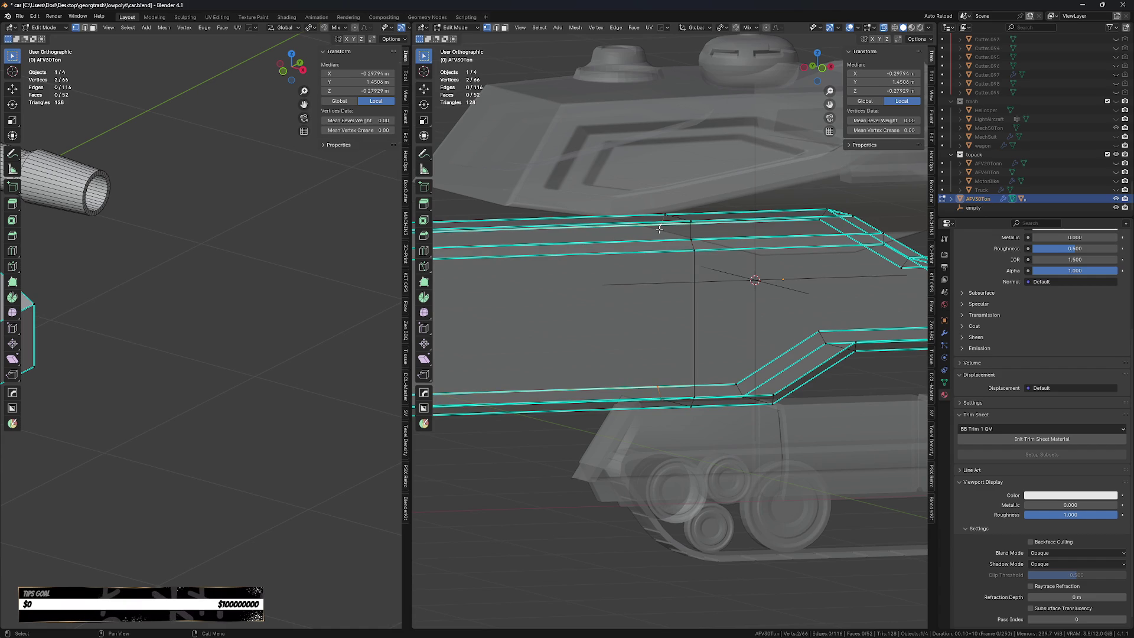
key("j")
scroll(574, 345, "down", 1)
key("alt+a")
scroll(574, 345, "down", 1)
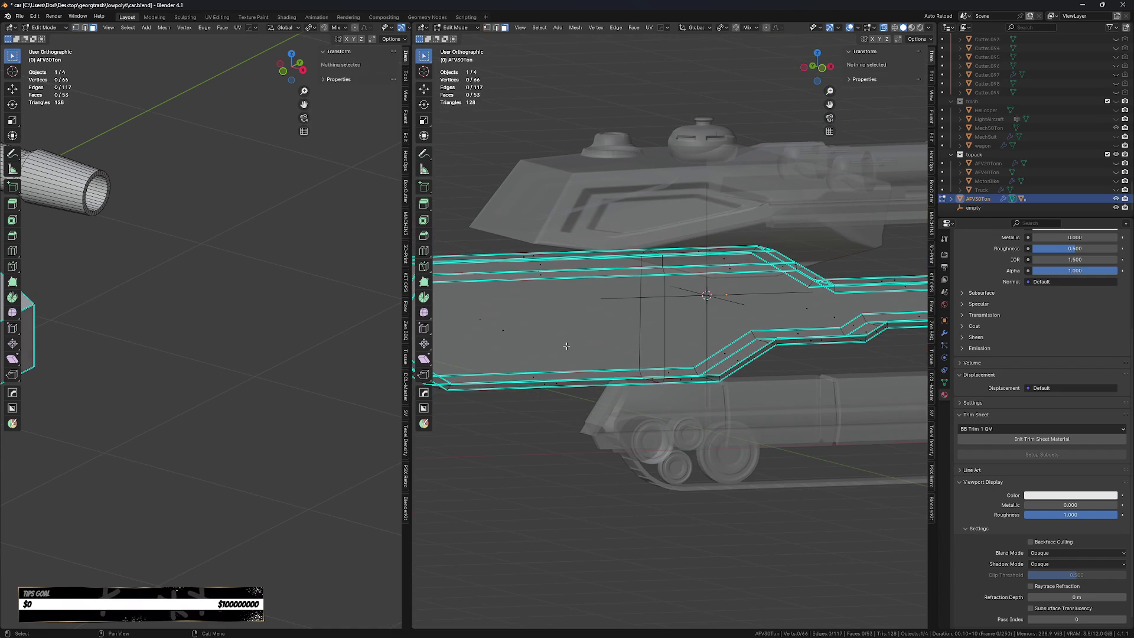
Select the slab's large side faces with see-through display turned off.
left_click_drag(555, 345, 475, 310)
middle_click_drag(475, 310, 699, 289)
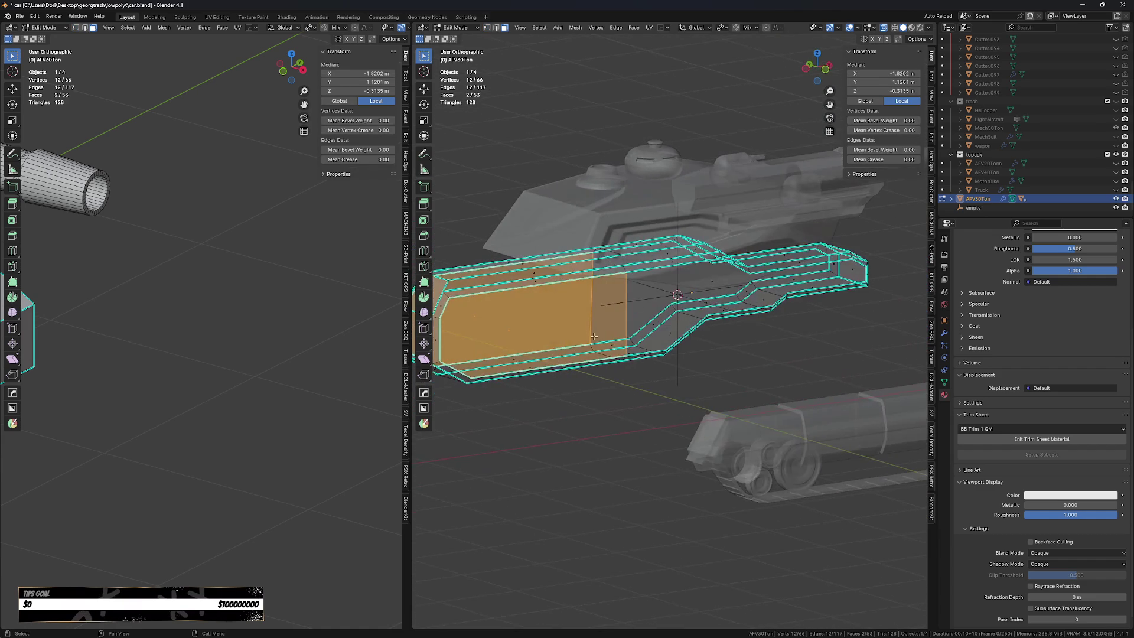
left_click(699, 288)
key("alt+z")
left_click(717, 307, "shift")
middle_click_drag(527, 387, 611, 436)
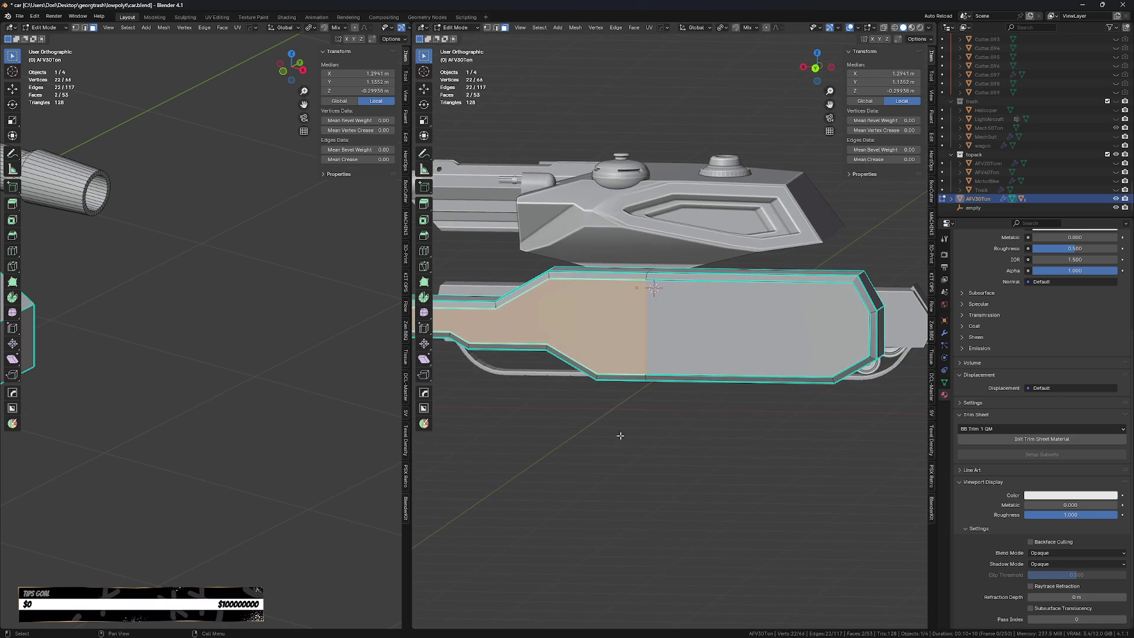
left_click(739, 334)
middle_click_drag(738, 333, 762, 366)
scroll(771, 379, "up", 1)
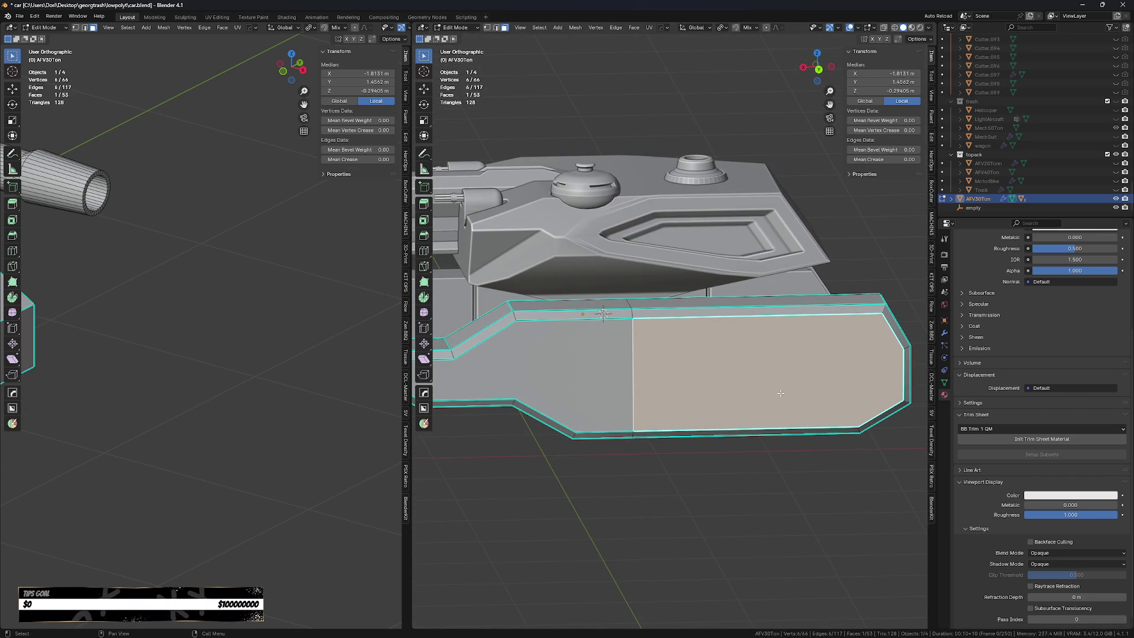
Undo an overlong side-face extrusion and merge the whole mesh's vertices by distance.
key("e")
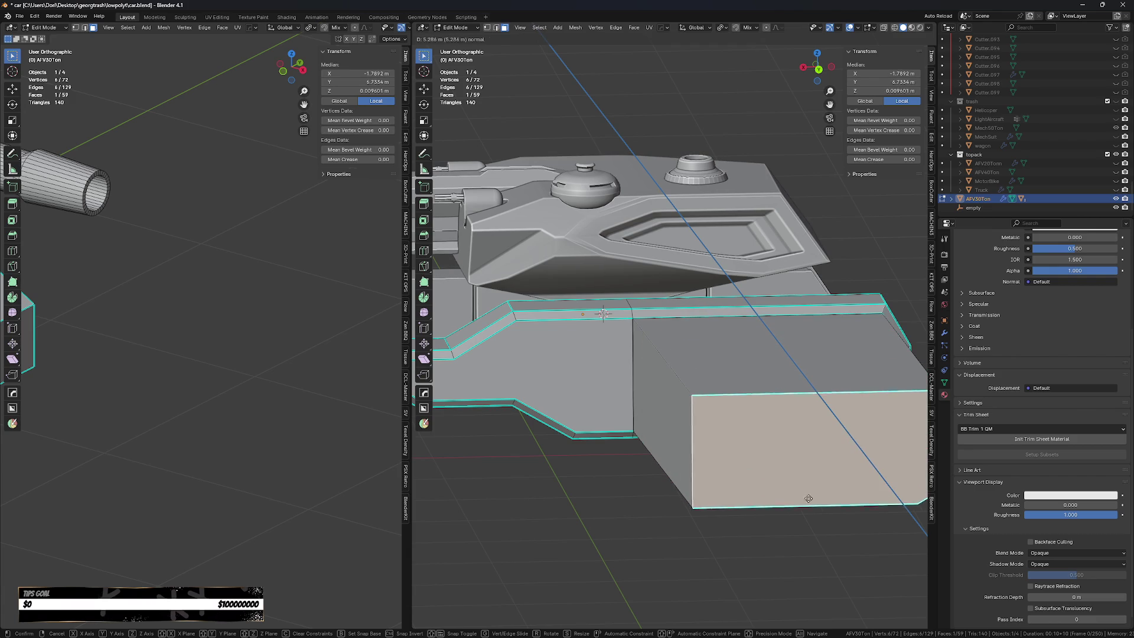
left_click(770, 535)
key("ctrl+z")
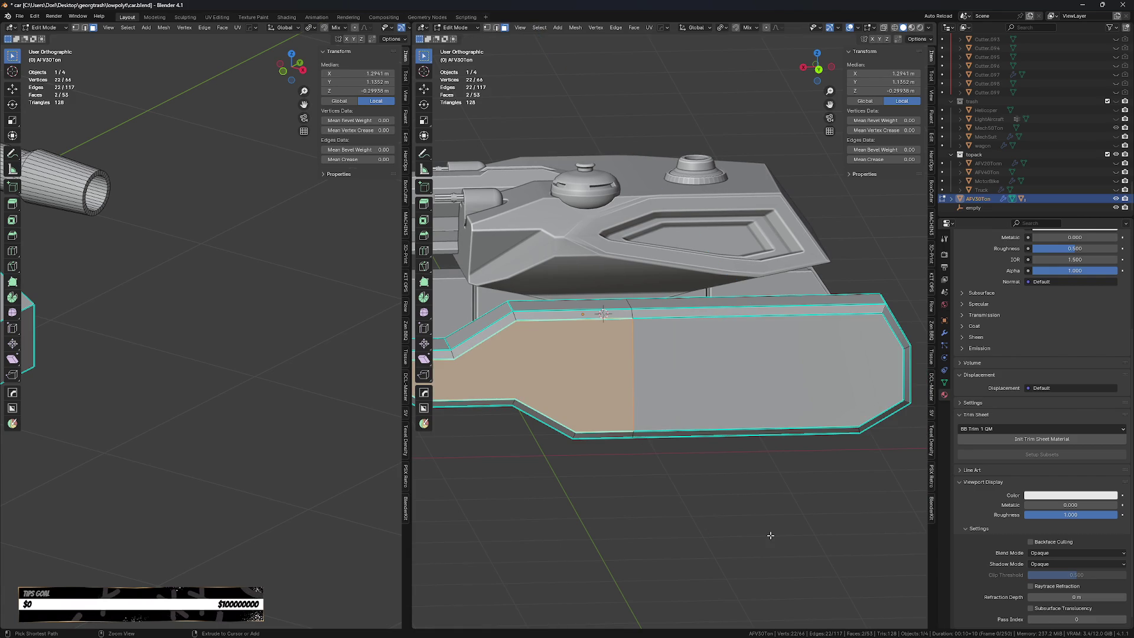
key("a")
key("m")
key("b")
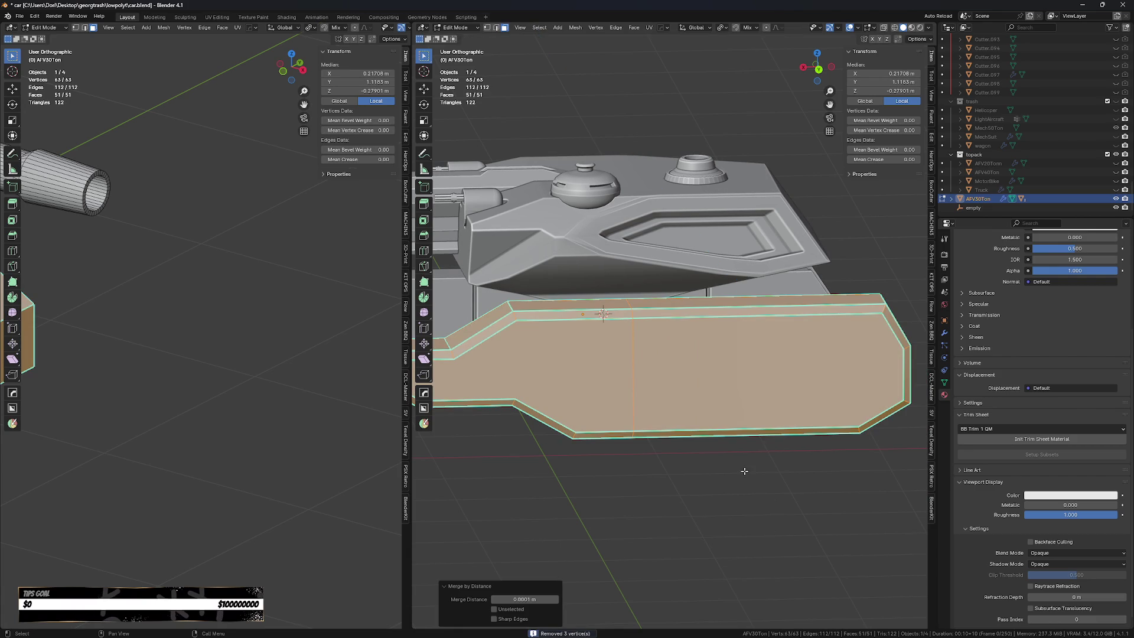
middle_click_drag(737, 399, 695, 408)
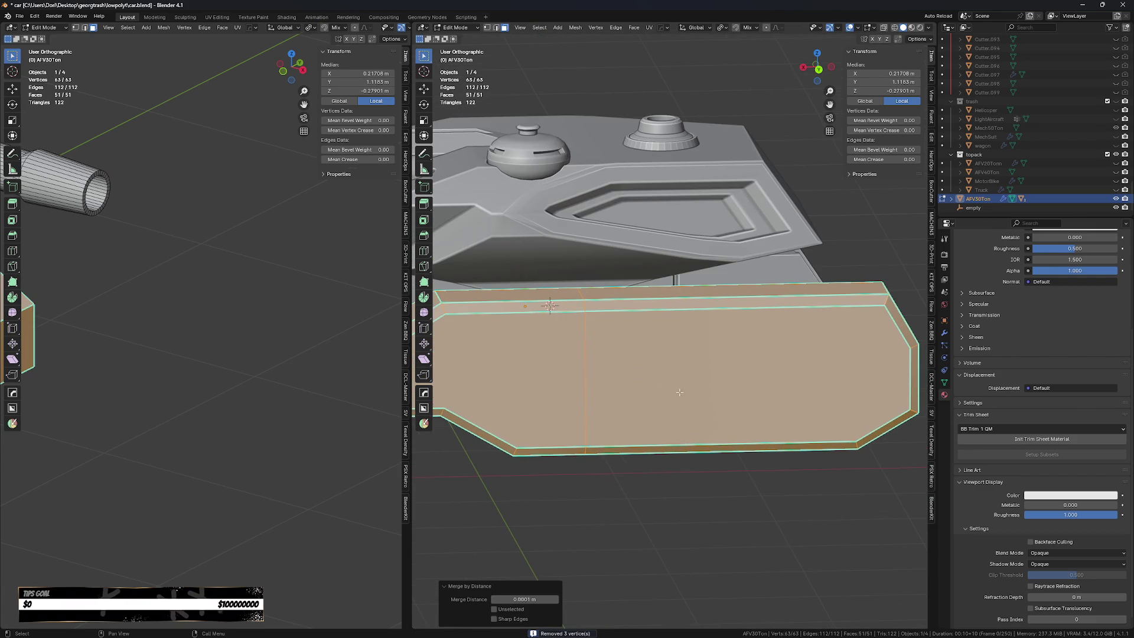
Bevel the vertical edge loop across the slab into a narrow seam.
key("Escape")
key("2")
left_click(585, 384, "alt")
key("ctrl+b")
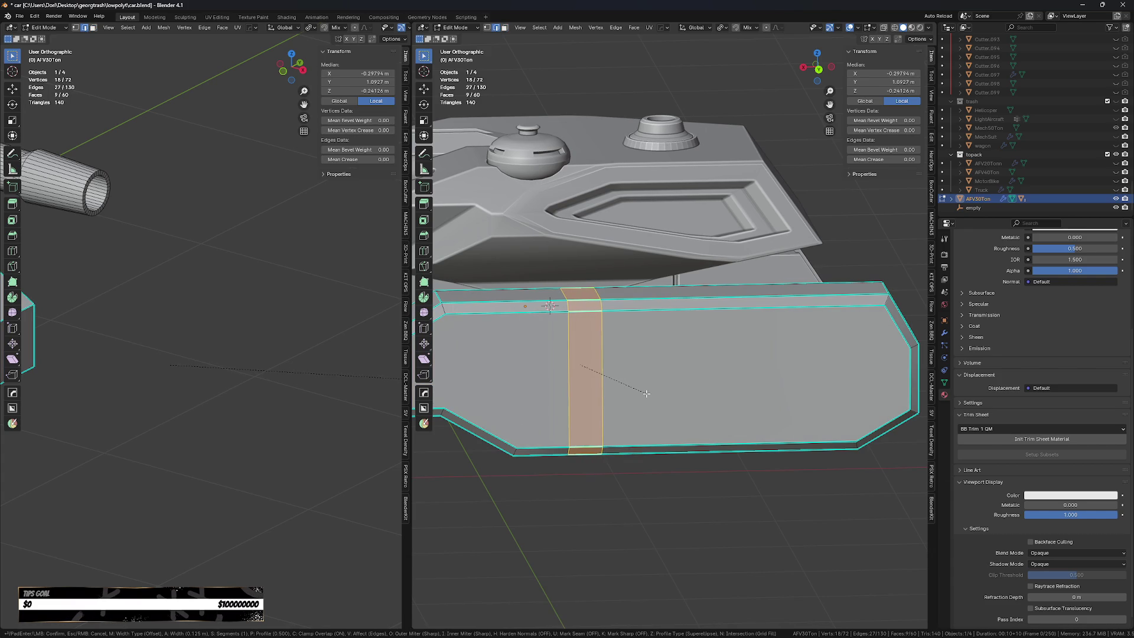
left_click(647, 394)
Reselect the vertical edge loop beside the bevel and start sliding it along Y.
key("Tab")
left_click(624, 386, "alt")
key("Tab")
left_click(697, 390)
left_click(698, 383)
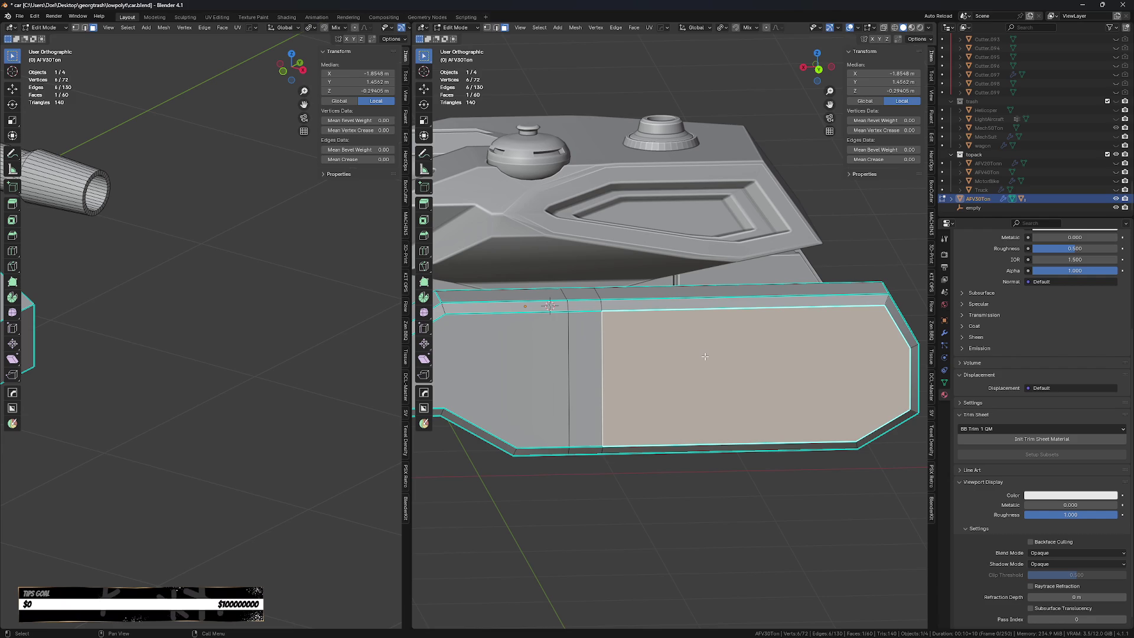
key("ctrl+KP_Add")
key("ctrl+z")
key("ctrl+z")
key("ctrl+z")
middle_click_drag(877, 356, 801, 389)
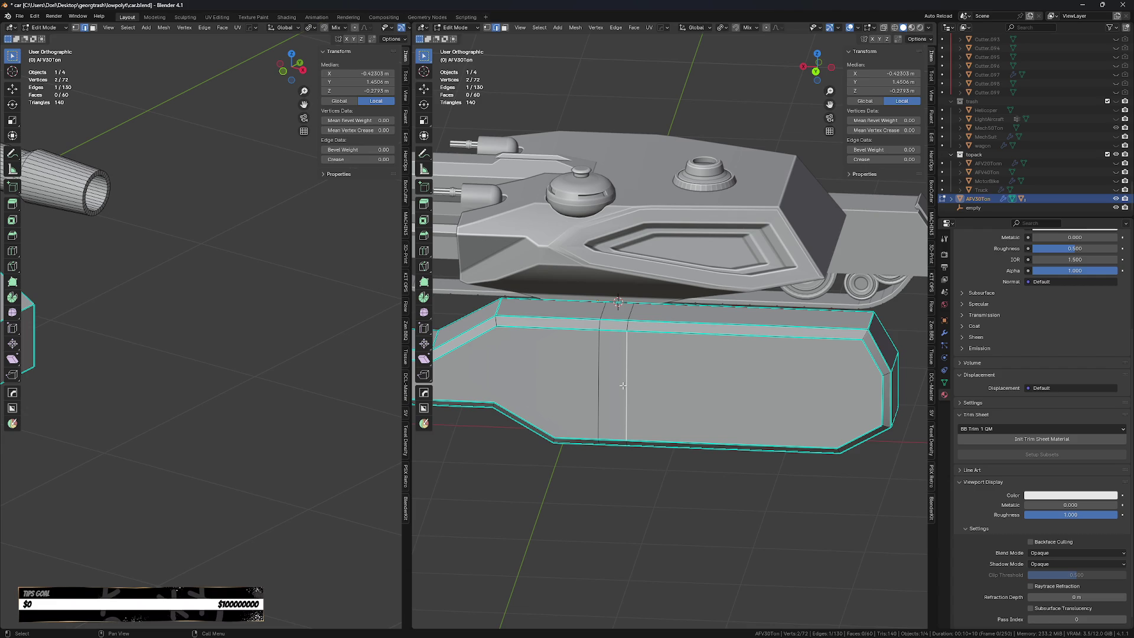
key("g")
key("y")
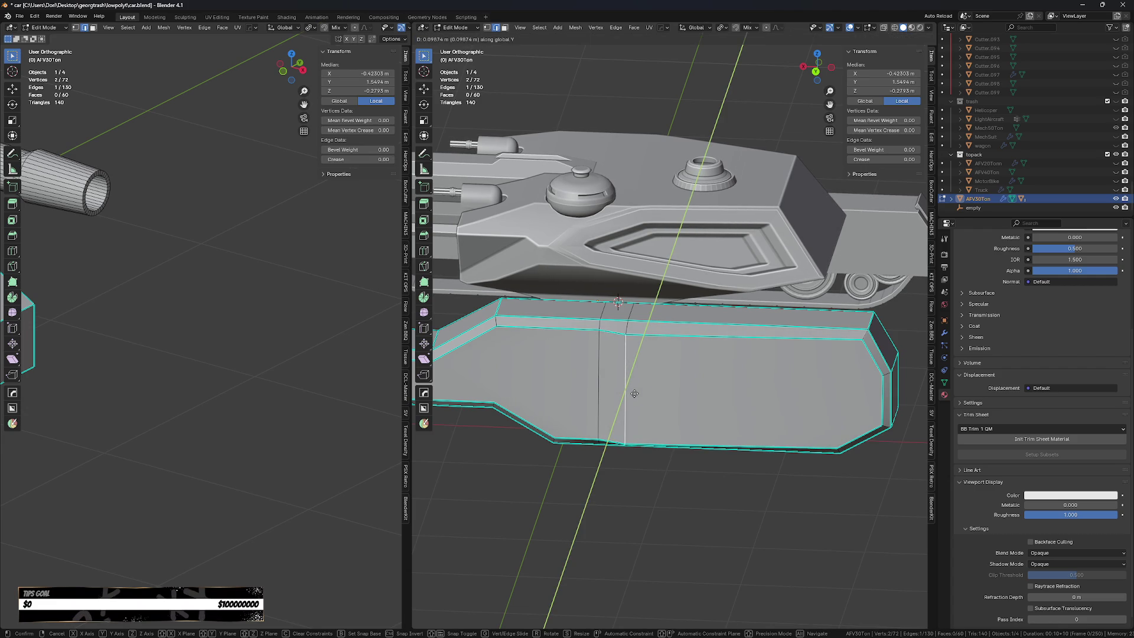
Place the seam loop, then move added front-end vertices along Y.
left_click(634, 394)
middle_click_drag(827, 402, 871, 392)
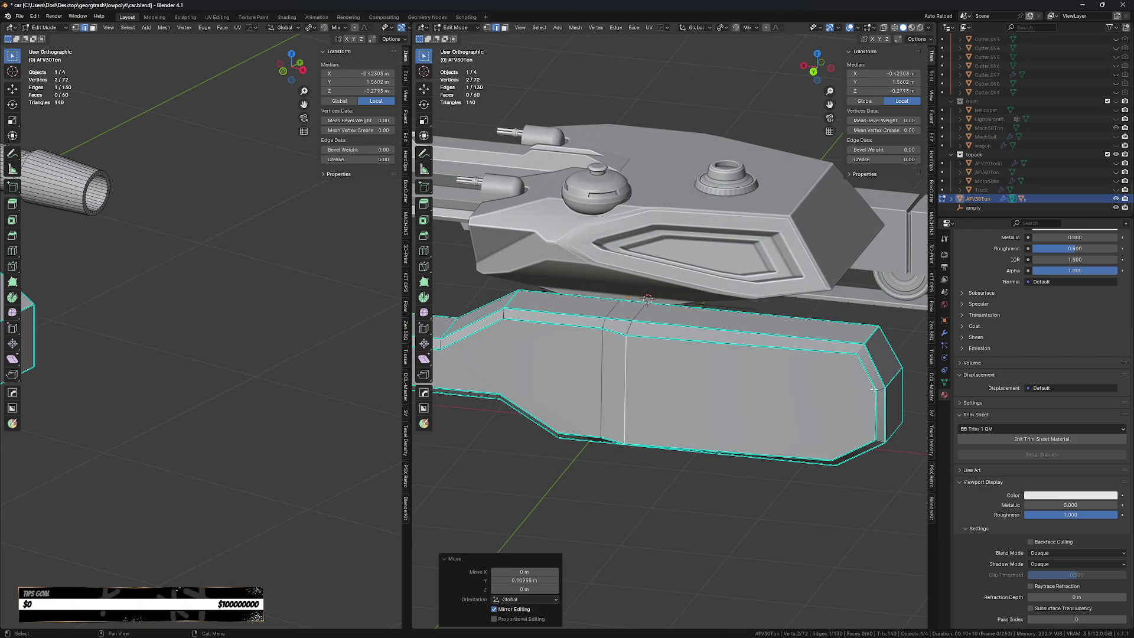
left_click(866, 371, "shift")
key("g")
key("y")
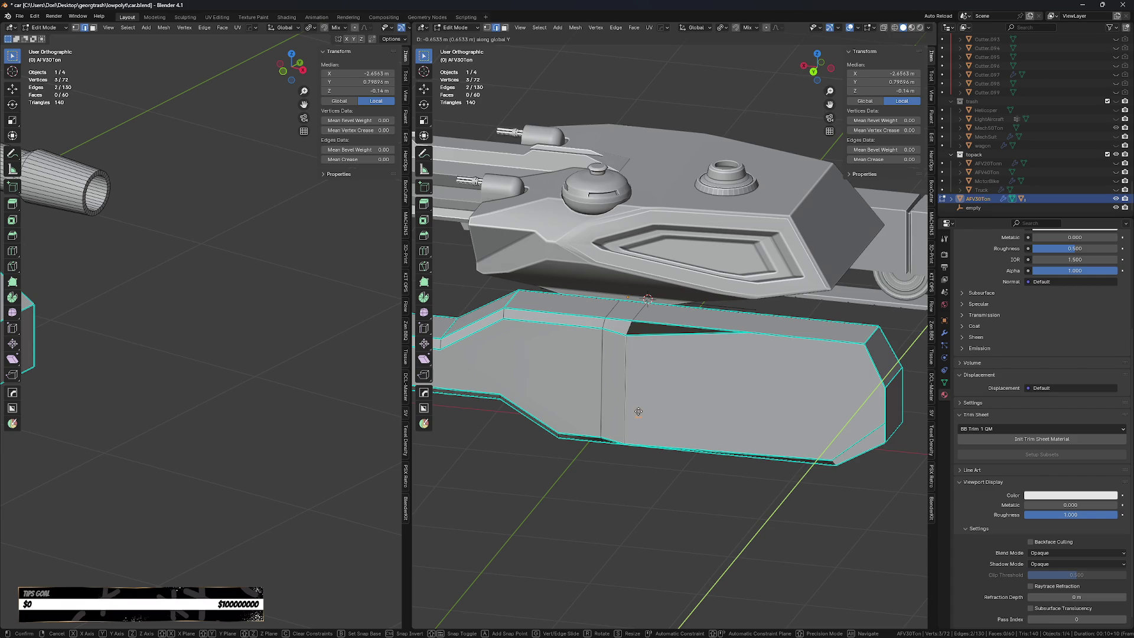
left_click(628, 415)
Add another front corner vertex and move the selection along Y.
mouse_move(628, 415)
middle_mouse_down()
mouse_move(599, 463)
mouse_move(674, 489)
middle_mouse_up()
left_click(728, 391, "shift")
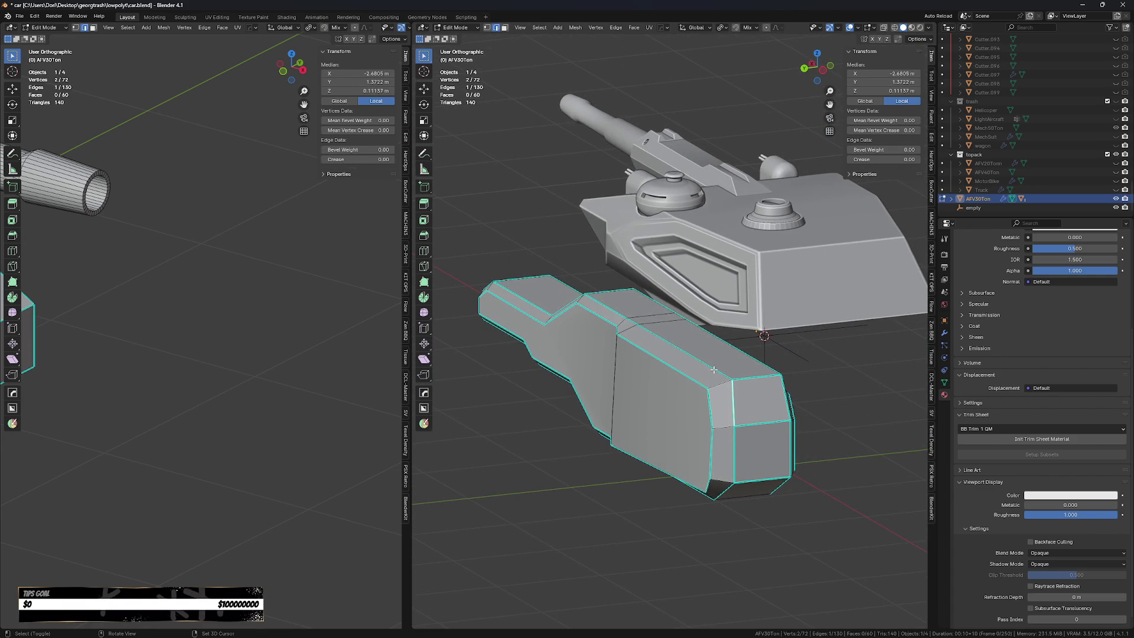
key("g")
key("y")
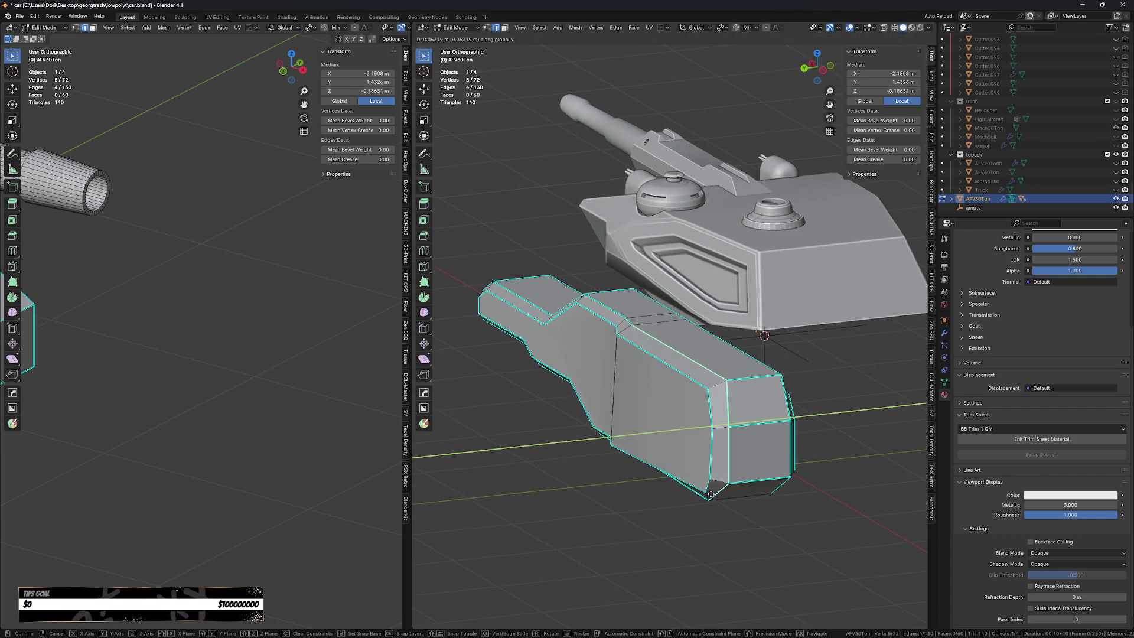
key("Escape")
key("g")
key("y")
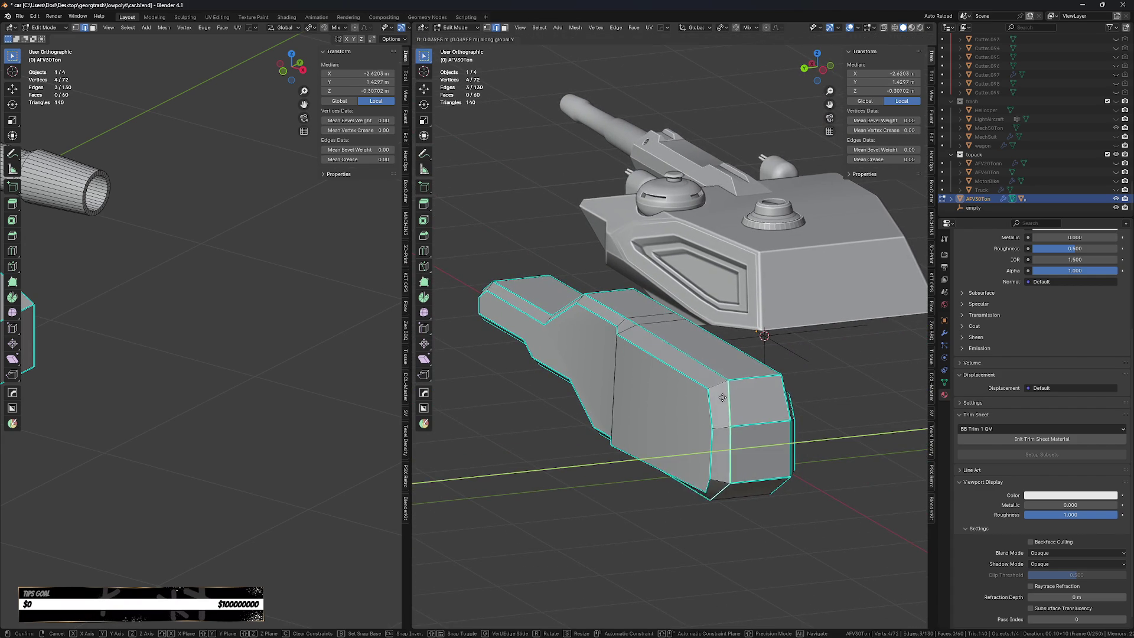
left_click(718, 410)
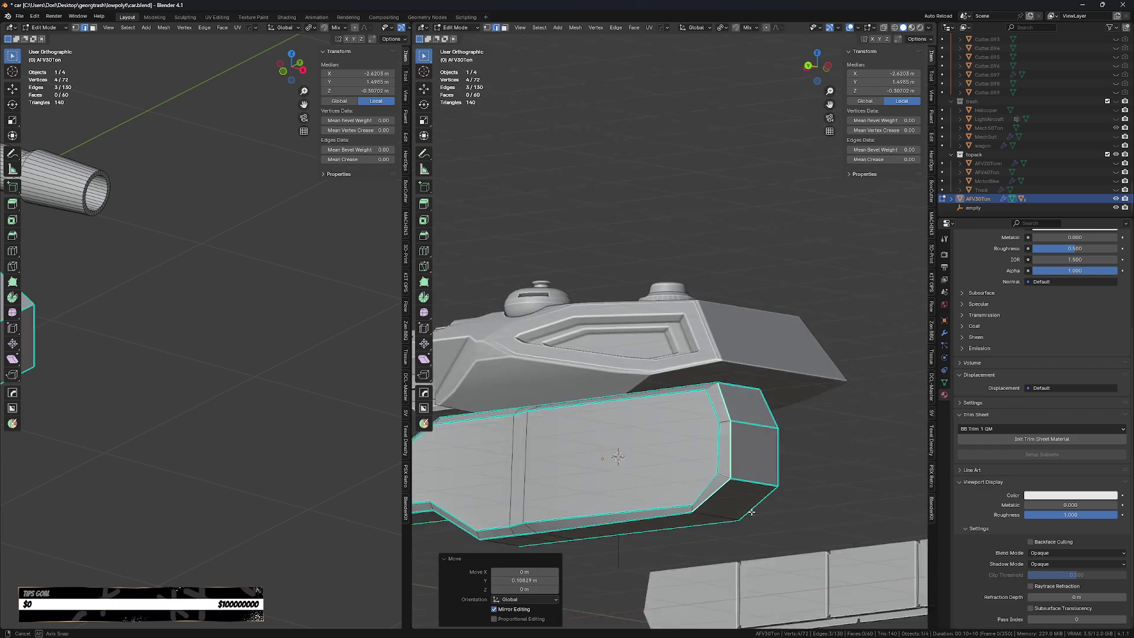
key("alt+a")
Nudge individual corner vertices on the slab's front end along Y.
mouse_move(718, 410)
middle_mouse_down()
mouse_move(676, 524)
mouse_move(693, 490)
middle_mouse_up()
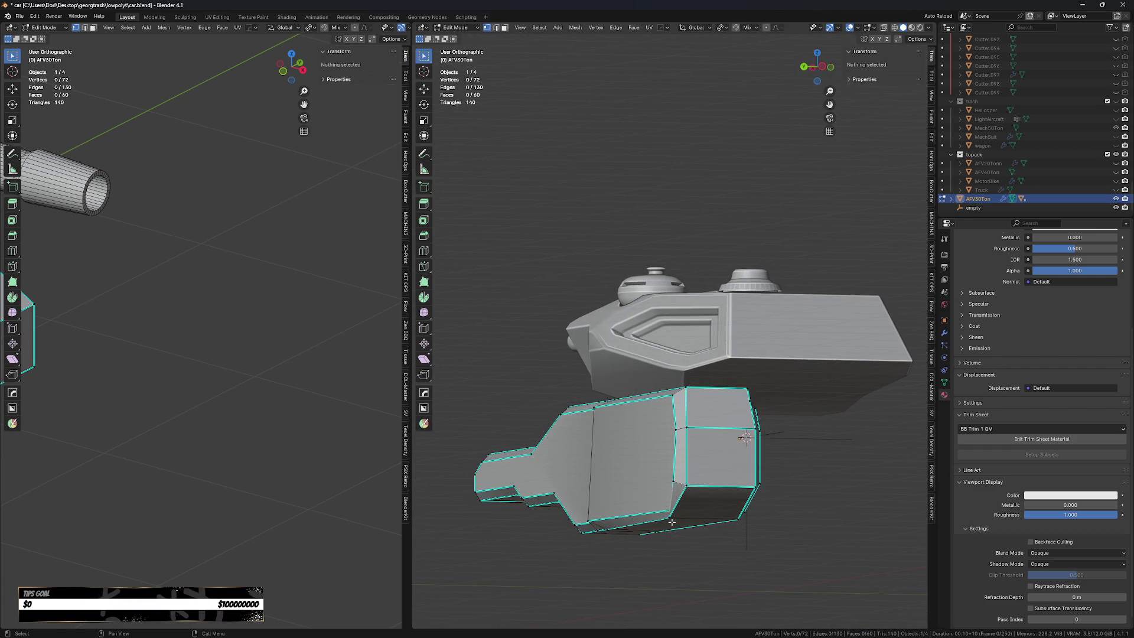
left_click_drag(693, 490, 693, 490)
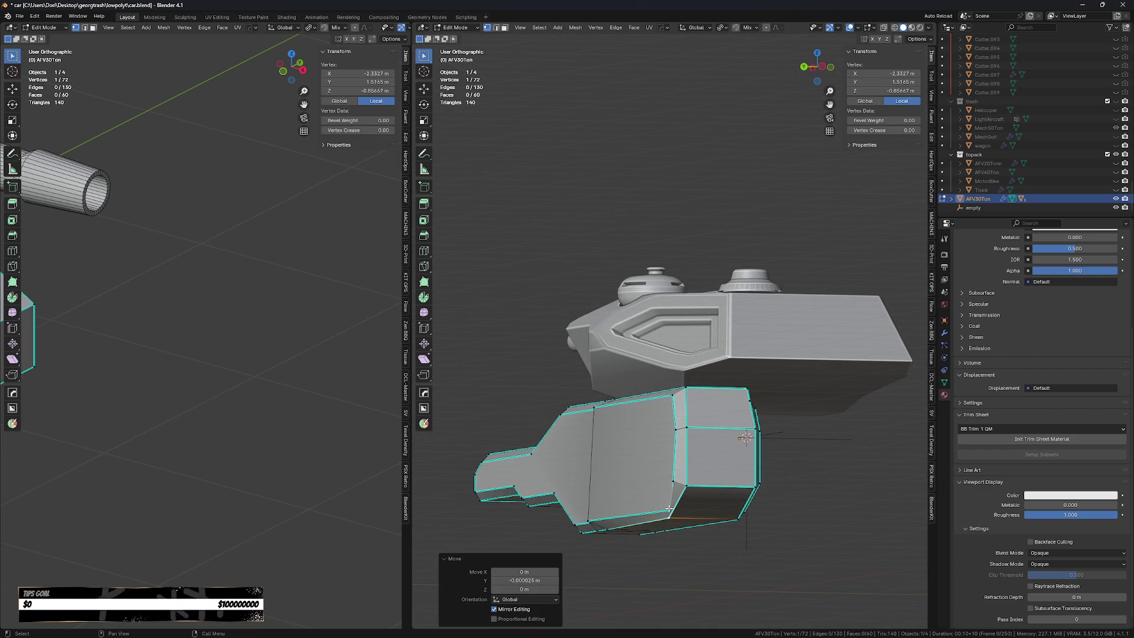
middle_click_drag(669, 509, 725, 518)
left_click_drag(666, 509, 668, 499)
mouse_move(667, 499)
middle_mouse_down()
mouse_move(631, 506)
mouse_move(640, 574)
middle_mouse_up()
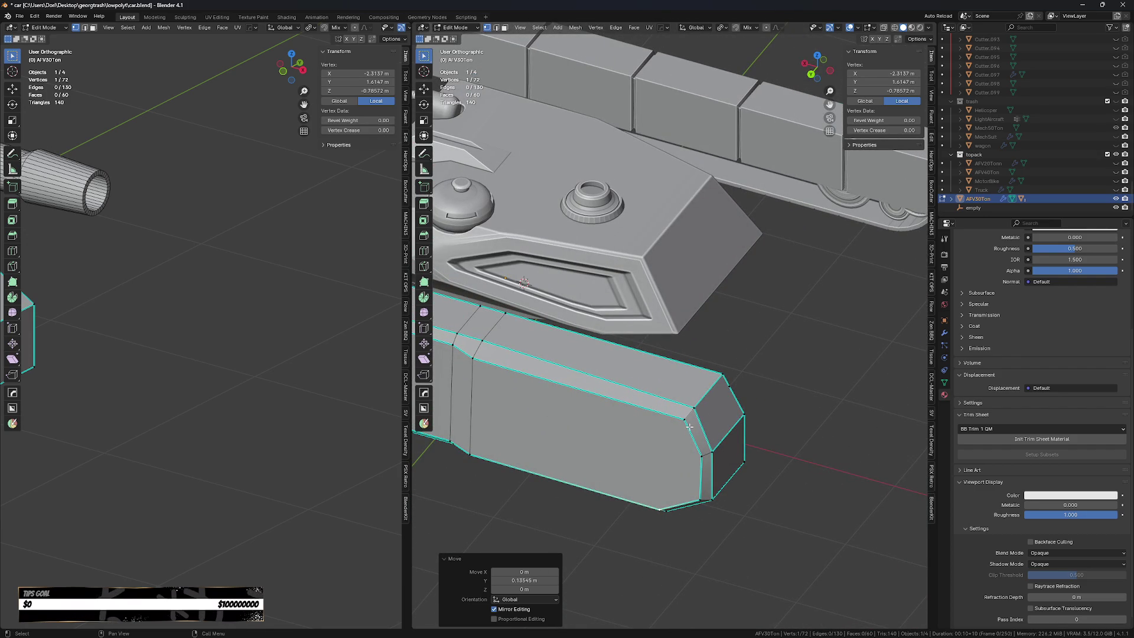
middle_click_drag(716, 498, 708, 393)
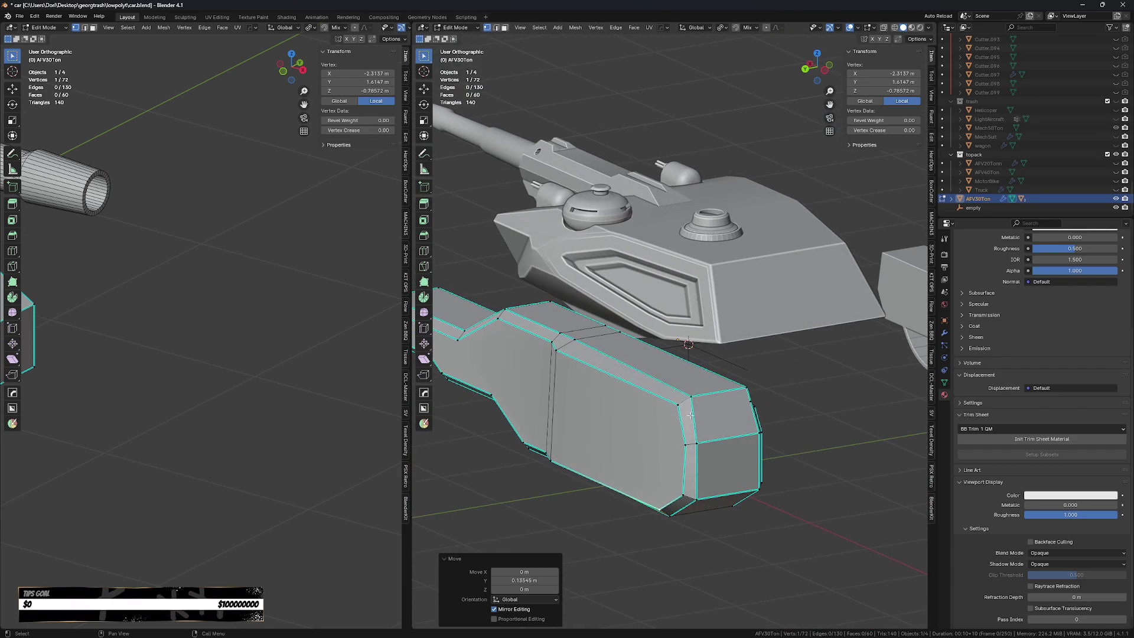
left_click_drag(708, 394, 712, 396)
left_click(712, 399)
Slide the slab's front corner vertices along the Y axis.
left_click(699, 443, "shift")
key("g")
key("y")
left_click(704, 451)
left_click(702, 395)
key("g")
key("y")
left_click(713, 403)
Lower the front corner vertices 0.057 m along Z.
mouse_move(712, 402)
middle_mouse_down()
mouse_move(691, 433)
mouse_move(739, 390)
mouse_move(786, 407)
middle_mouse_up()
key("g")
key("z")
left_click(690, 427)
left_click(741, 389, "shift")
key("g")
key("z")
left_click(742, 383)
Bevel the slab's long top edge with a narrow Ctrl+B bevel.
left_click(727, 409)
key("2")
left_click(769, 390)
key("ctrl+b")
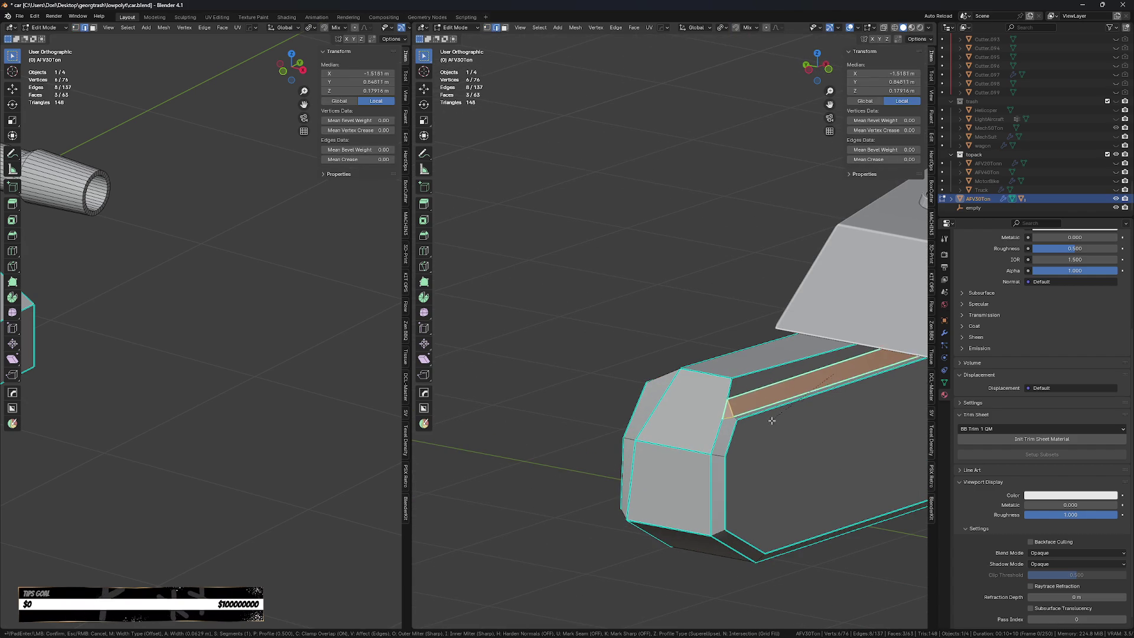
left_click(776, 421)
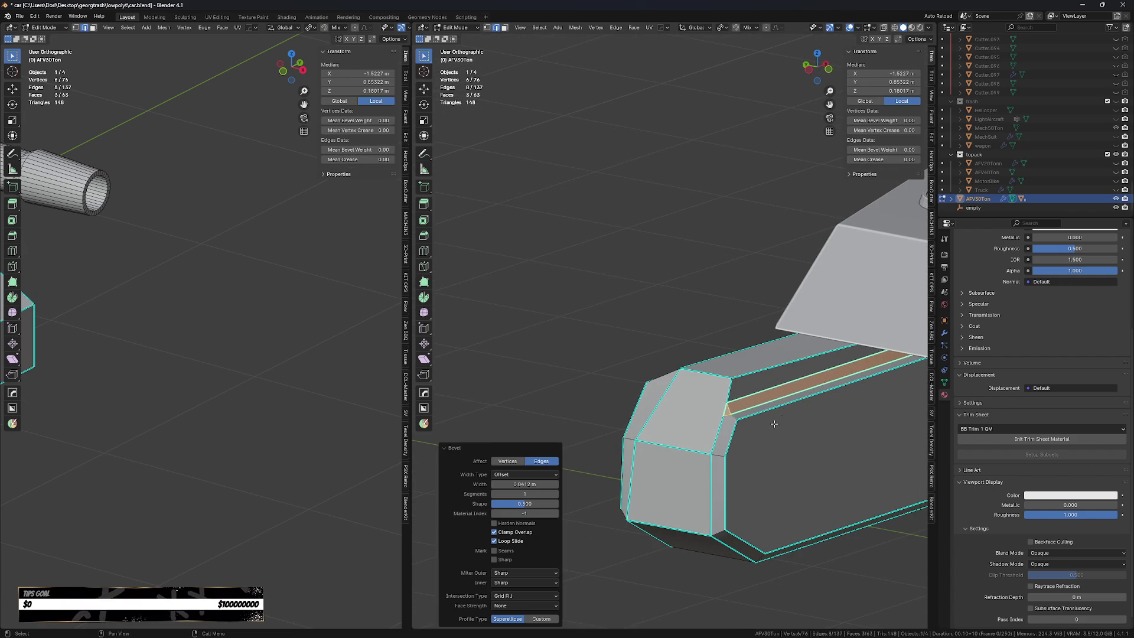
scroll(776, 421, "down", 3)
mouse_move(776, 421)
middle_mouse_down()
mouse_move(674, 507)
mouse_move(785, 495)
mouse_move(770, 490)
middle_mouse_up()
scroll(675, 507, "up", 3)
Sharpen the slab, give an edge full bevel weight and crease, and shift it along Y.
key("Tab")
right_click(770, 491)
left_click(770, 489)
key("Tab")
key("q")
left_click(710, 421)
key("g")
key("y")
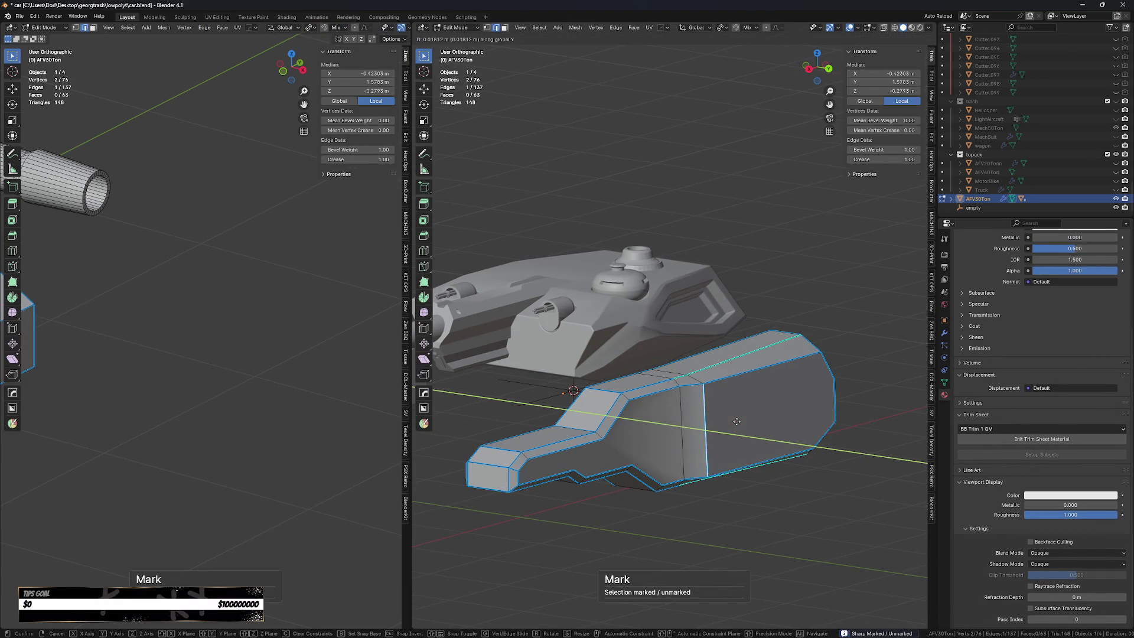
left_click(736, 421)
key("Tab")
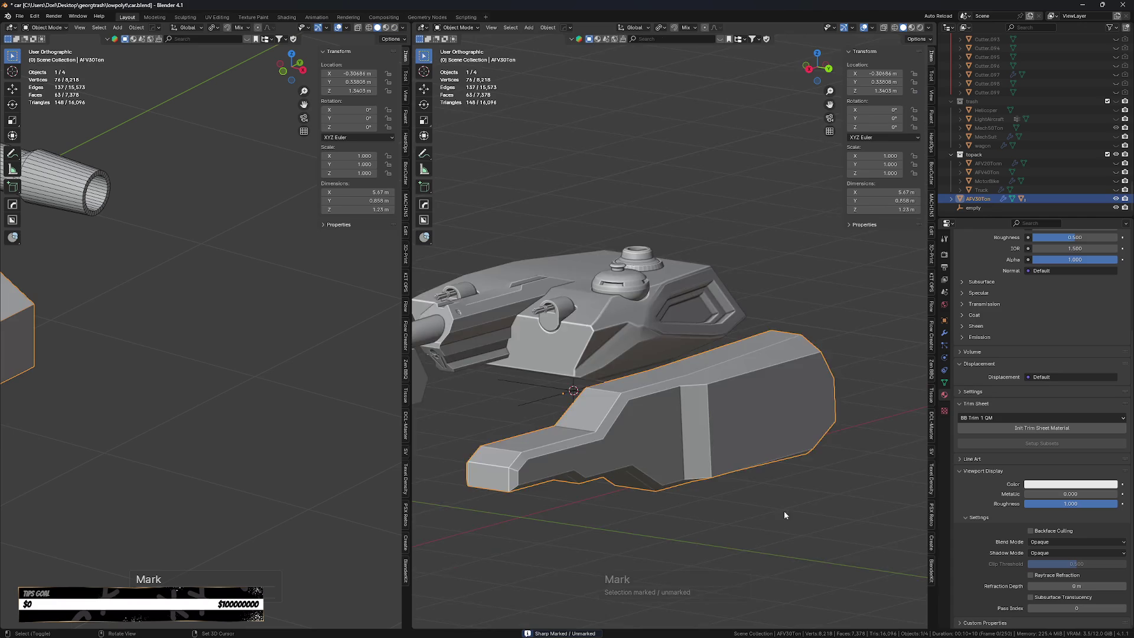
Mark the slab's selected edges sharp with the HOps Mark tool.
middle_click_drag(785, 514, 762, 518)
key("Tab")
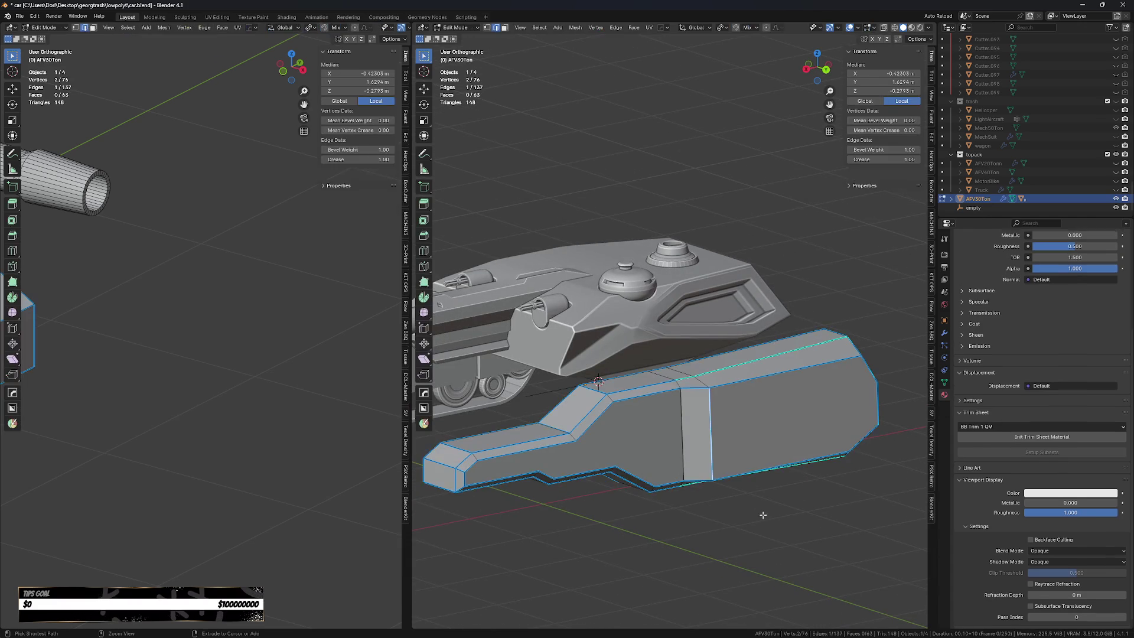
key("Tab")
key("Tab")
key("q")
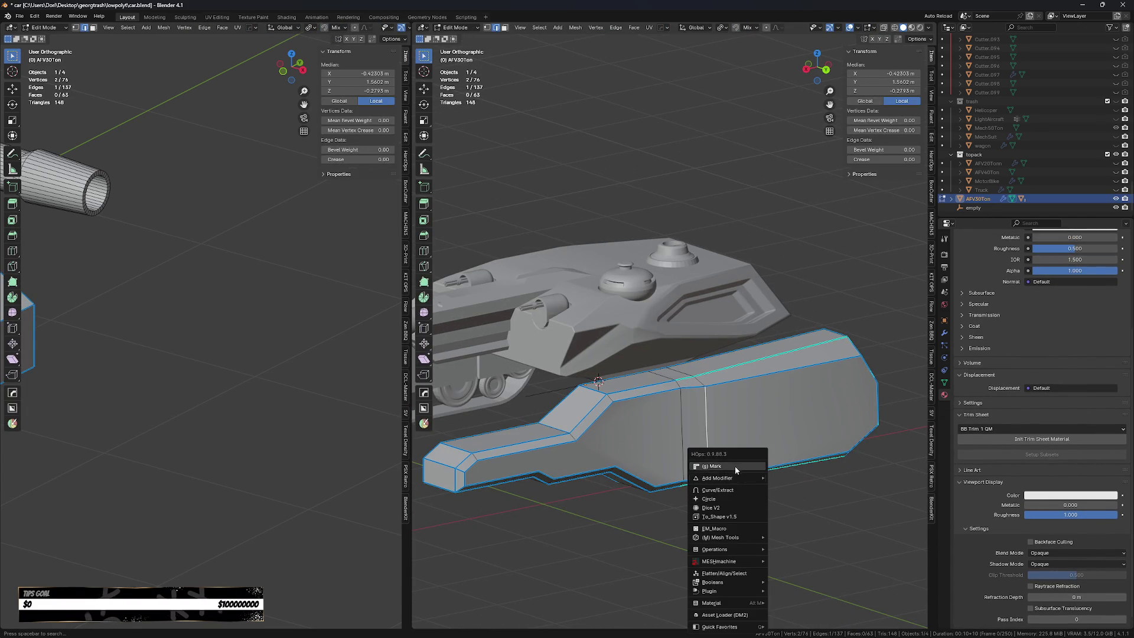
key("s")
key("Tab")
Select the tread and mark its sharp edges with HOps Mark.
middle_click_drag(736, 449, 742, 535)
left_click(735, 463)
key("Tab")
key("q")
key("s")
key("Tab")
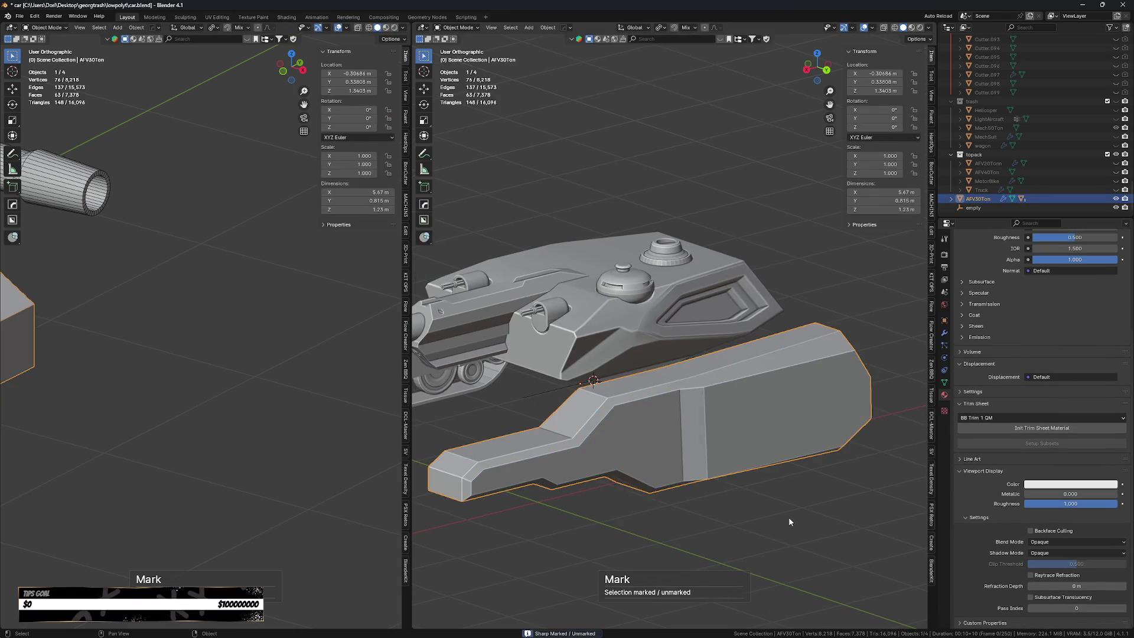
middle_click_drag(785, 517, 721, 419)
scroll(722, 418, "up", 3)
key("Tab")
Move a slab edge down along Z, then 0.106 m along Y.
left_click(654, 417)
left_click(694, 361)
key("g")
key("z")
left_click(687, 384)
key("g")
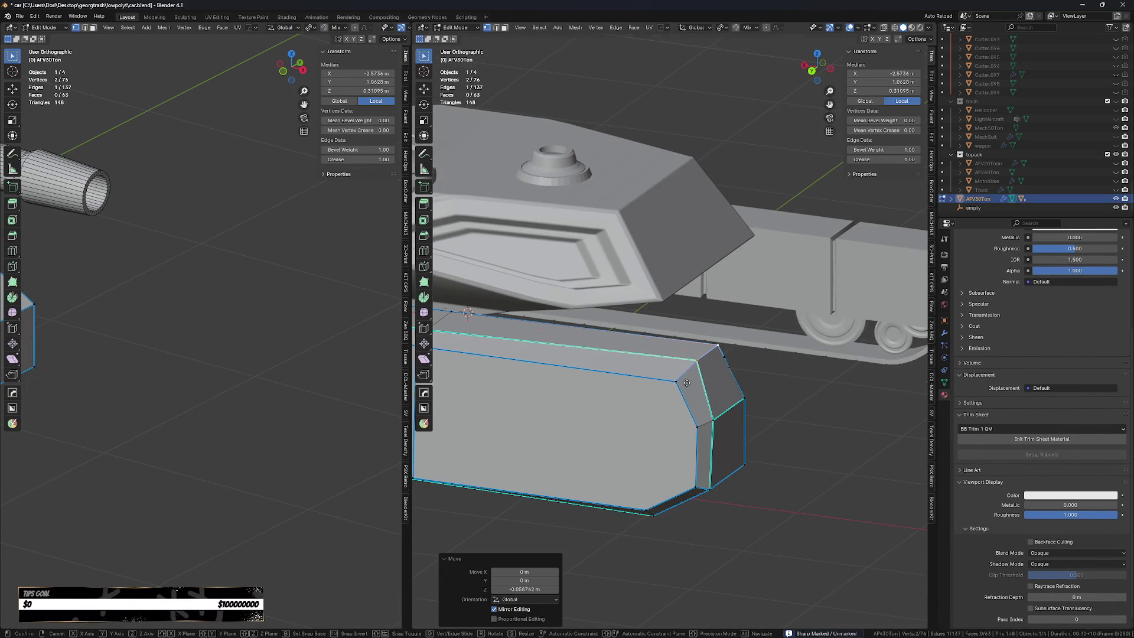
key("g")
key("y")
left_click(687, 381)
Abandon a second Y move of the edge, check side views, and undo.
middle_click_drag(687, 381, 653, 307)
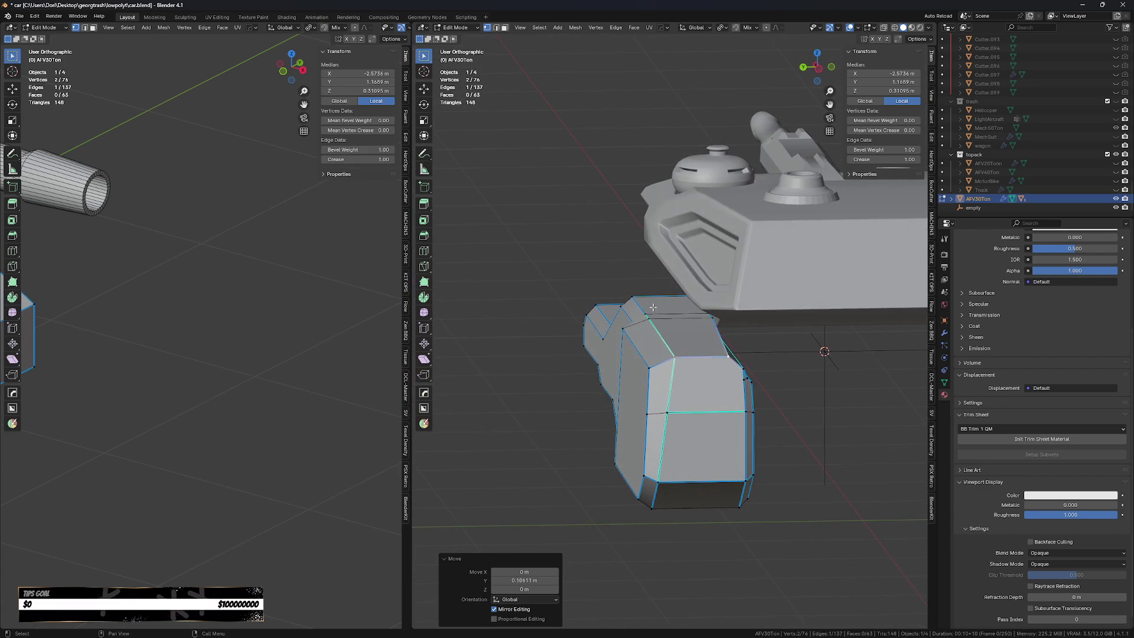
key("g")
key("y")
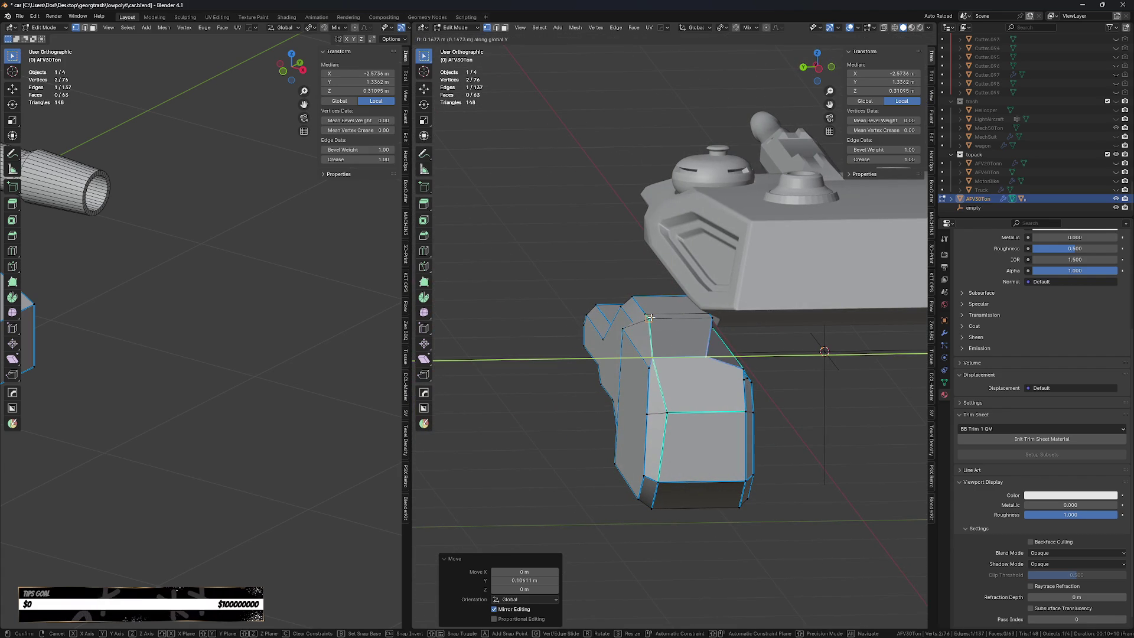
right_click(651, 317)
key("KP_3")
key("ctrl+KP_3")
key("KP_3")
mouse_move(651, 317)
middle_mouse_down()
mouse_move(697, 343)
mouse_move(802, 306)
mouse_move(806, 386)
mouse_move(786, 384)
middle_mouse_up()
scroll(679, 331, "up", 4)
key("ctrl+z")
Chamfer the front block's corner vertex into a small face with a vertex bevel.
key("2")
left_click(782, 384)
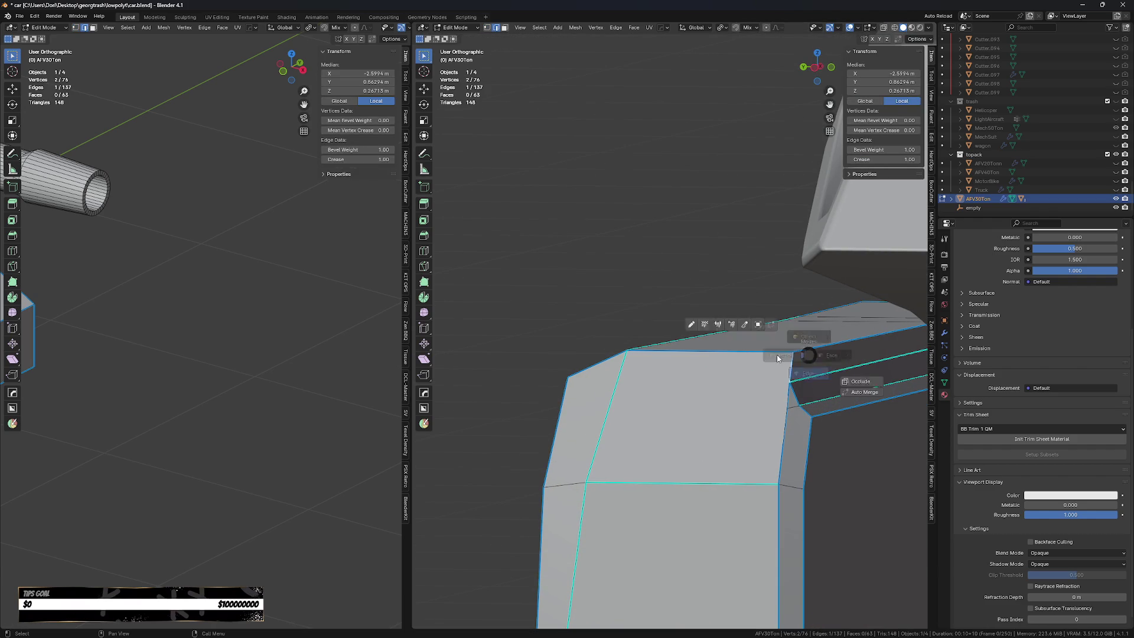
key("1")
left_click(801, 354)
key("1")
key("ctrl+shift+b")
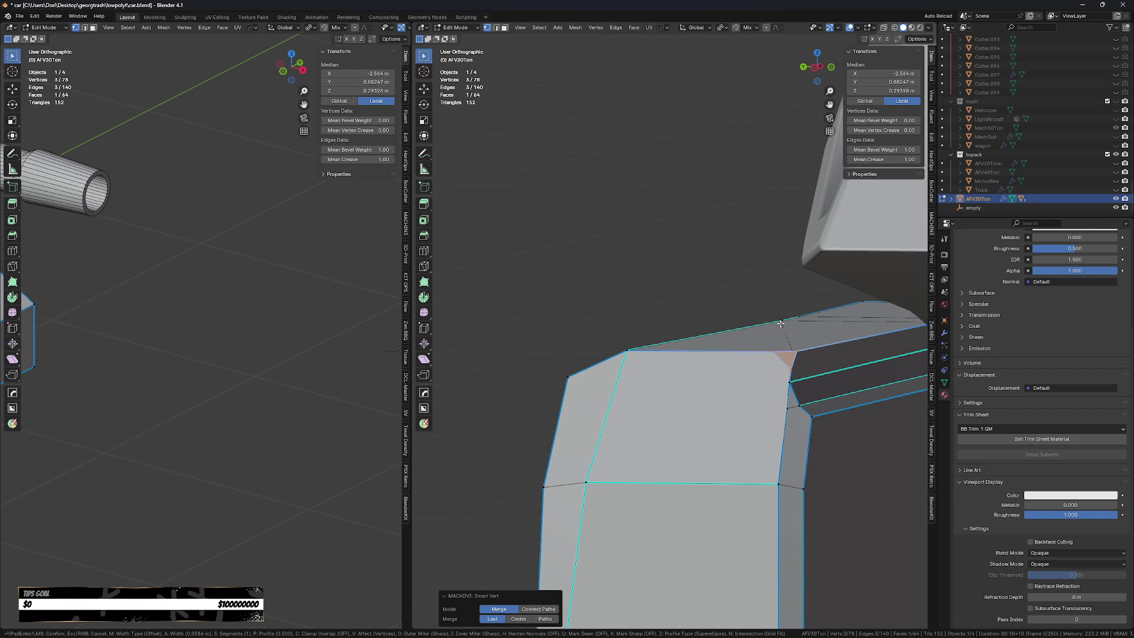
left_click(778, 321)
mouse_move(778, 323)
middle_mouse_down()
mouse_move(890, 400)
mouse_move(816, 434)
mouse_move(815, 413)
middle_mouse_up()
left_click(891, 400)
scroll(739, 384, "up", 2)
Lower the front block's top edge slightly along Z and return to object mode.
left_click(705, 355)
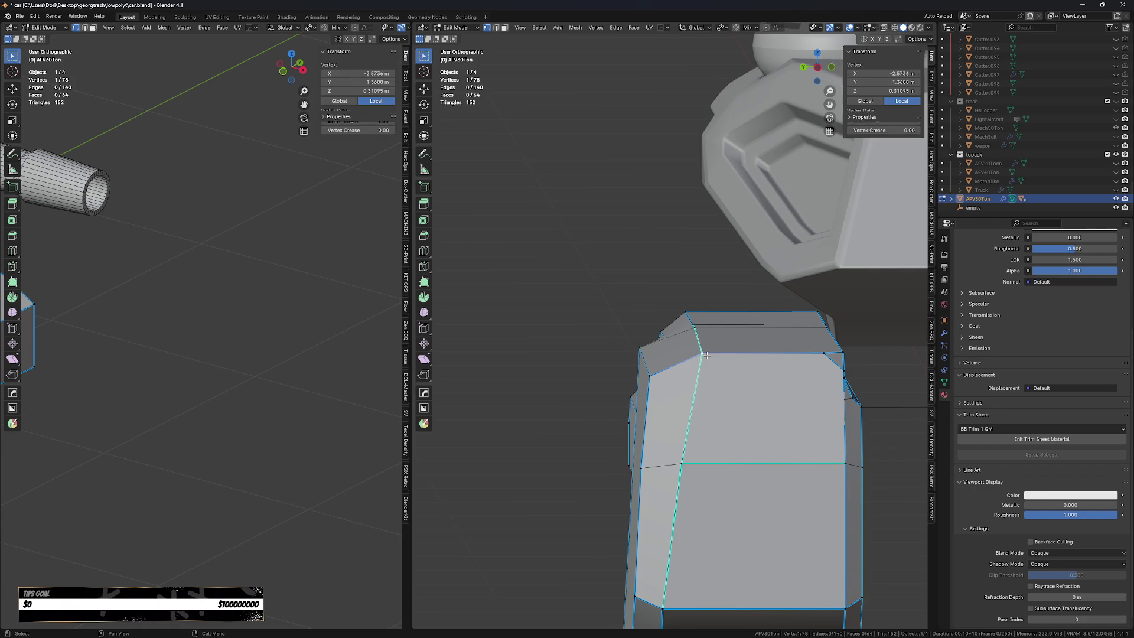
mouse_move(702, 349)
middle_mouse_down()
mouse_move(753, 330)
mouse_move(765, 426)
middle_mouse_up()
key("2")
left_click(753, 330)
key("g")
key("z")
left_click(753, 340)
scroll(765, 425, "down", 4)
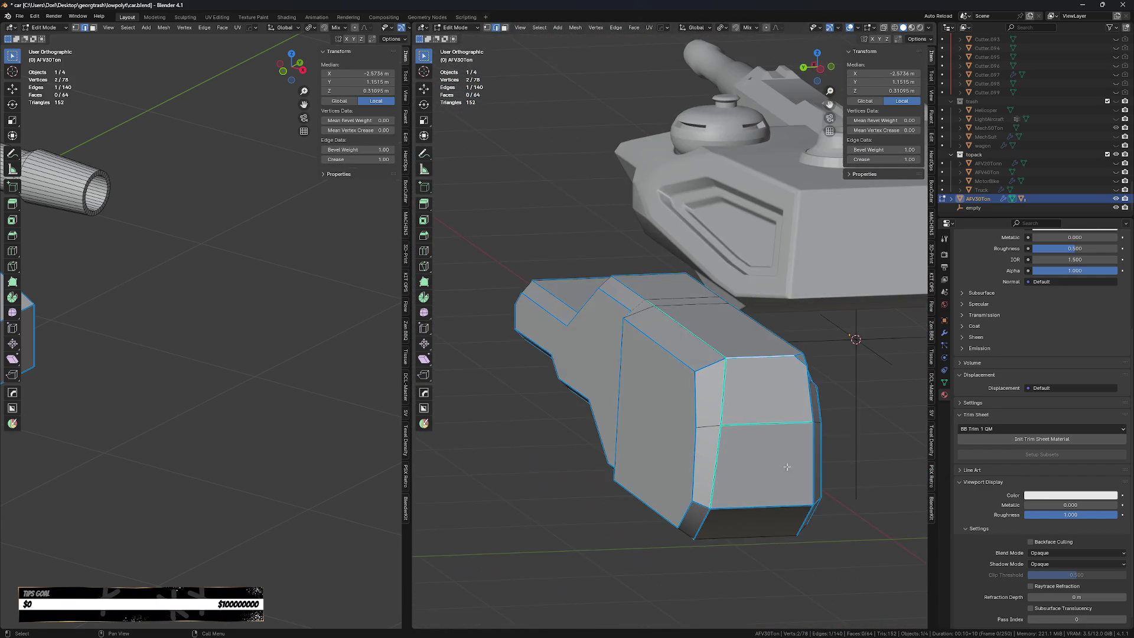
key("Tab")
Select the tank hull and view it from the side and front.
mouse_move(761, 522)
middle_mouse_down()
mouse_move(670, 544)
mouse_move(758, 476)
middle_mouse_up()
scroll(643, 545, "up", 5)
left_click(757, 475)
key("KP_3")
key("KP_1")
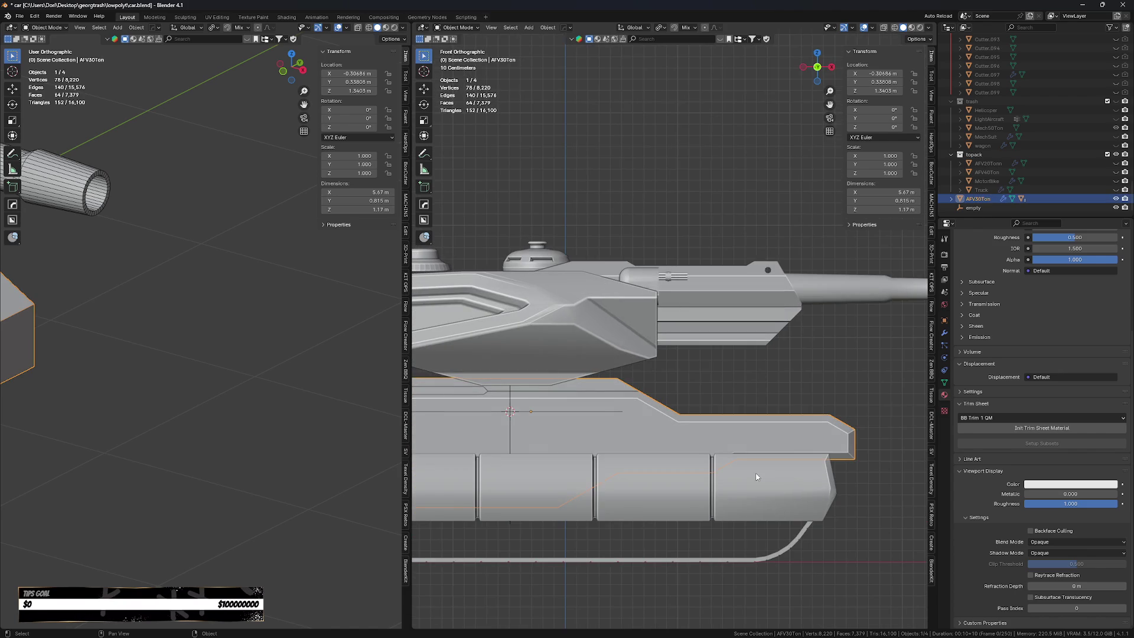
From the back view, activate BoxCutter and run a first polygon cut down the hull.
key("KP_3")
key("ctrl+KP_1")
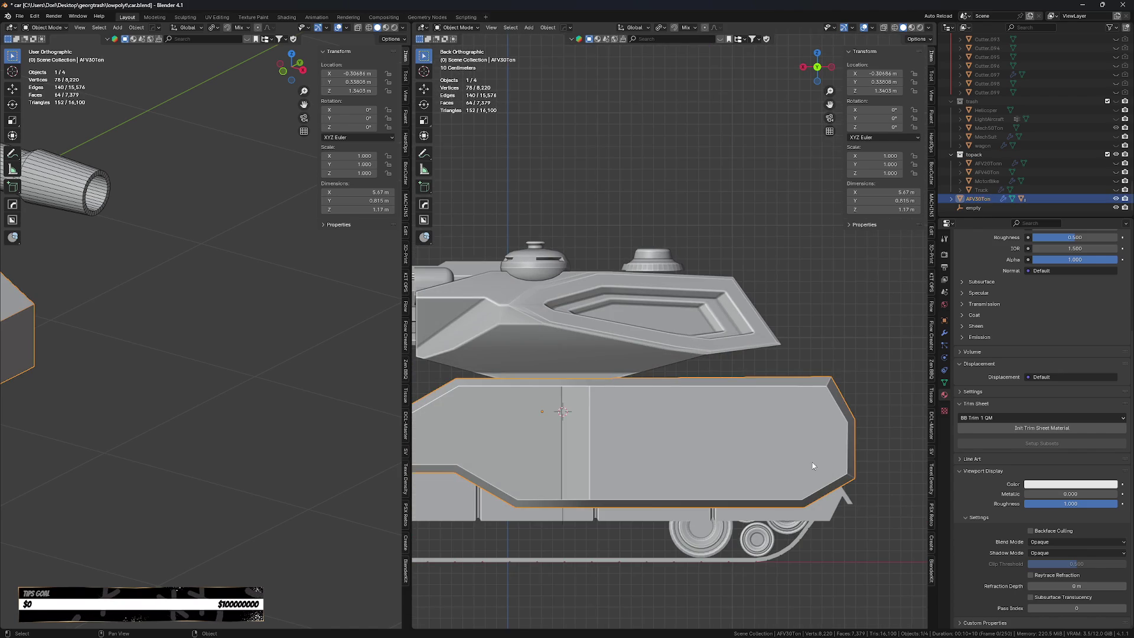
scroll(729, 416, "up", 1)
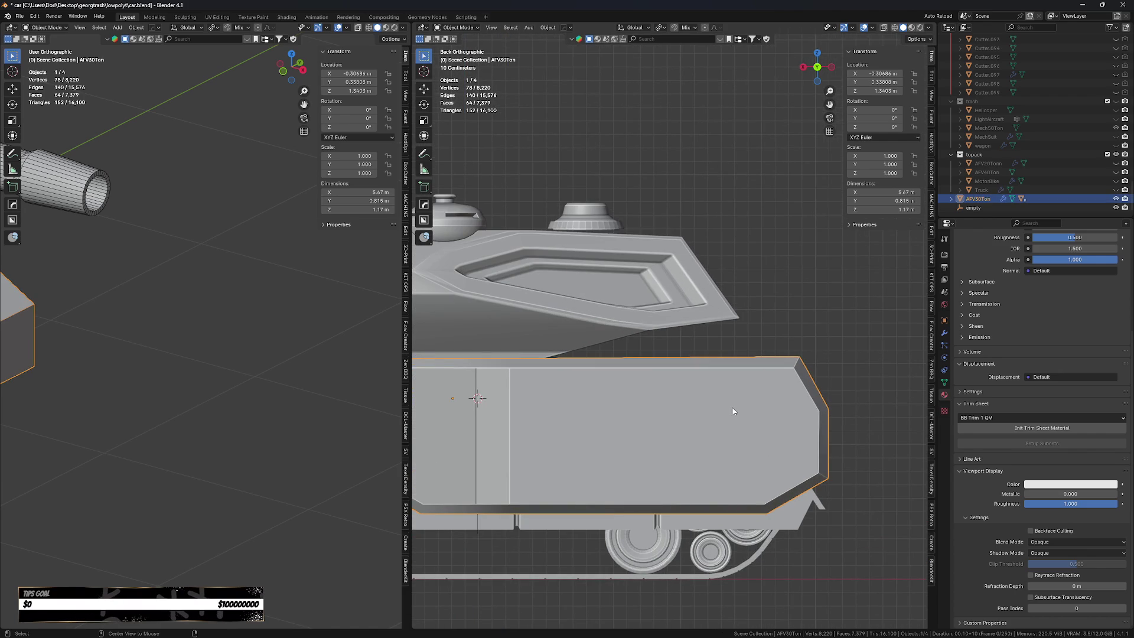
key("w")
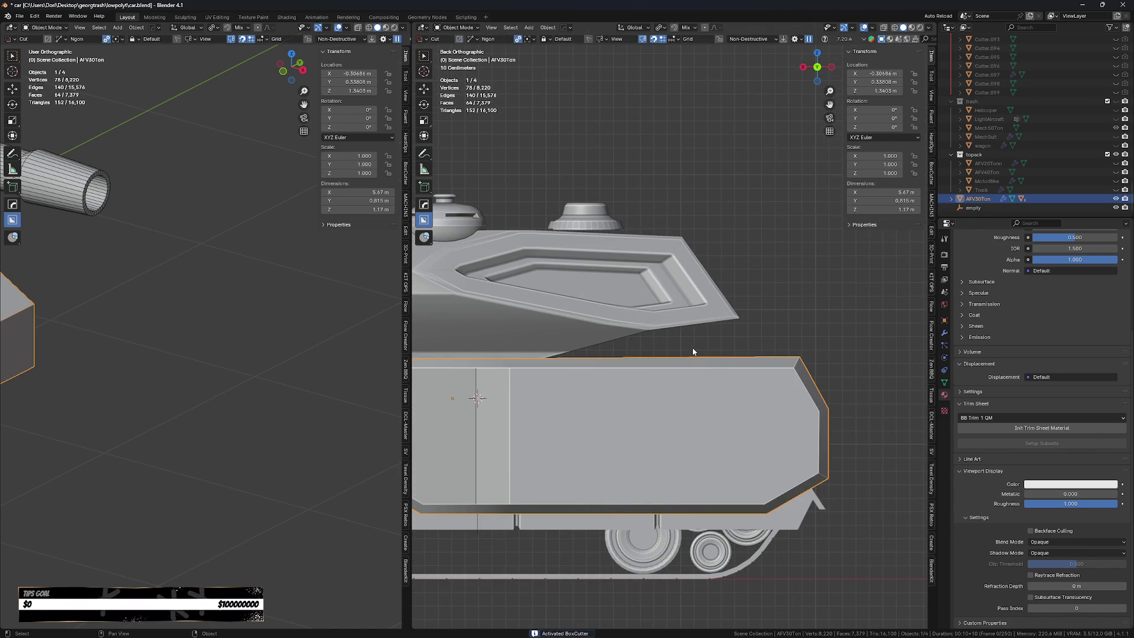
left_click(693, 353)
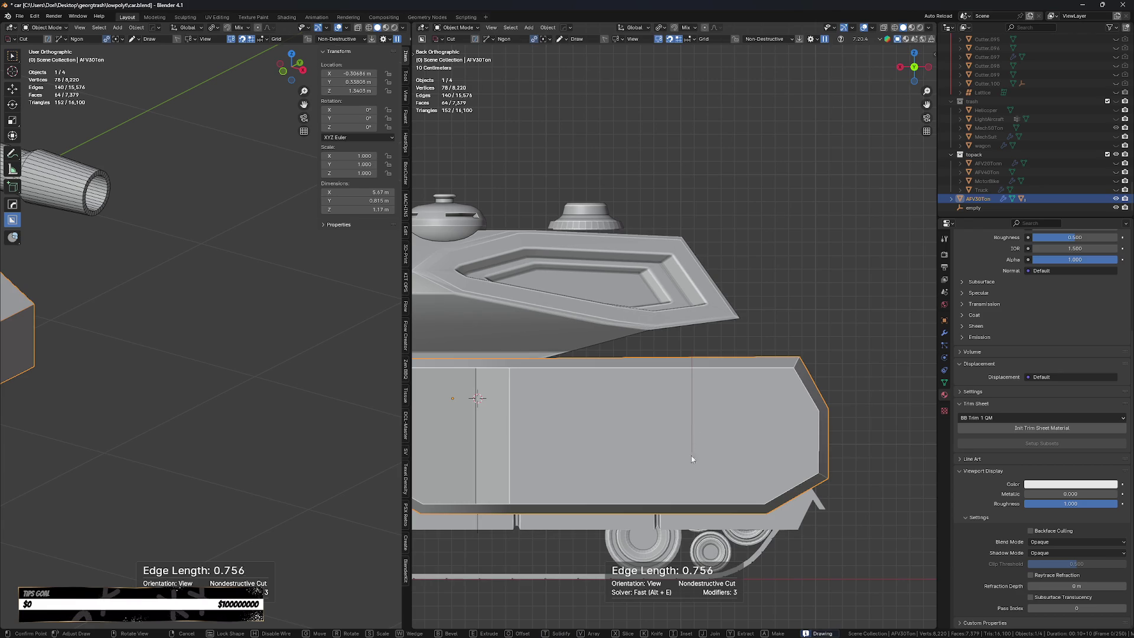
left_click(691, 459)
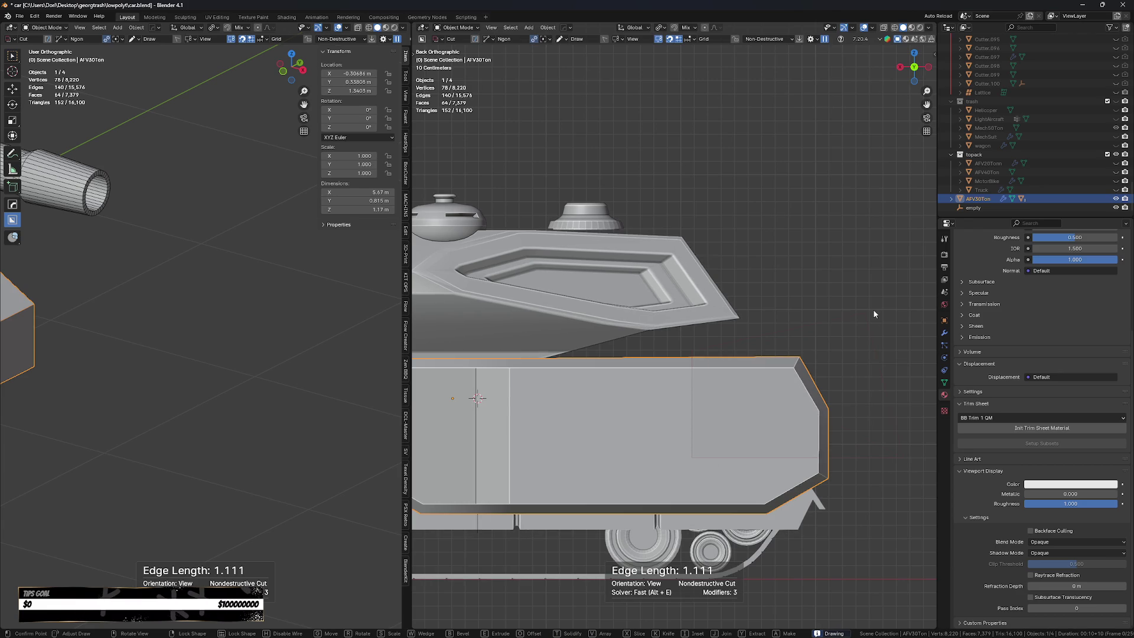
key("space")
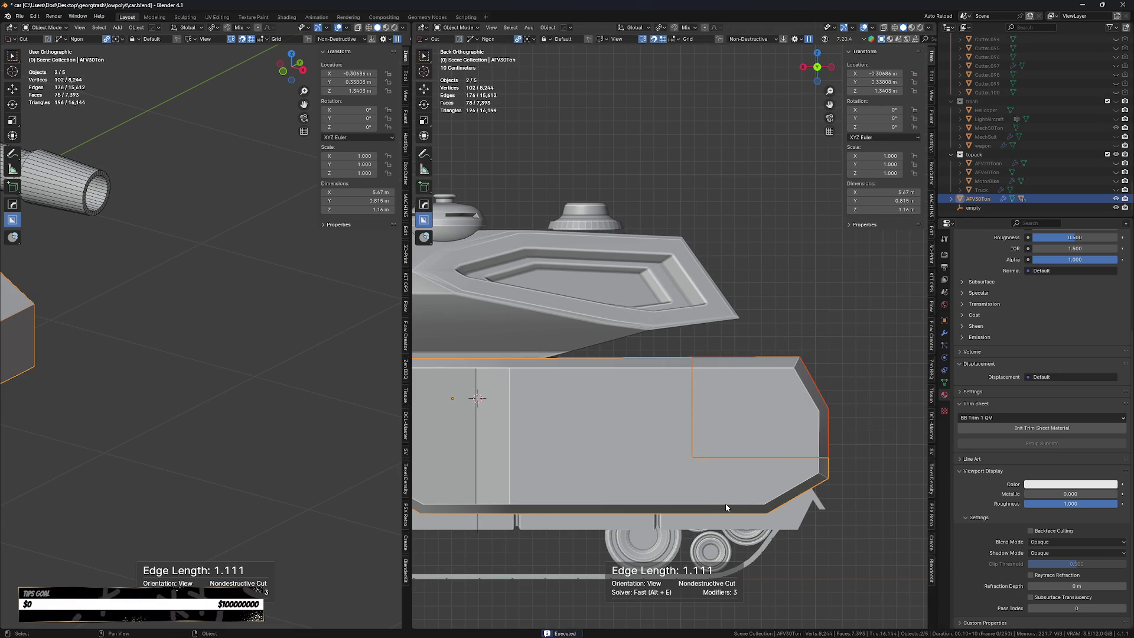
Try a small circle cut on the hull side, then cancel it.
scroll(727, 507, "up", 2, "ctrl")
scroll(649, 473, "up", 3, "ctrl")
scroll(617, 462, "up", 3, "ctrl")
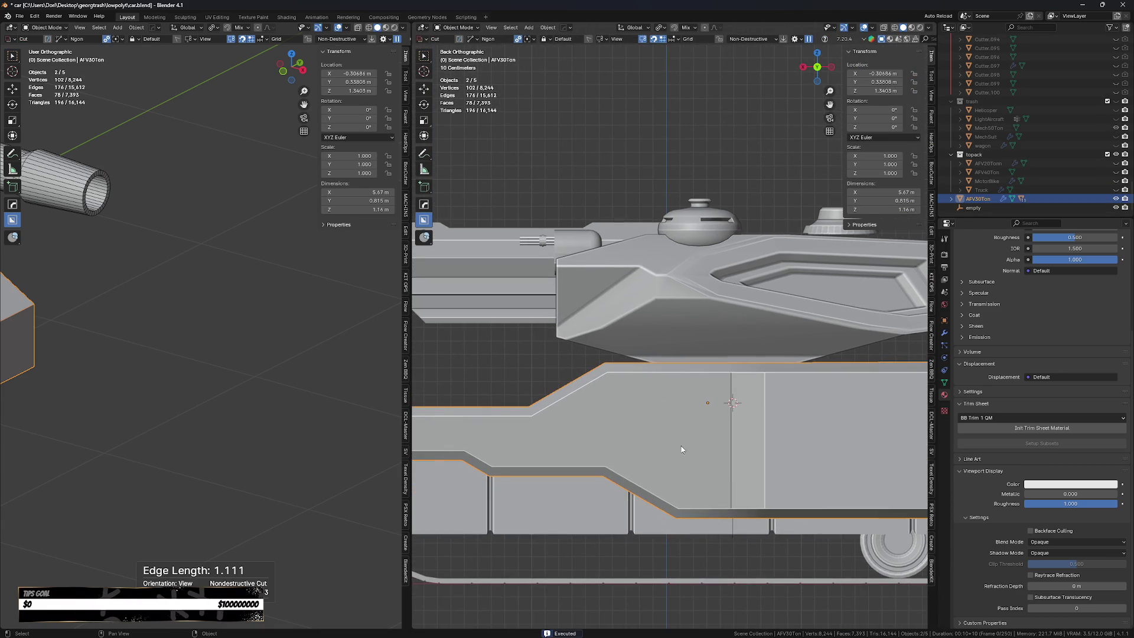
scroll(693, 426, "up", 1)
key("d")
left_click_drag(691, 425, 720, 464)
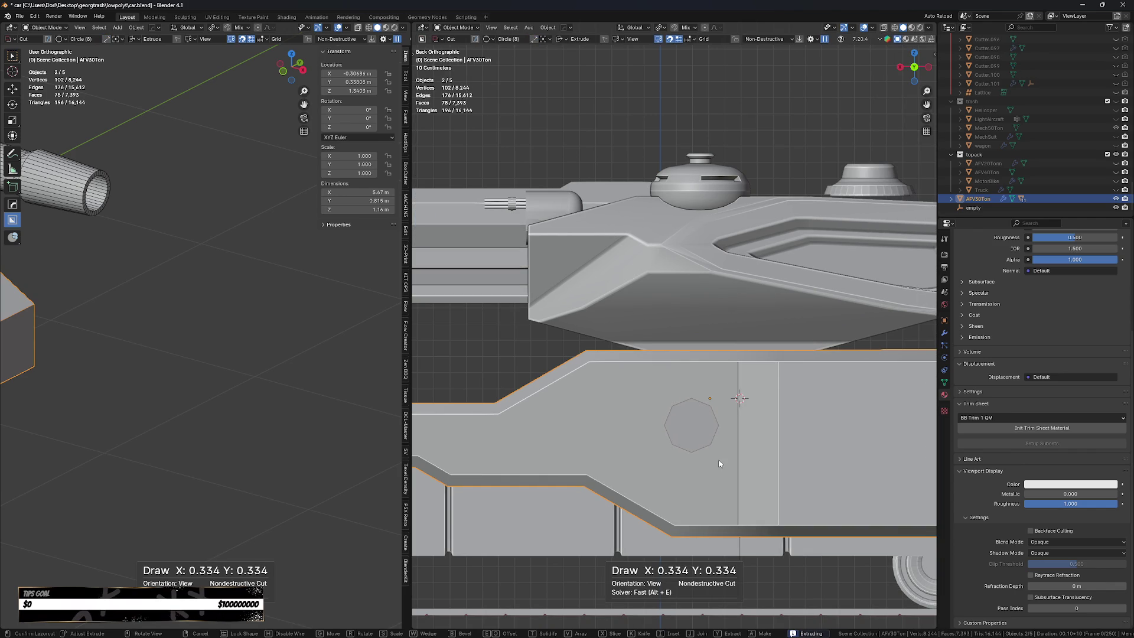
scroll(723, 463, "down", 2)
scroll(723, 465, "up", 2)
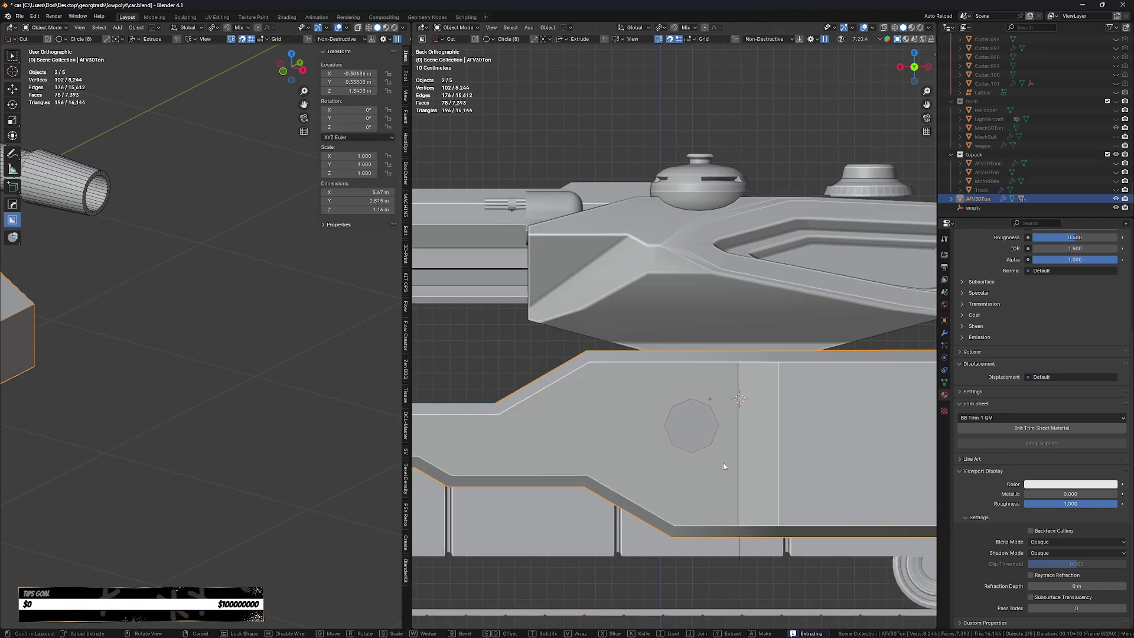
scroll(723, 465, "down", 1)
right_click(725, 464)
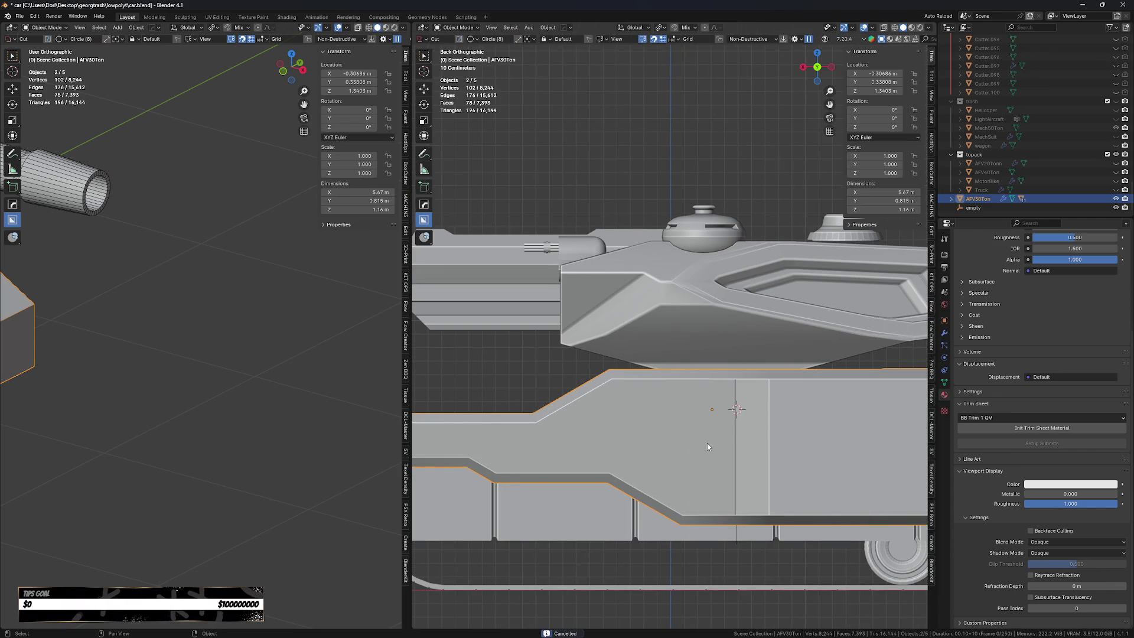
Draw a larger circle, scale and reposition it, and commit it as a slice.
key("d")
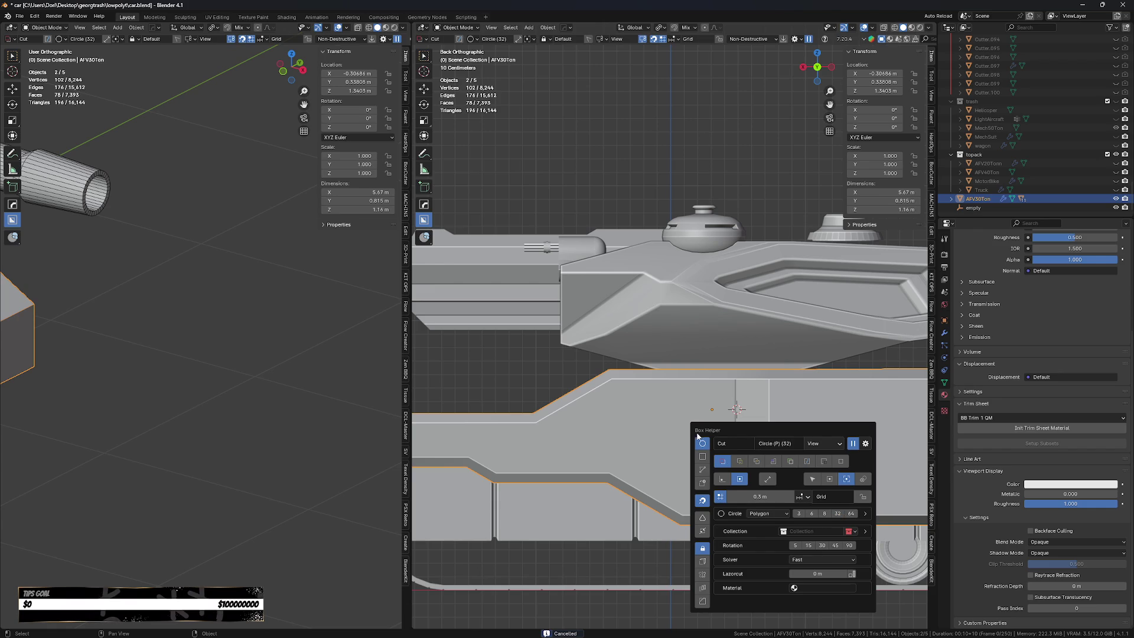
left_click_drag(646, 399, 712, 468)
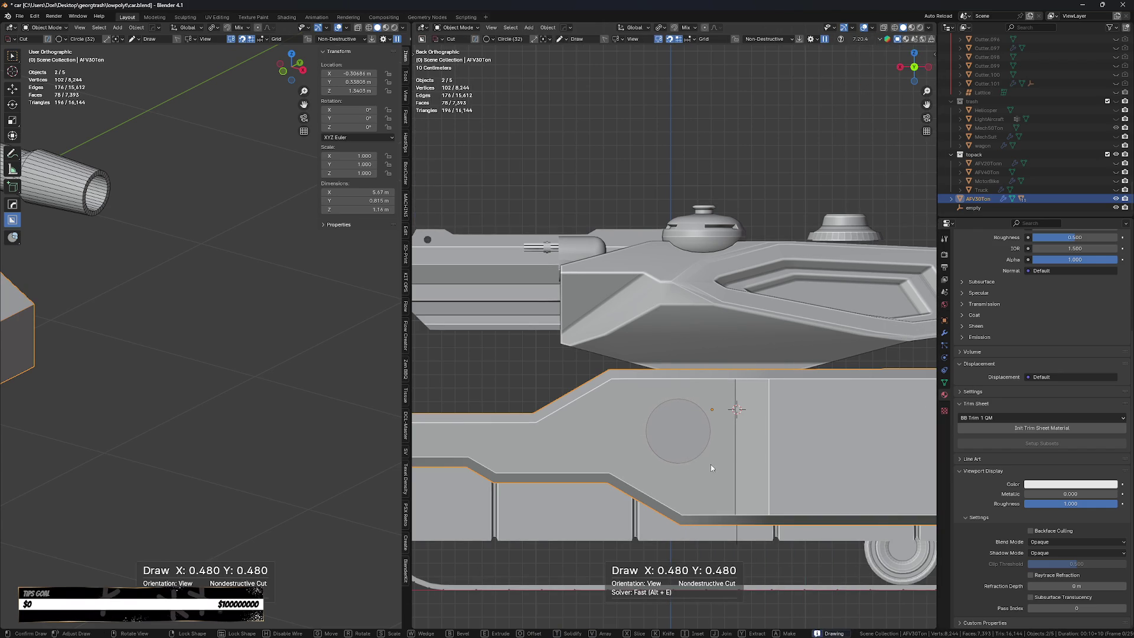
key("s")
key("Tab")
key("g")
key("g")
key("x")
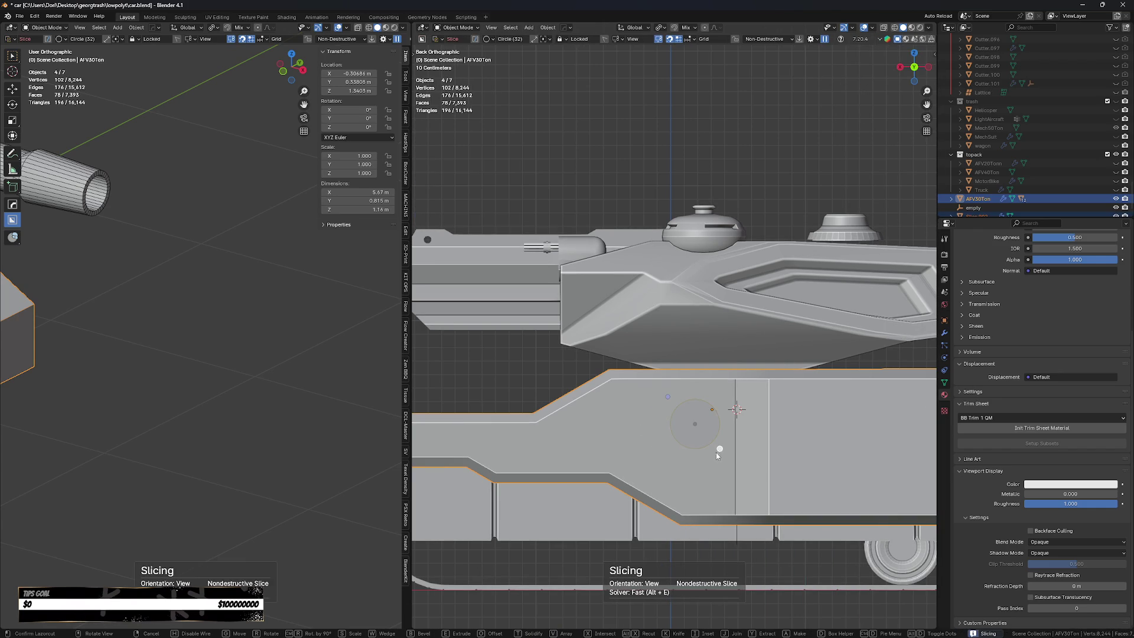
left_click(710, 476)
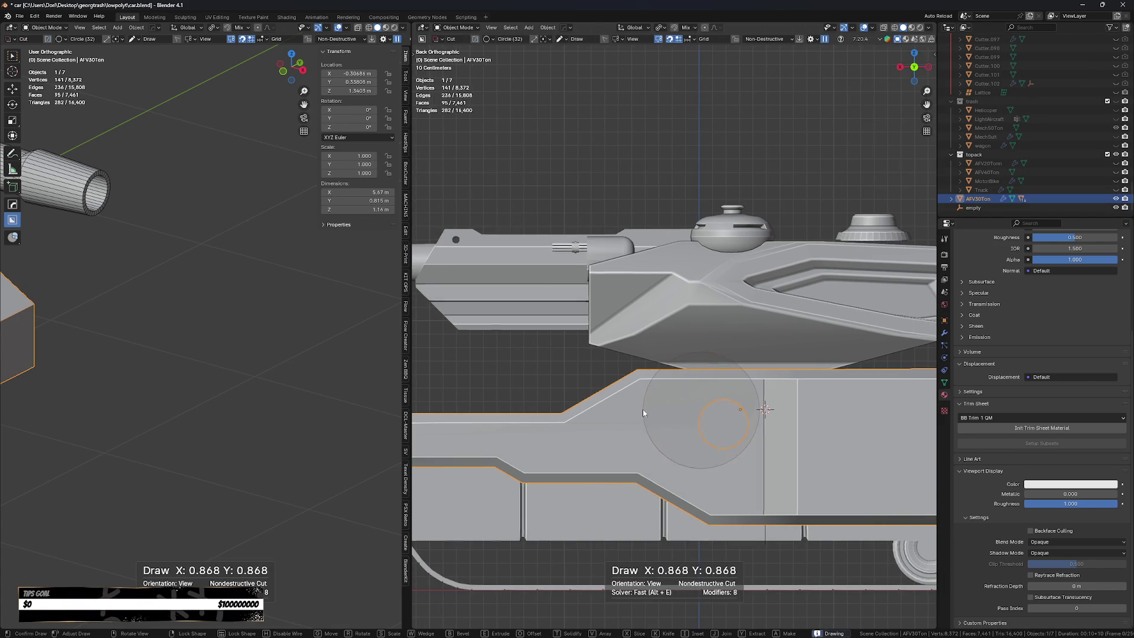
Slice a rectangular Ngon slot meeting the circle to form the keyhole.
key("d")
left_click(639, 437)
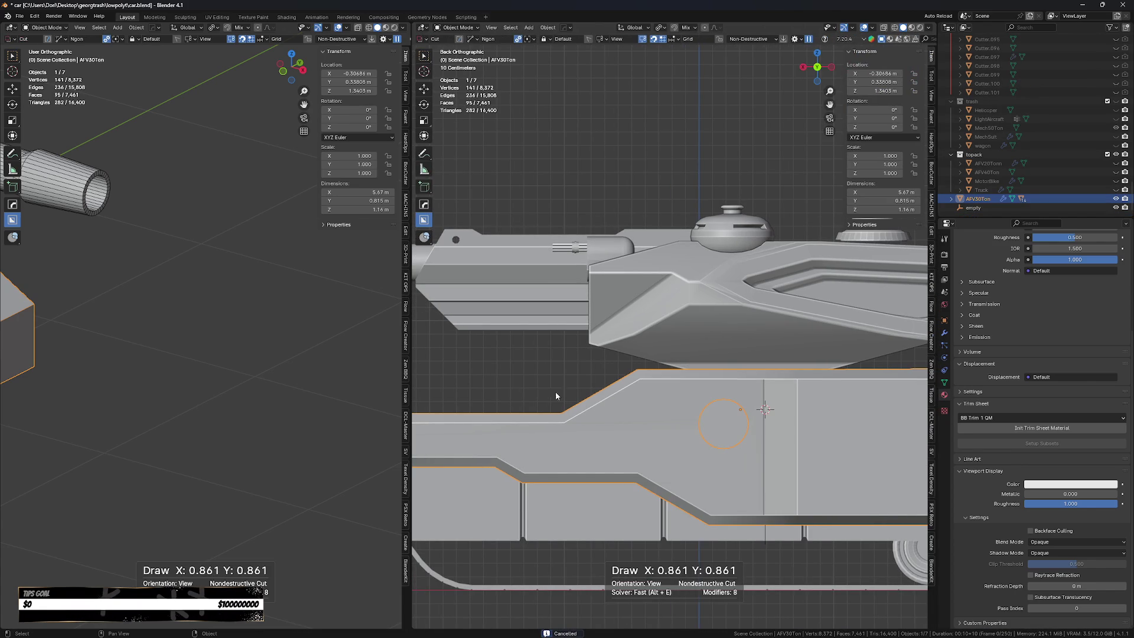
left_click(616, 409)
left_click(617, 442)
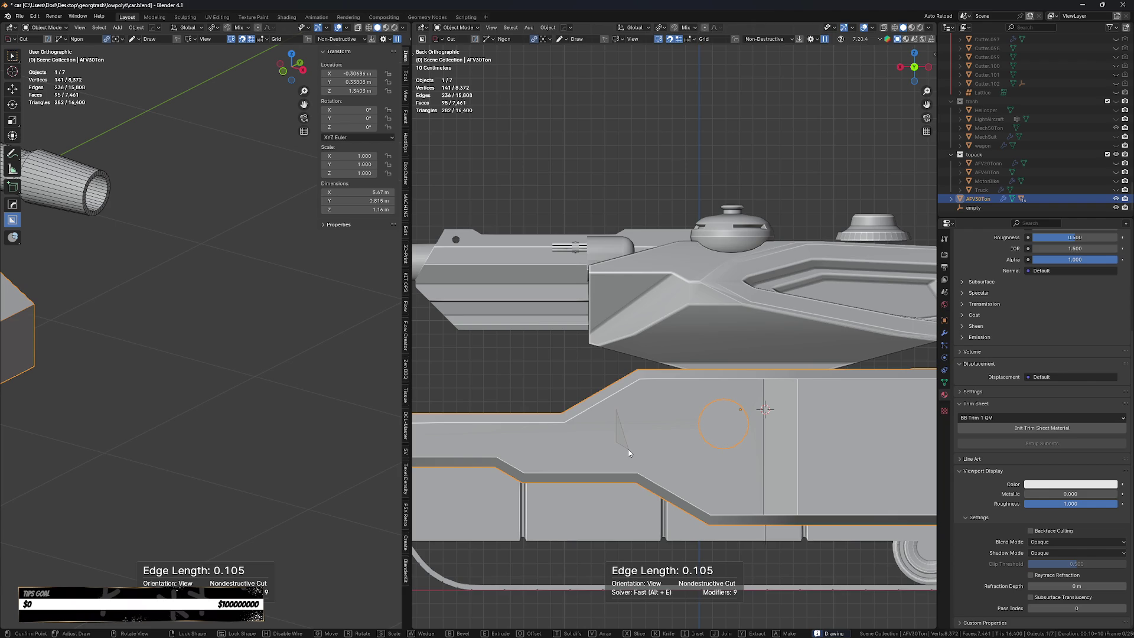
left_click(727, 451)
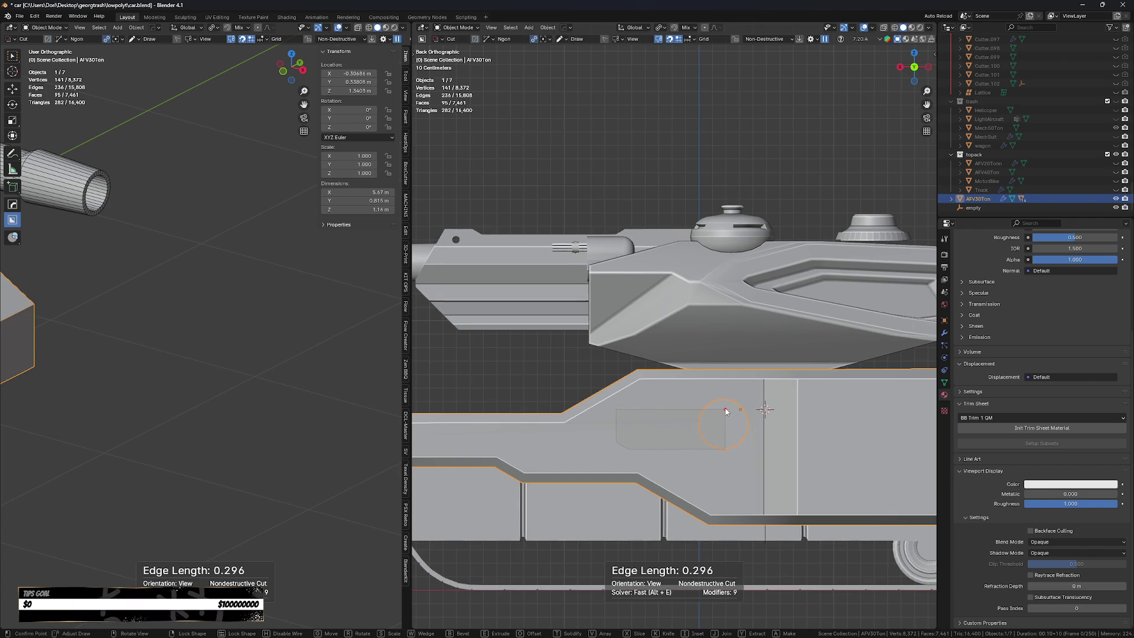
left_click(726, 410)
key("x")
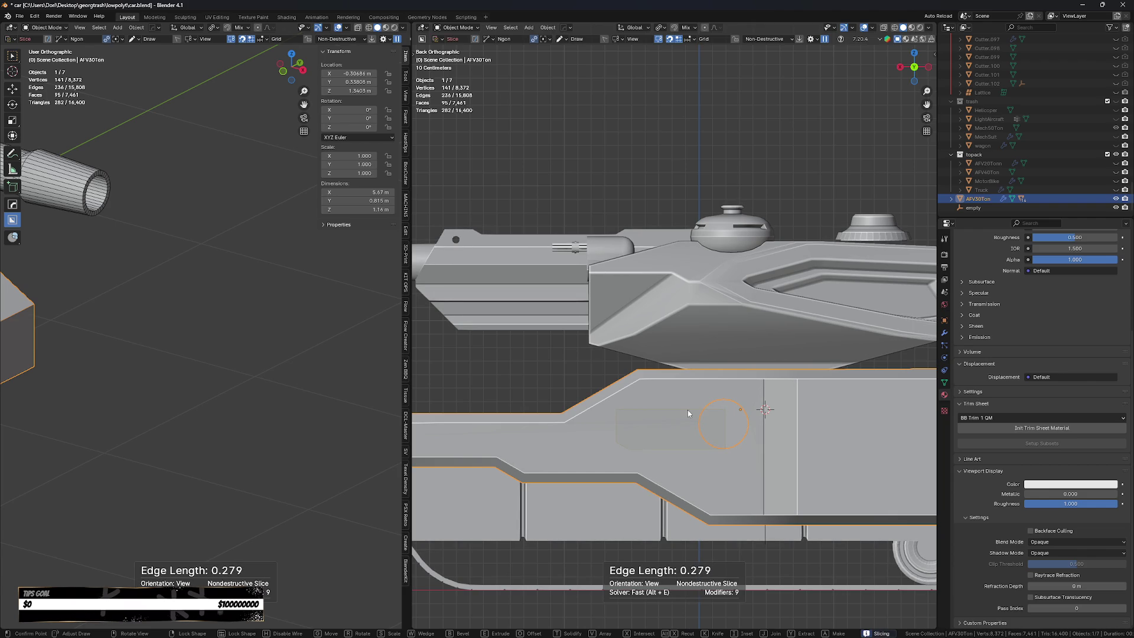
key("space")
Generate a new combined cutter, Cutter.102, driving the slot.
scroll(686, 444, "up", 2)
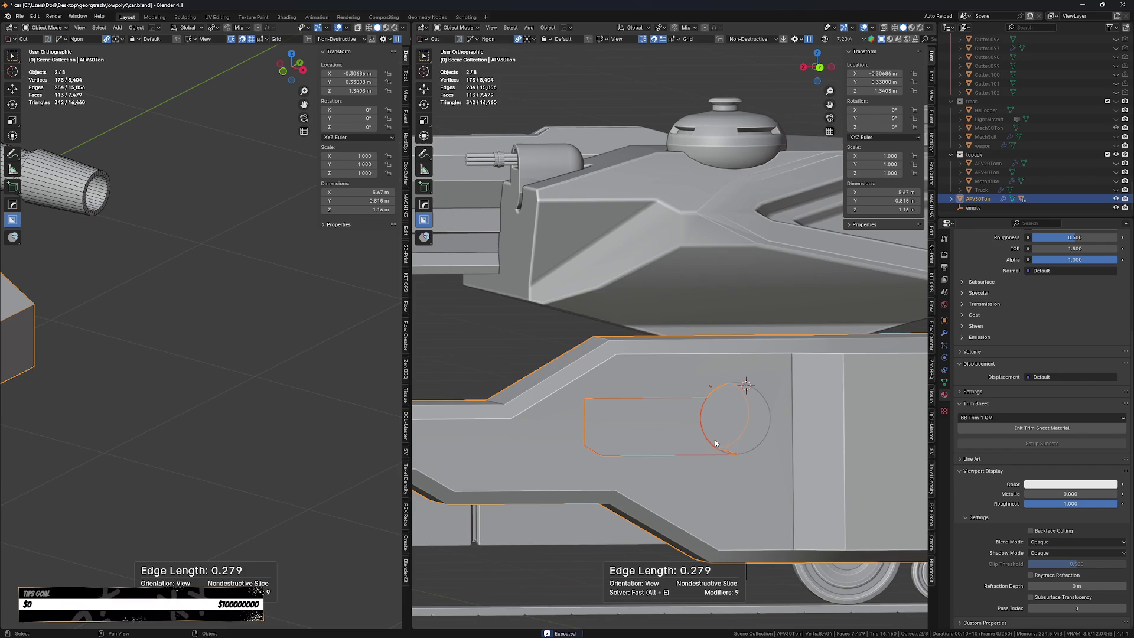
left_click(696, 477)
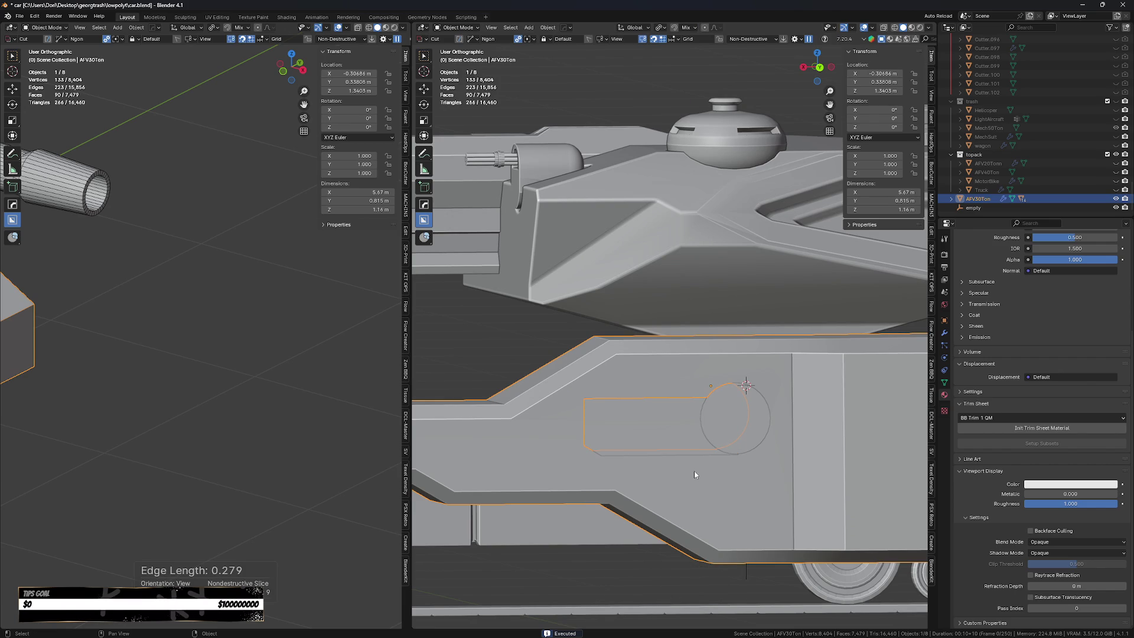
key("q")
left_click(697, 487)
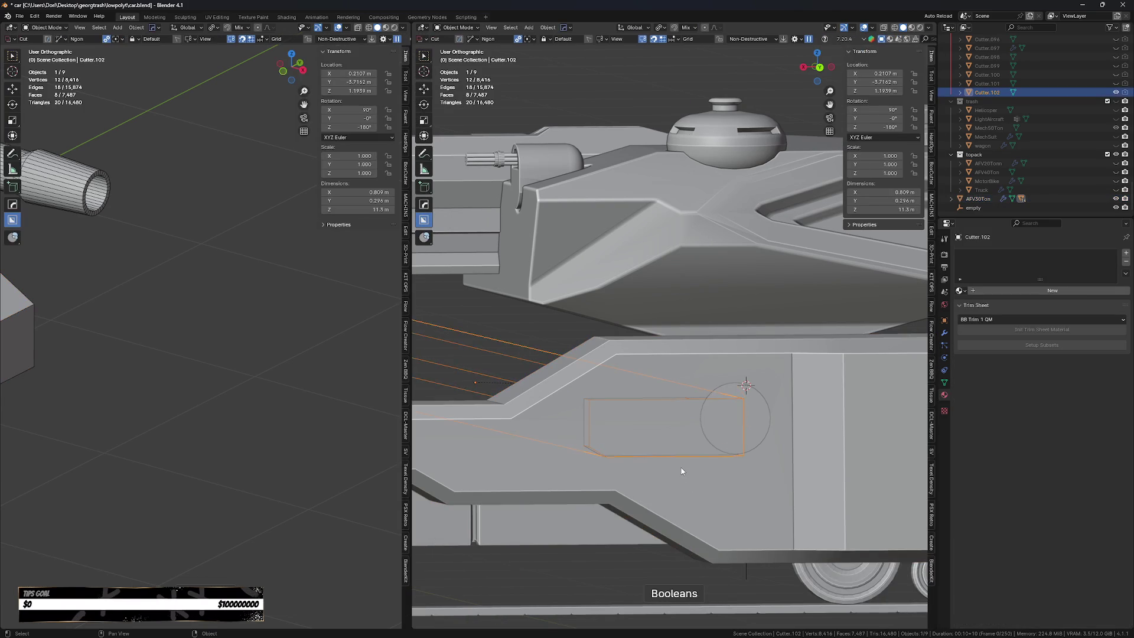
Raise the Cutter.102 slot cutter slightly along Z and flatten it vertically.
key("g")
key("z")
left_click(679, 460)
key("s")
key("z")
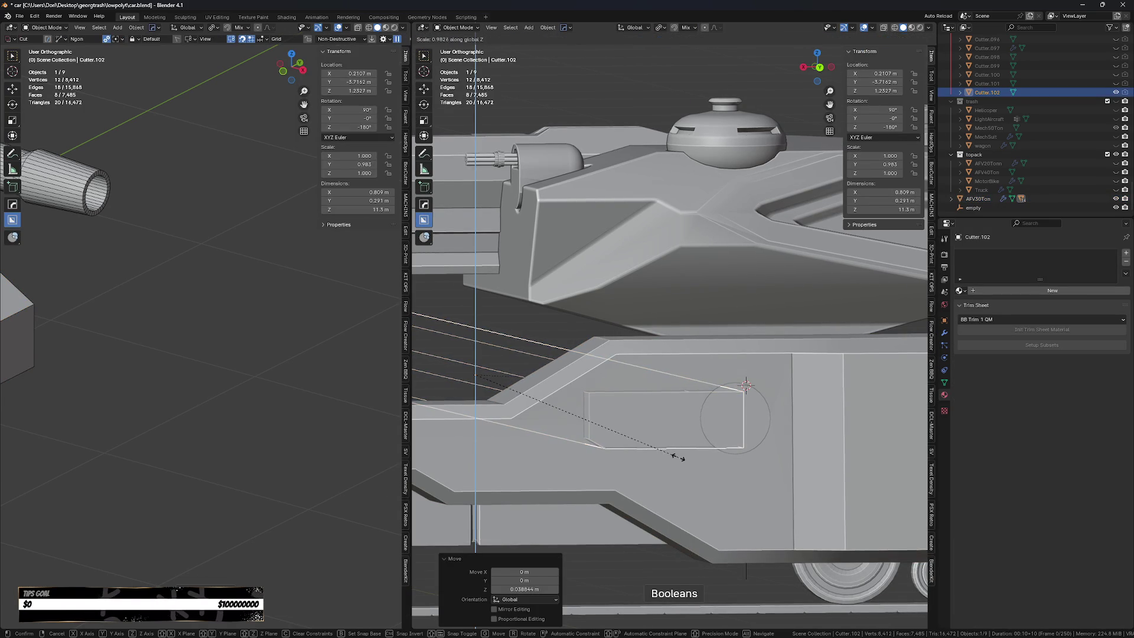
left_click(671, 456)
scroll(678, 488, "down", 4)
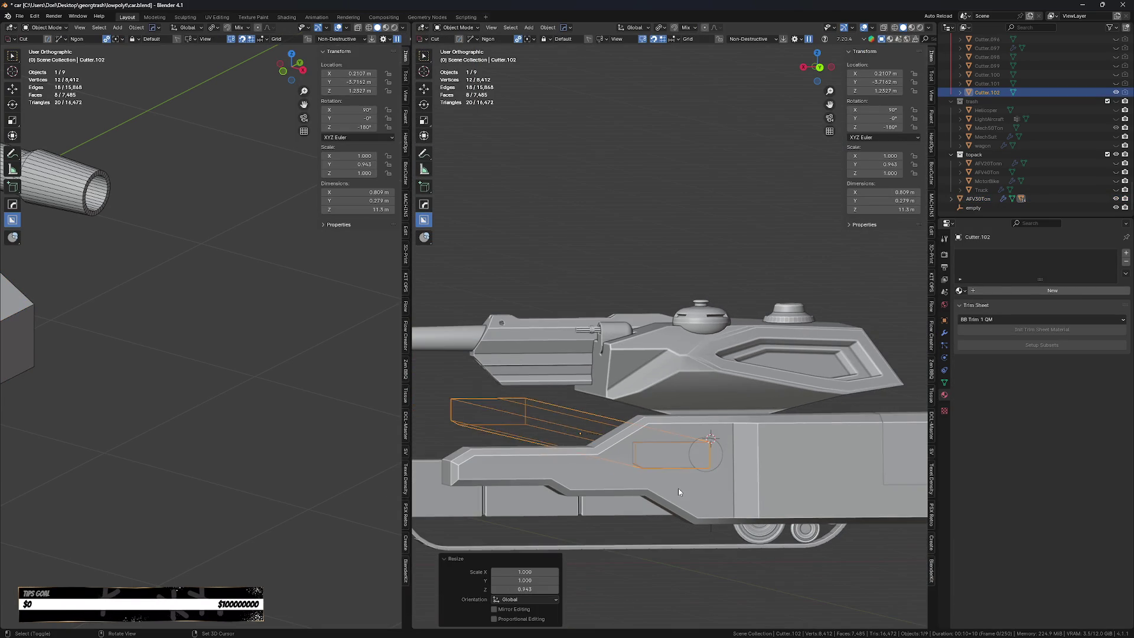
Deselect everything, orbit to a side-on view and select the tank hull.
key("h")
middle_click_drag(707, 572, 767, 563)
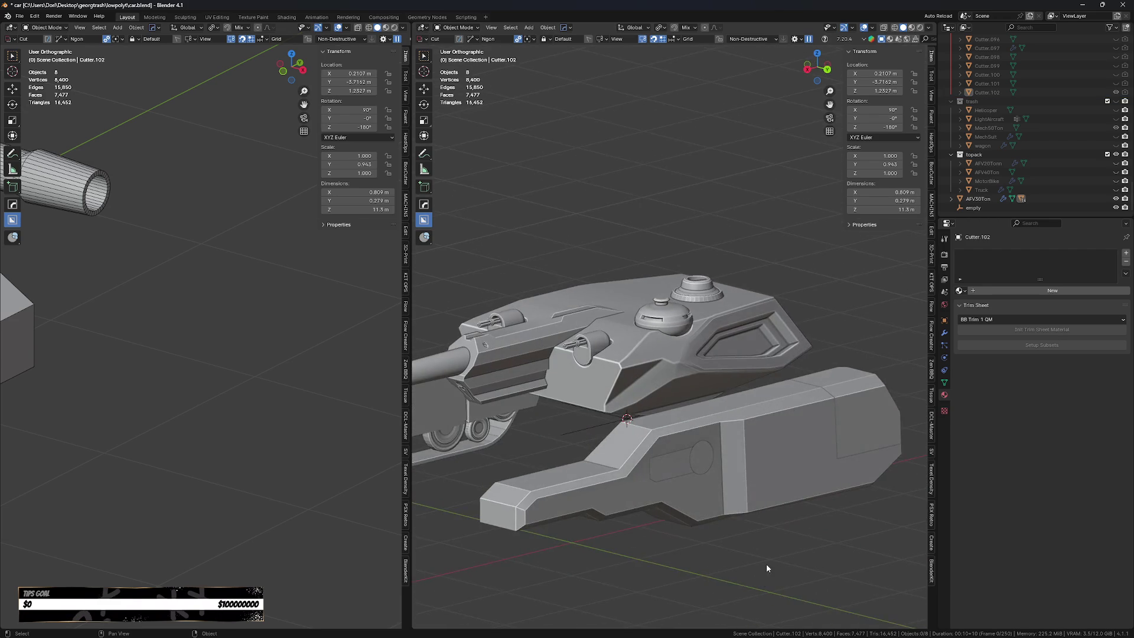
scroll(767, 569, "down", 3)
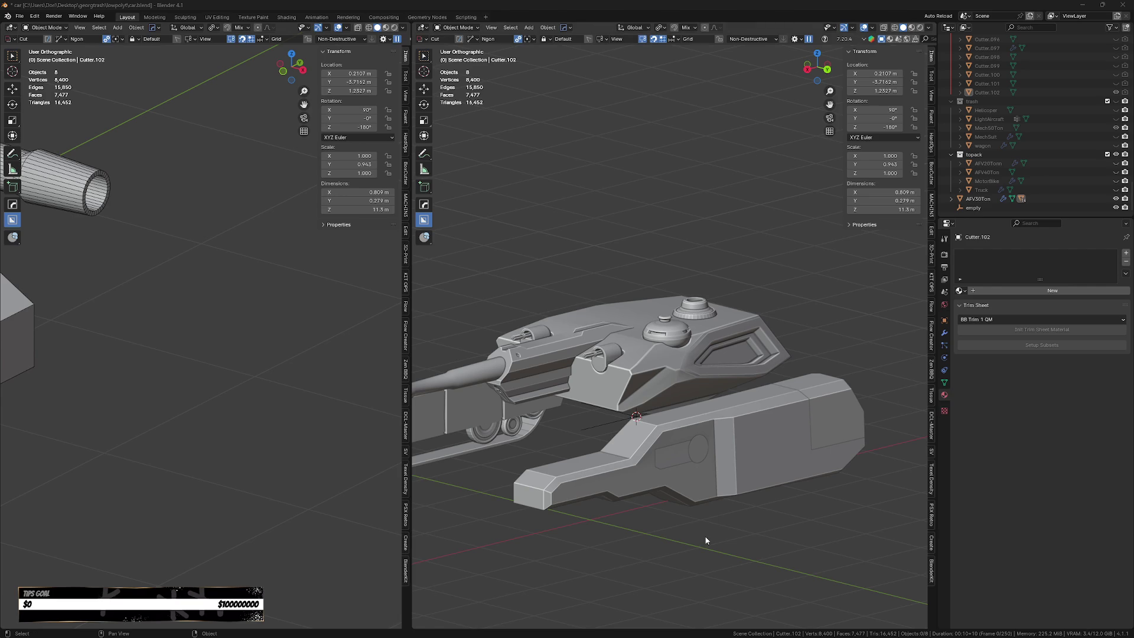
mouse_move(726, 525)
middle_mouse_down()
mouse_move(711, 482)
mouse_move(712, 507)
middle_mouse_up()
left_click(711, 478)
scroll(686, 508, "up", 4)
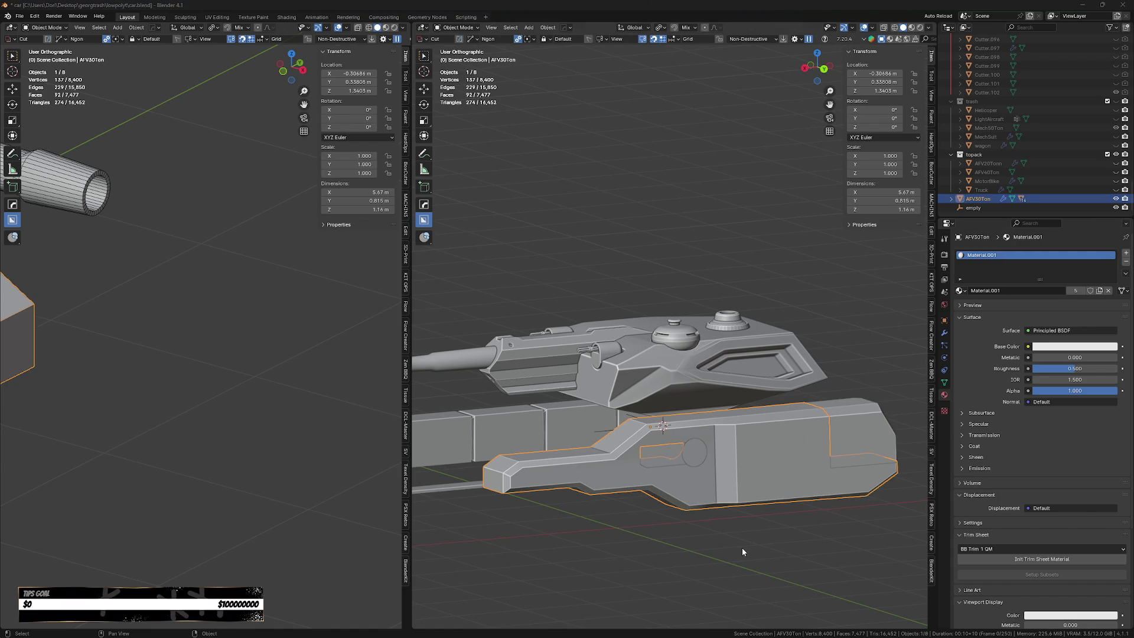
Select the turret and set its origin to its geometry.
scroll(743, 551, "down", 2)
middle_click_drag(786, 554, 761, 546)
left_click(676, 473)
key("shift+ctrl+alt+c")
left_click(658, 529)
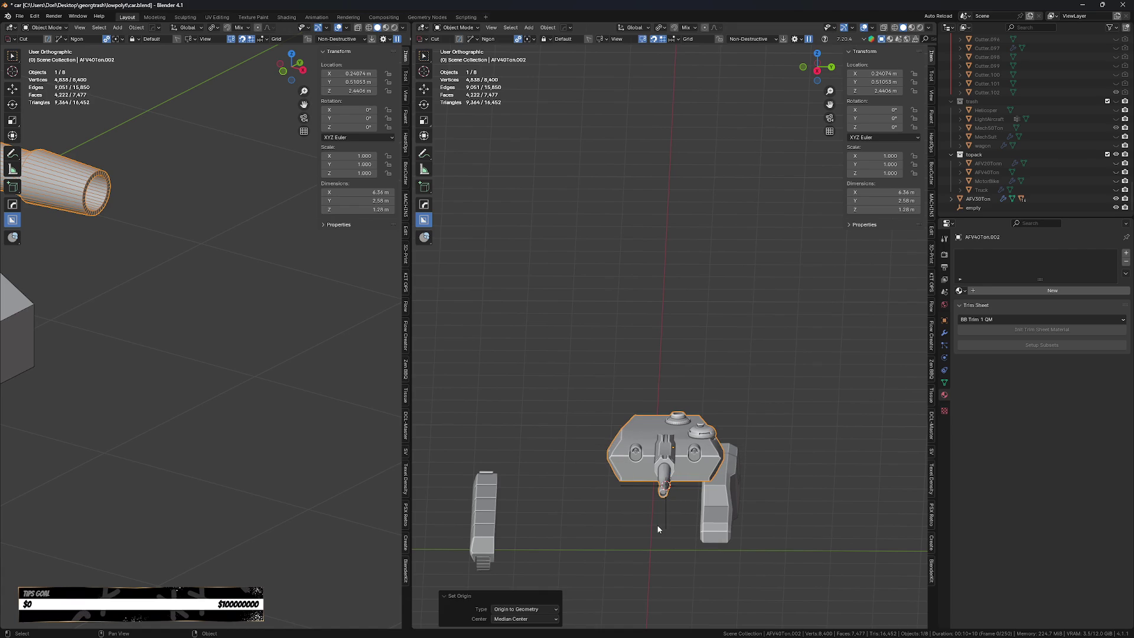
In top view, move the 3D cursor to the world origin and set the turret's origin to it.
middle_click_drag(678, 526, 722, 574)
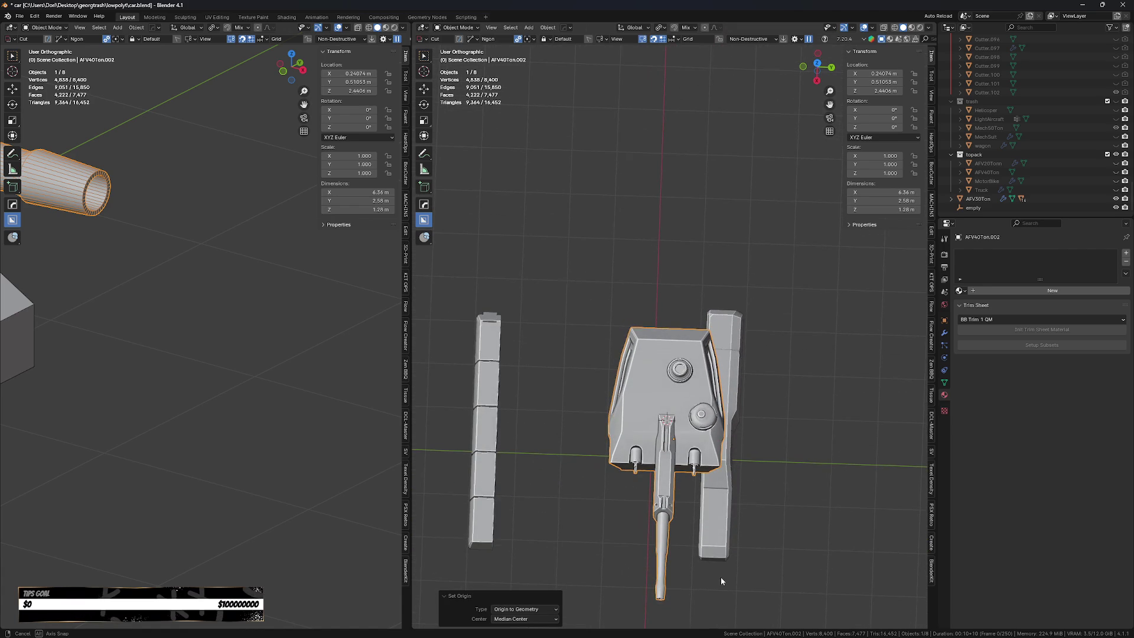
key("KP_7")
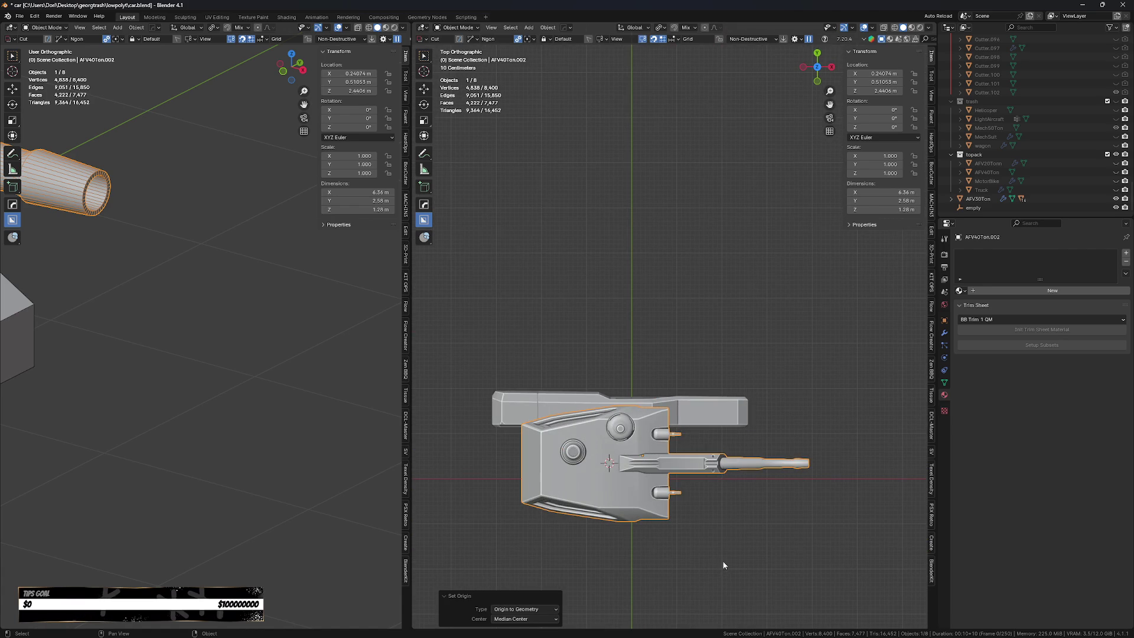
key("shift+s")
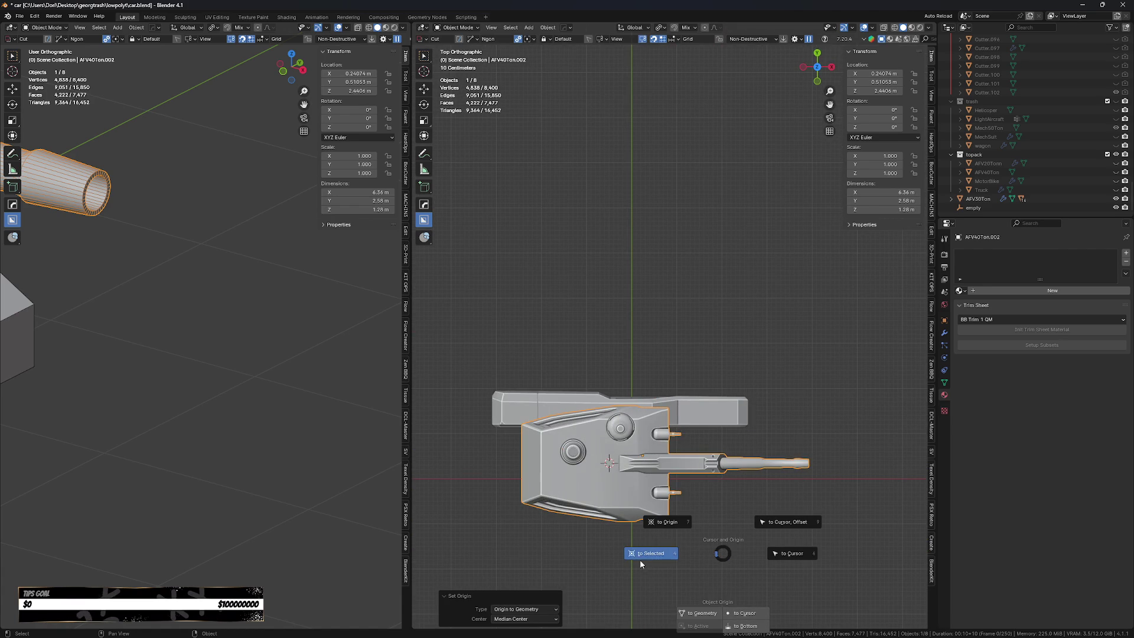
left_click(667, 523)
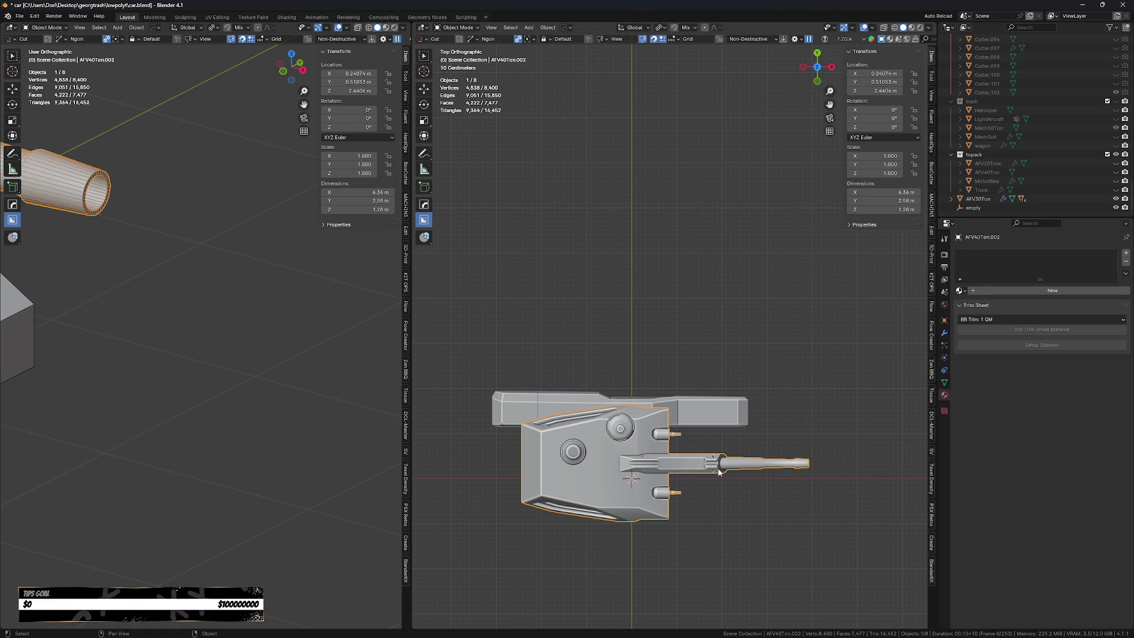
key("shift+s")
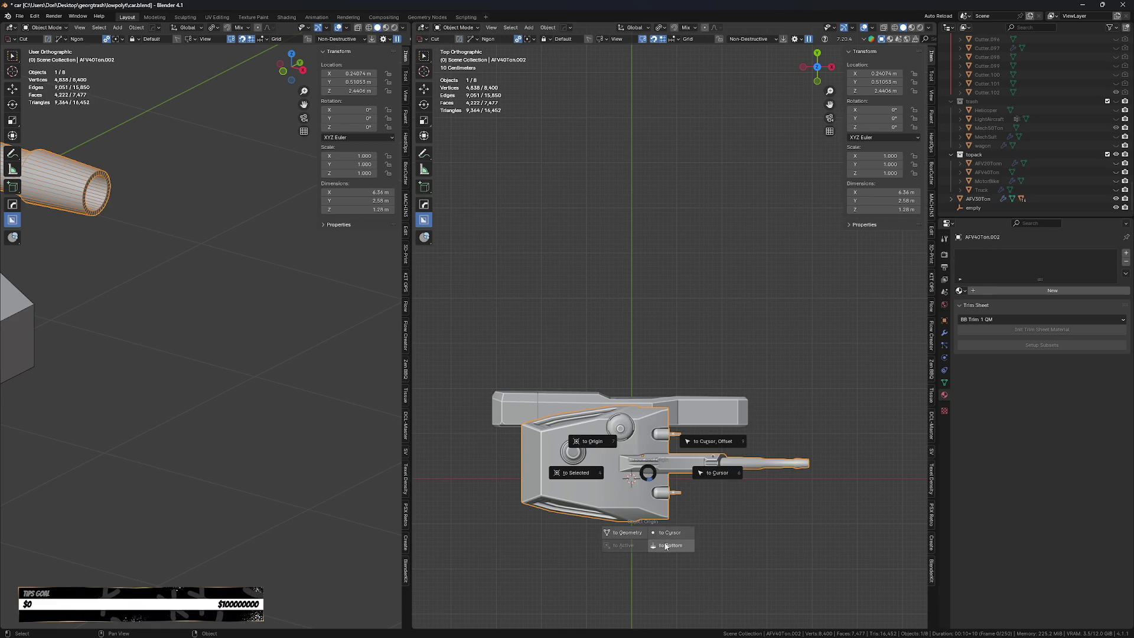
left_click(666, 533)
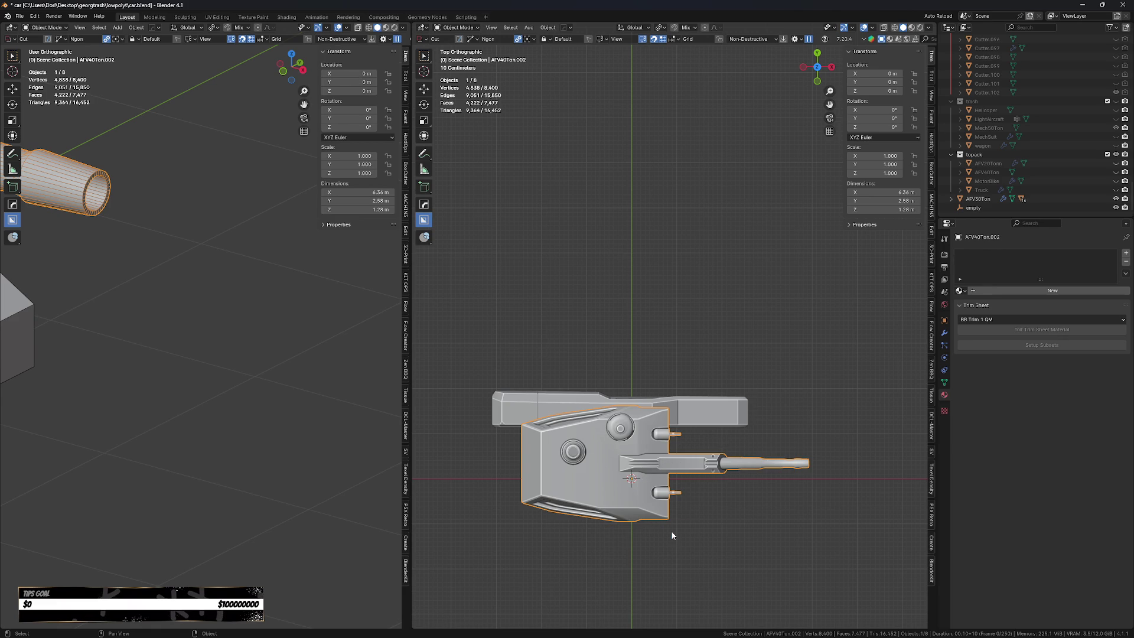
Try placing the turret's origin on a face and snapping the turret to the world origin, then undo.
mouse_move(672, 534)
middle_mouse_down()
mouse_move(647, 368)
mouse_move(616, 427)
middle_mouse_up()
key("Tab")
key("shift+s")
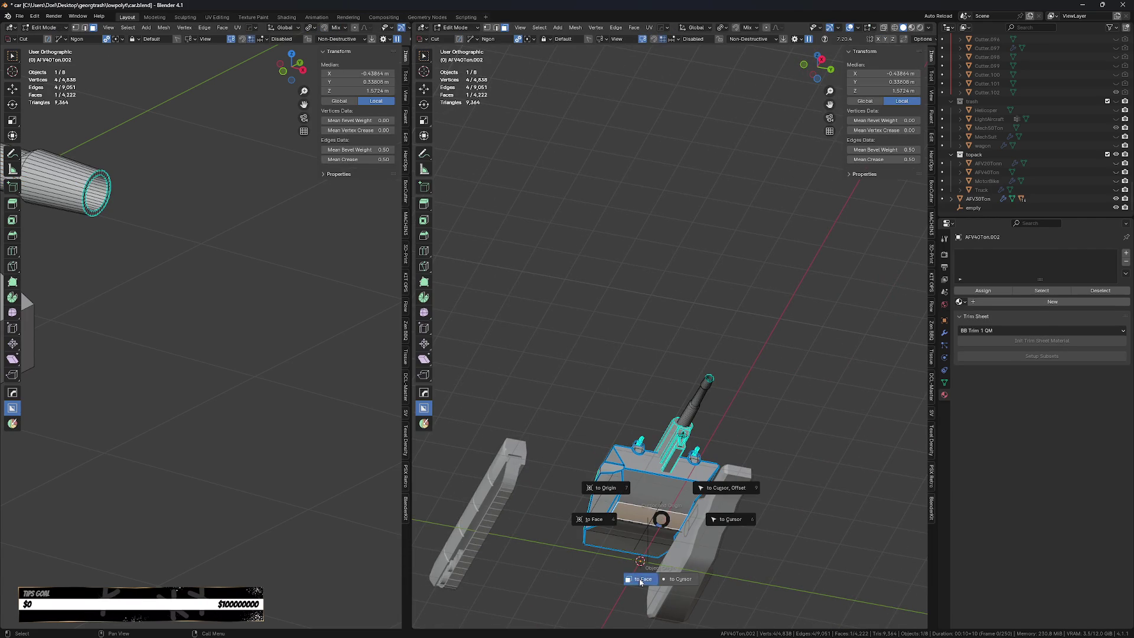
left_click(641, 582)
key("shift+s")
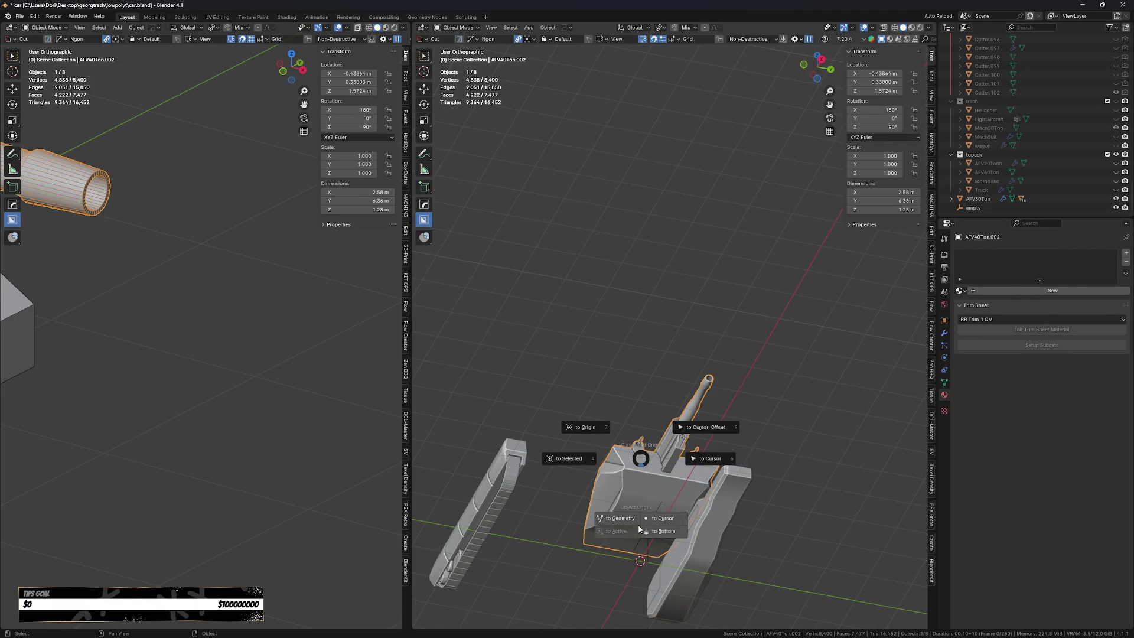
left_click(643, 530)
key("shift+s")
left_click(743, 484)
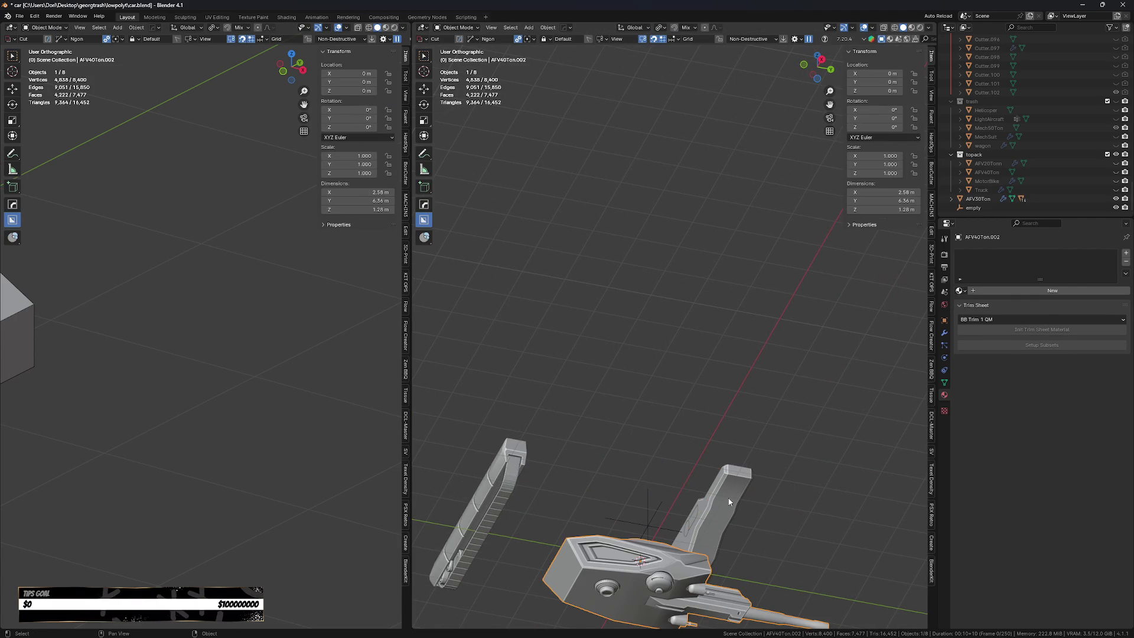
key("ctrl+z")
Apply the turret's rotation and scale.
key("Tab")
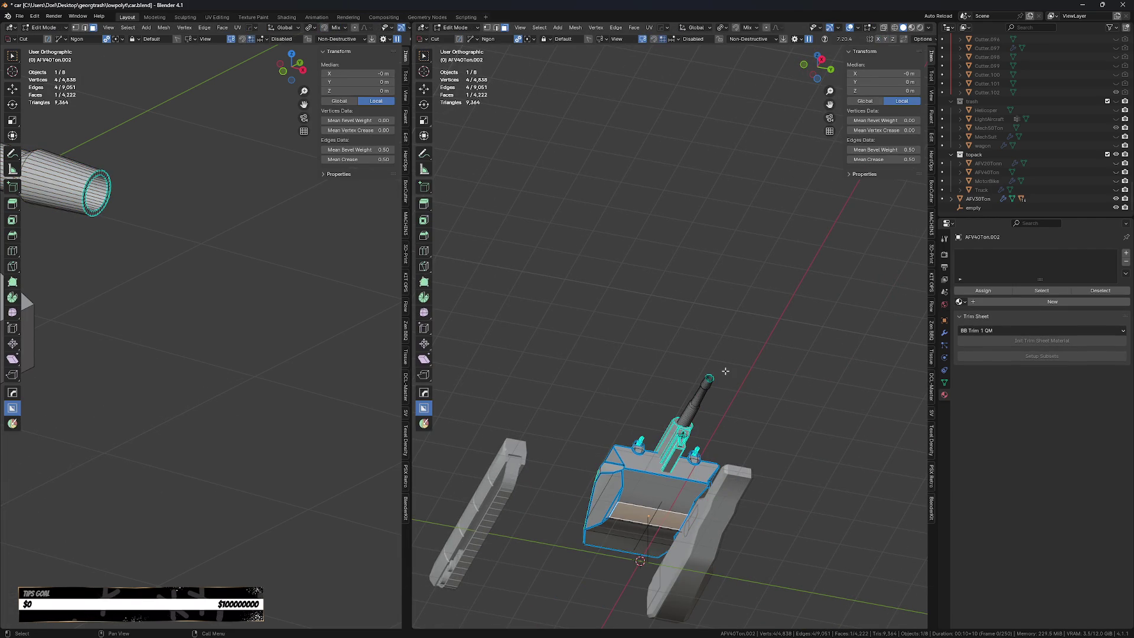
key("Tab")
key("ctrl+a")
left_click(720, 357)
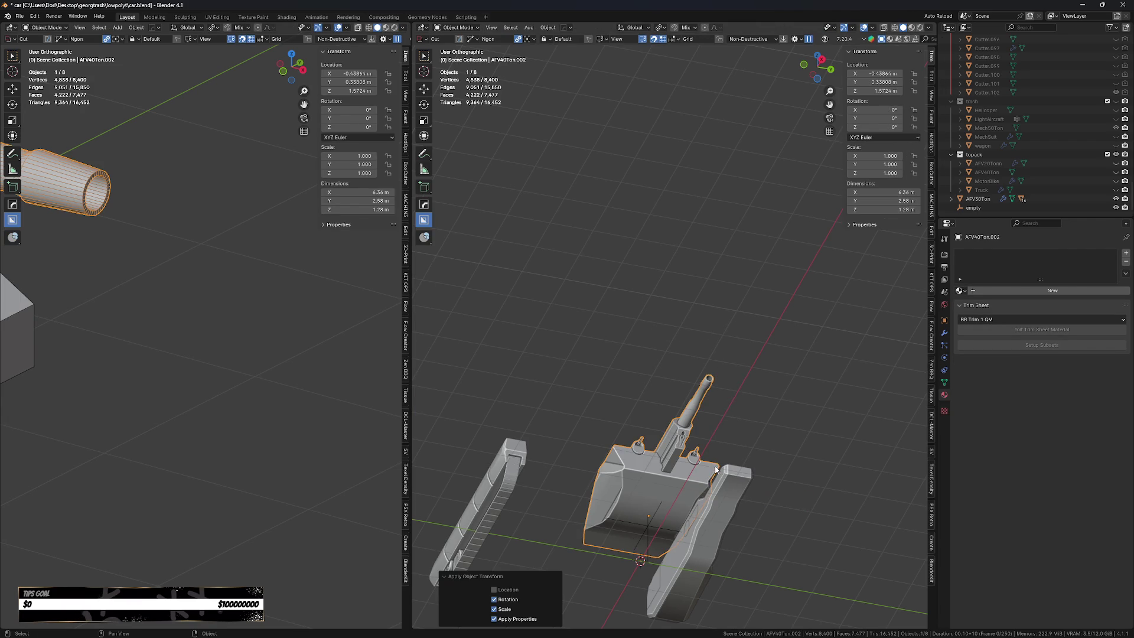
Snap the turret to the 3D cursor and raise it 1.725 m onto the hull.
key("shift+s")
left_click(762, 468)
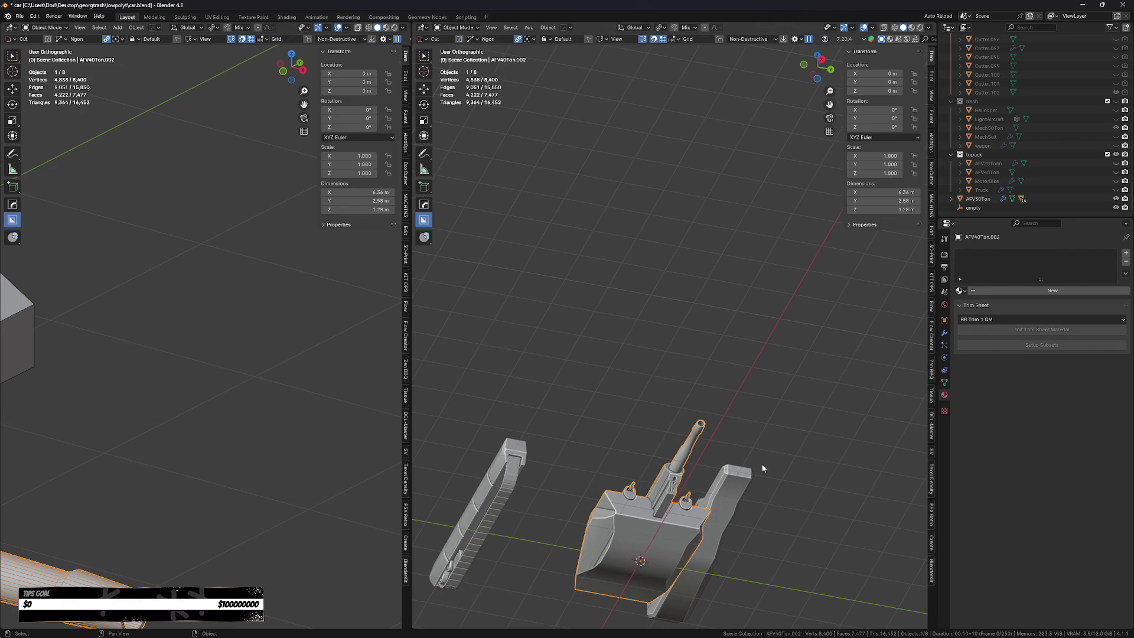
key("g")
key("z")
left_click(742, 428)
Select the right-side track and set its origin to the 3D cursor.
left_click(698, 509)
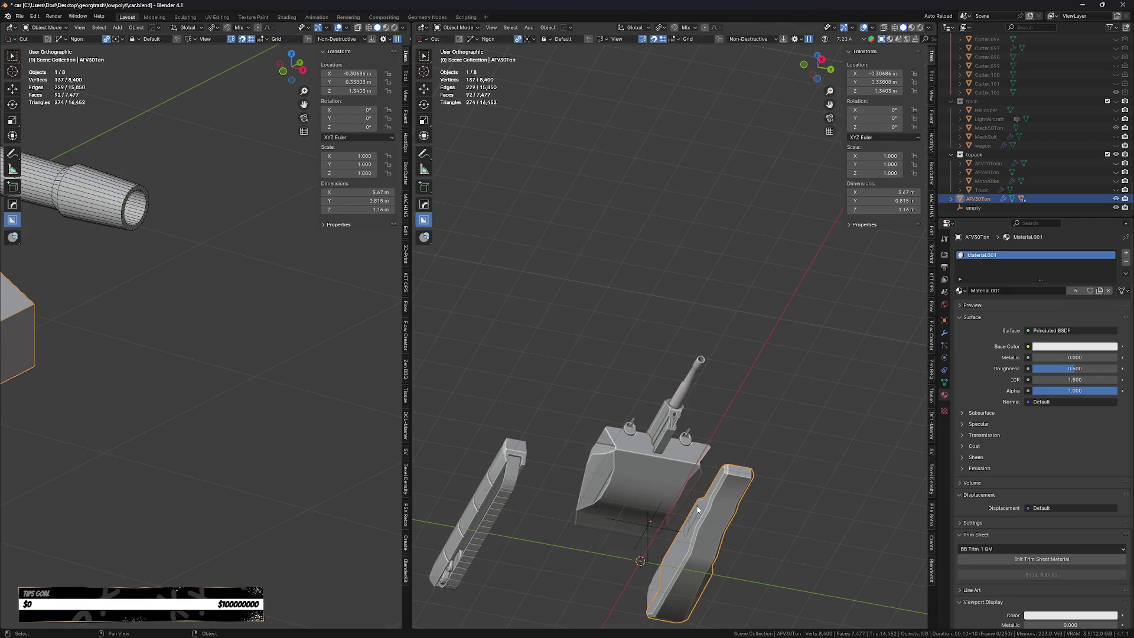
middle_click_drag(698, 509, 700, 550)
key("shift+s")
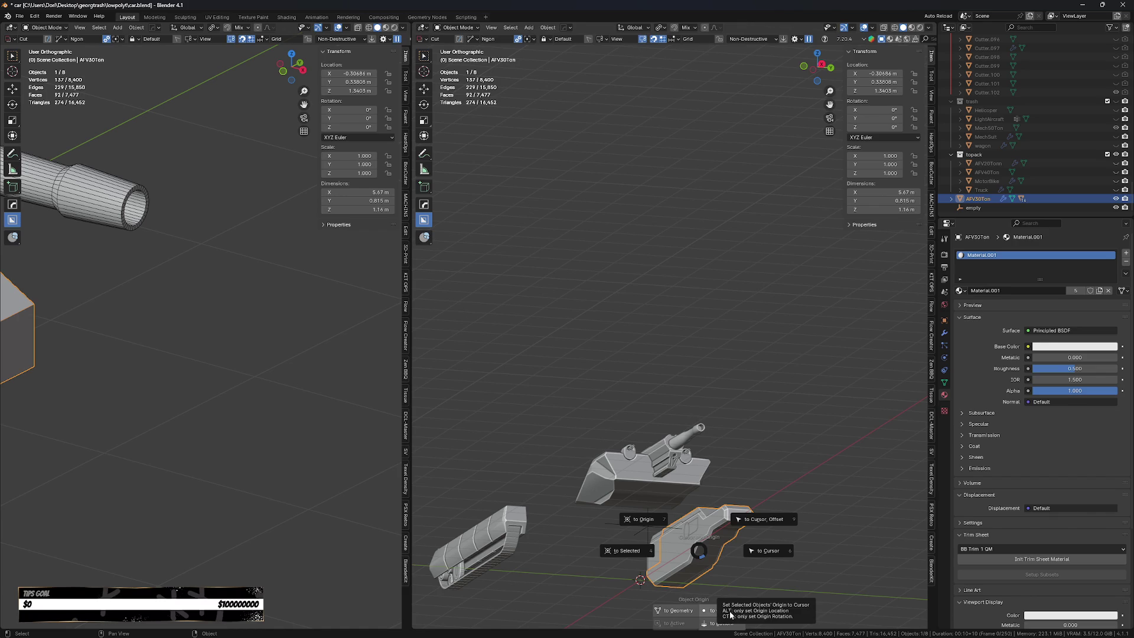
left_click(730, 613)
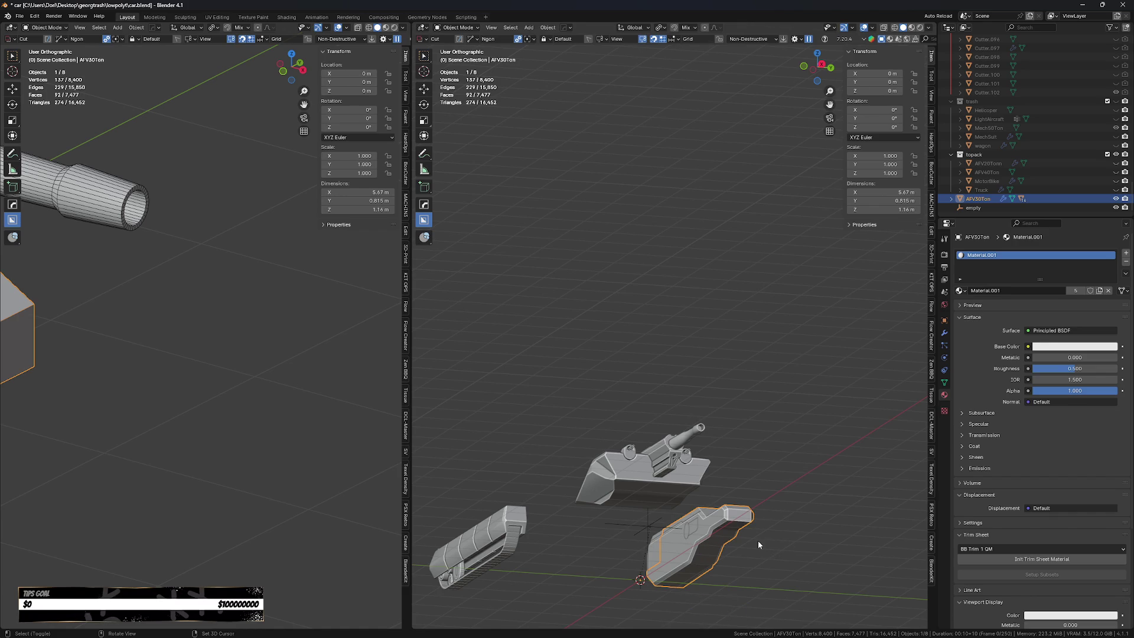
key("KP_3")
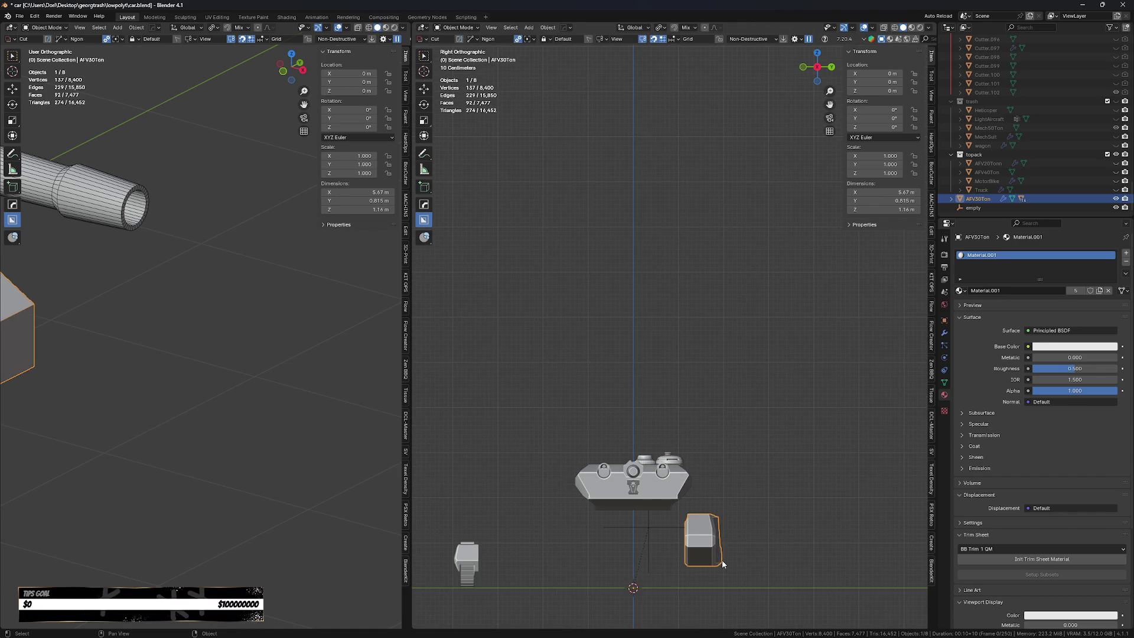
Mirror the track to the opposite hull side, then reposition both tracks along Y and Z.
key("alt+x")
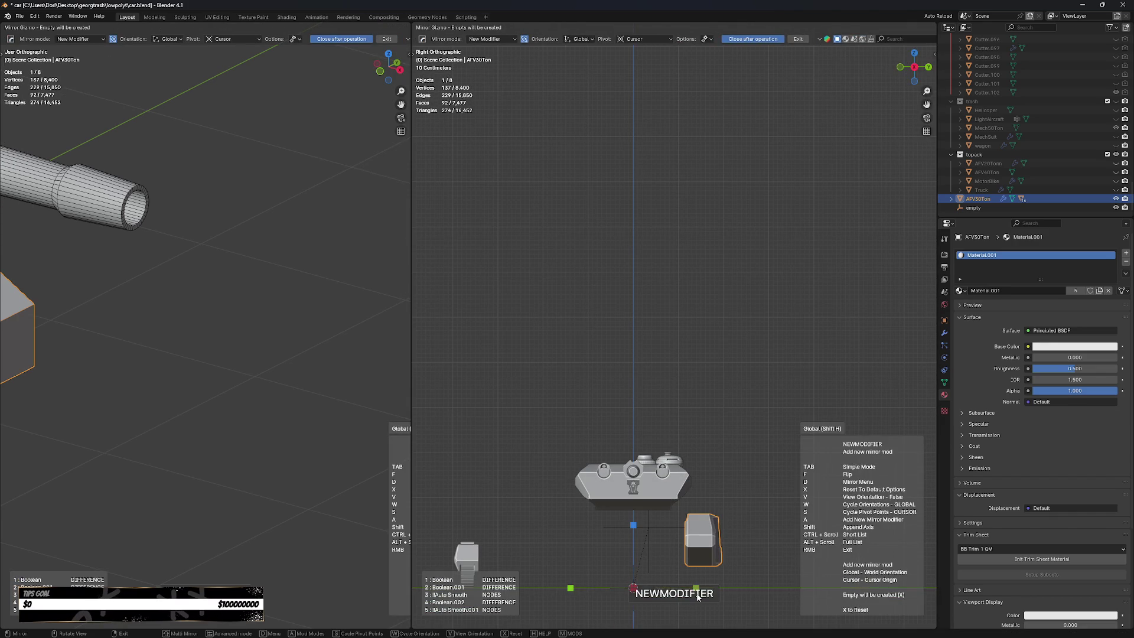
left_click(713, 582)
middle_click_drag(713, 581, 746, 516, "shift")
key("g")
key("y")
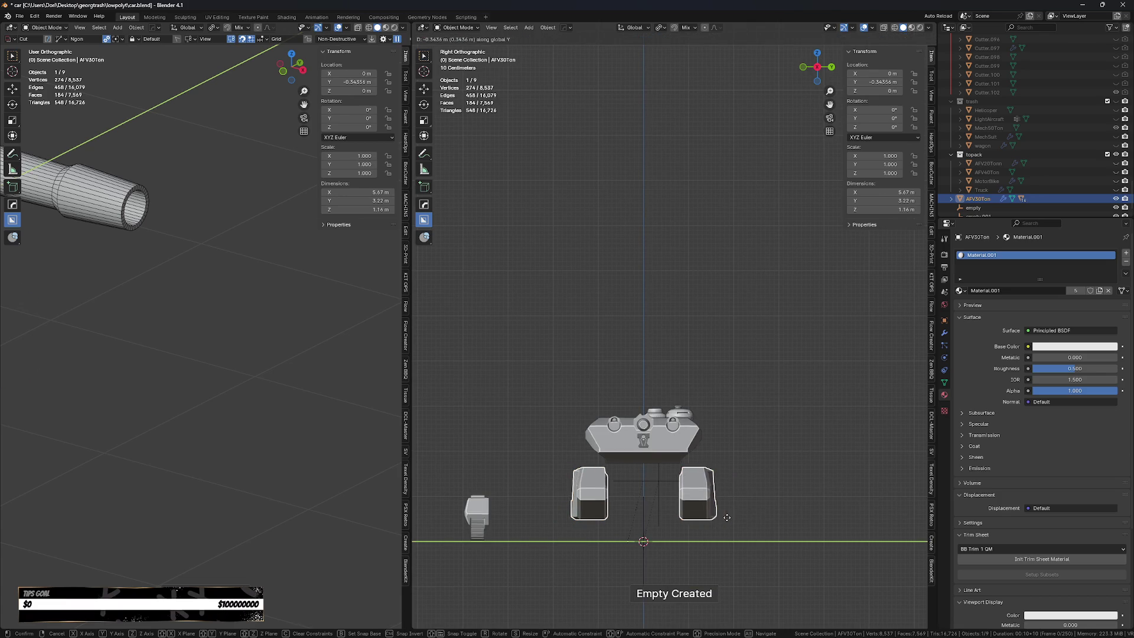
left_click(732, 519)
key("g")
key("z")
left_click(733, 507)
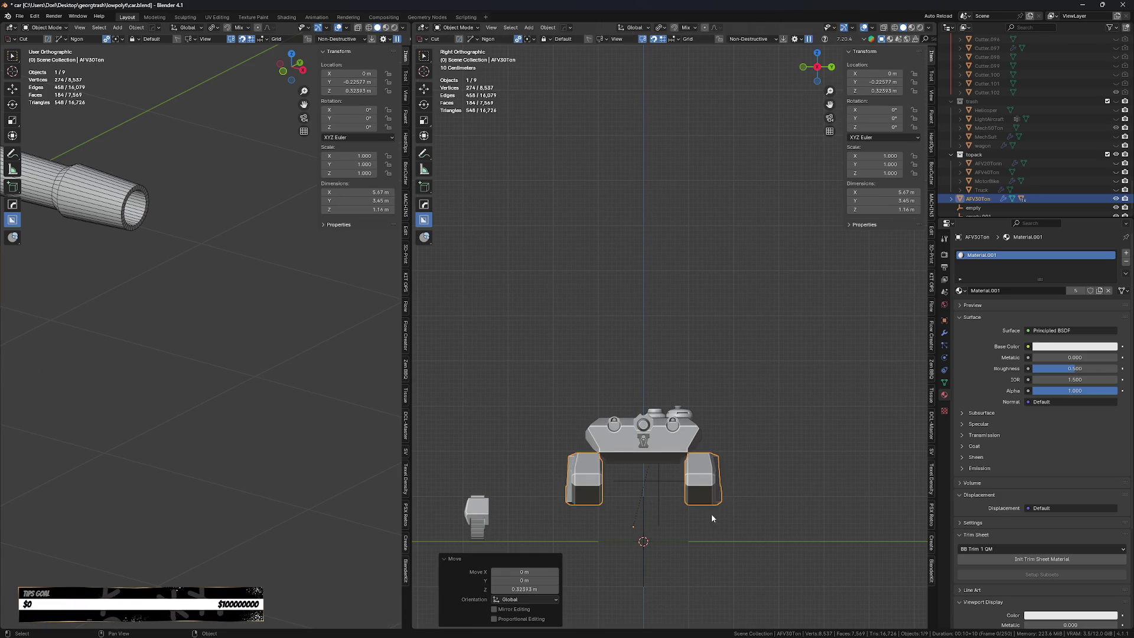
Apply the tracks' rotation and scale.
scroll(671, 508, "up", 1)
scroll(671, 509, "up", 1)
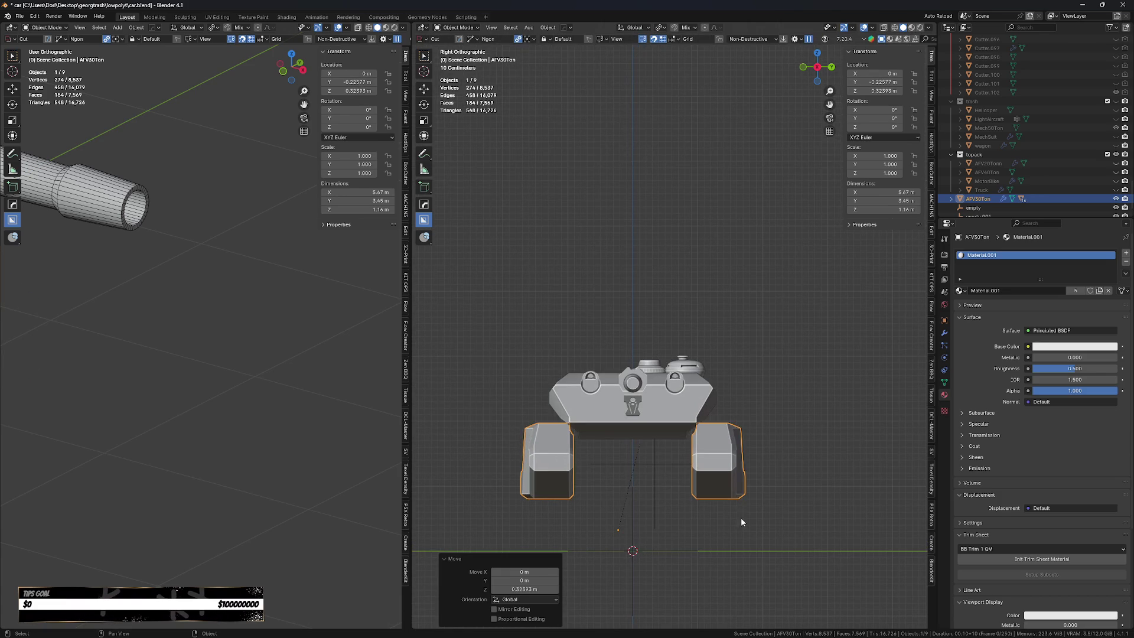
key("ctrl+a")
left_click(702, 522)
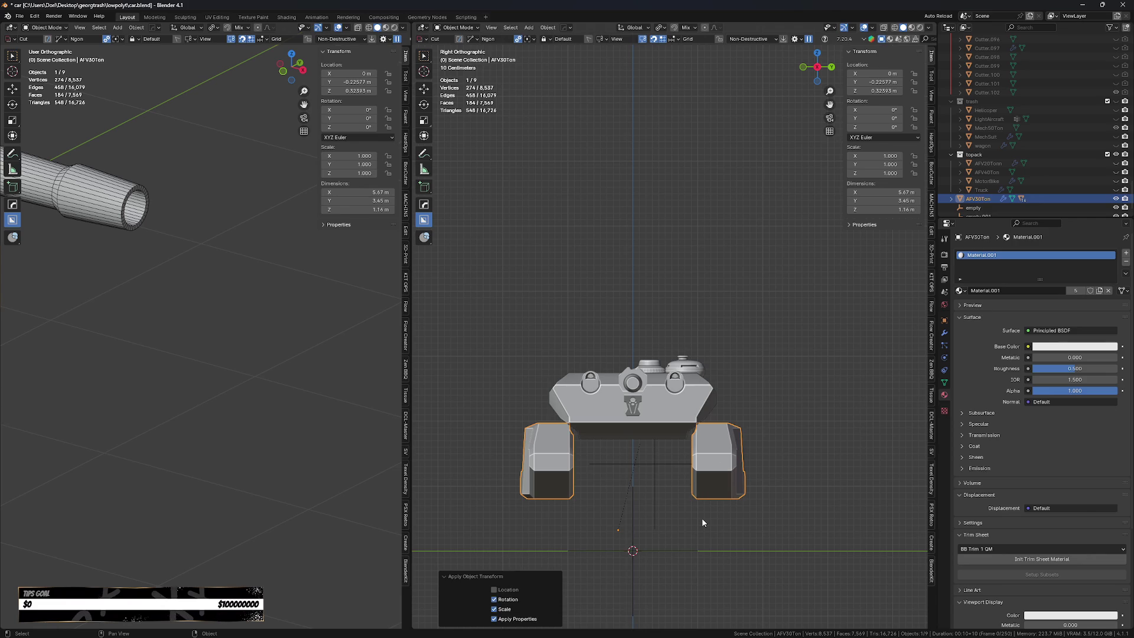
key("shift+a")
Add a cube, shrink and flatten it into a slab, and raise it 1.47 m under the turret.
mouse_move(685, 430)
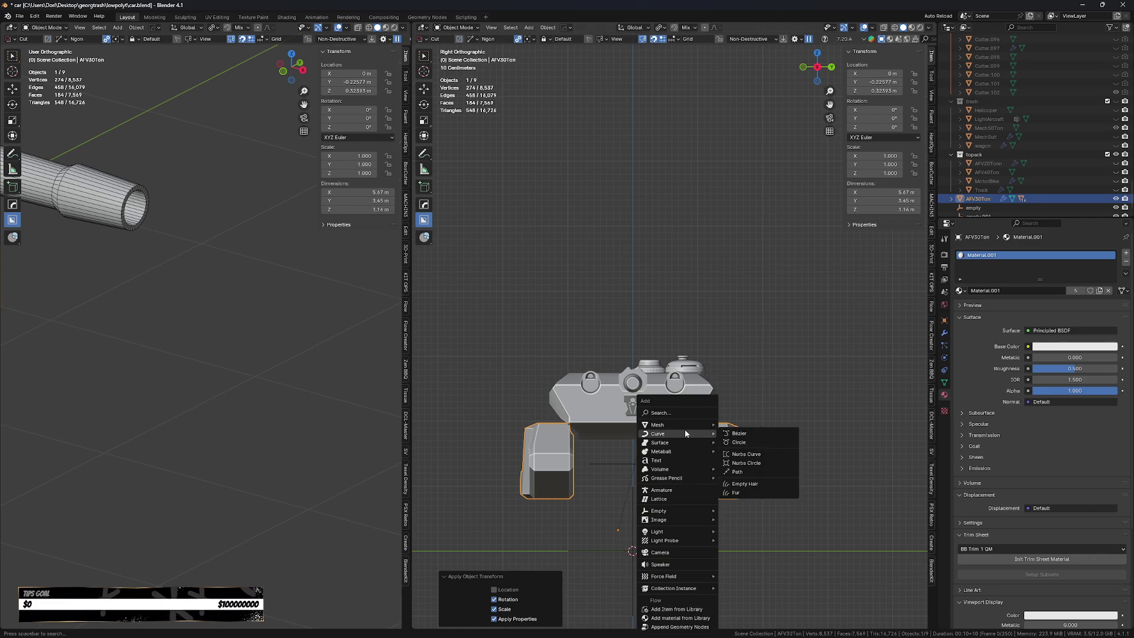
left_click(746, 222)
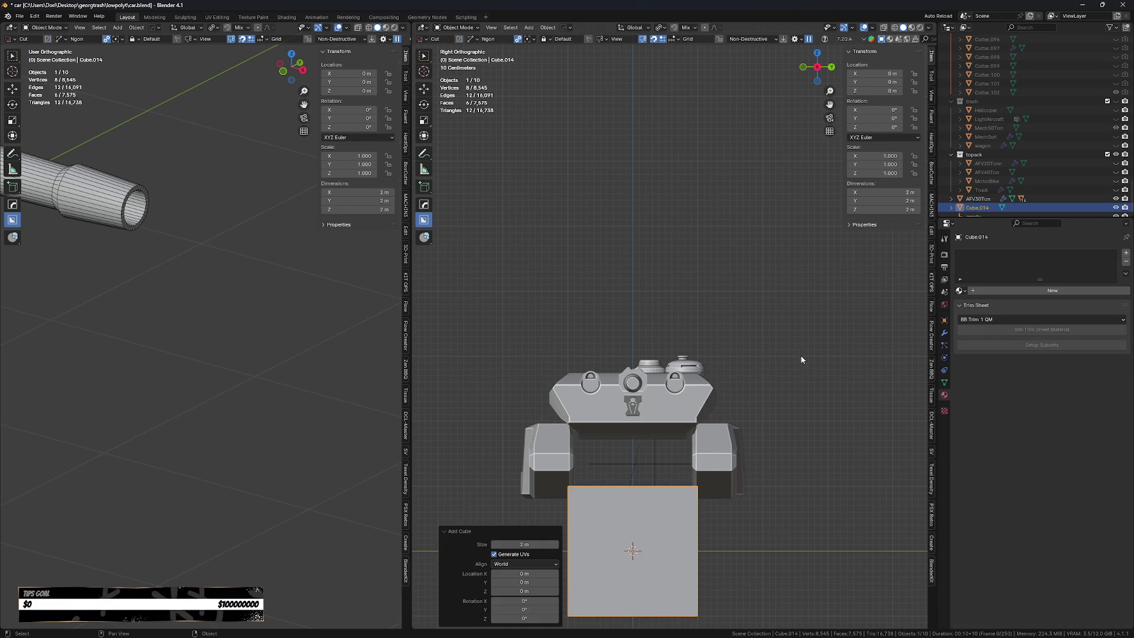
key("s")
left_click(774, 380)
key("s")
key("z")
left_click(684, 520)
key("g")
key("z")
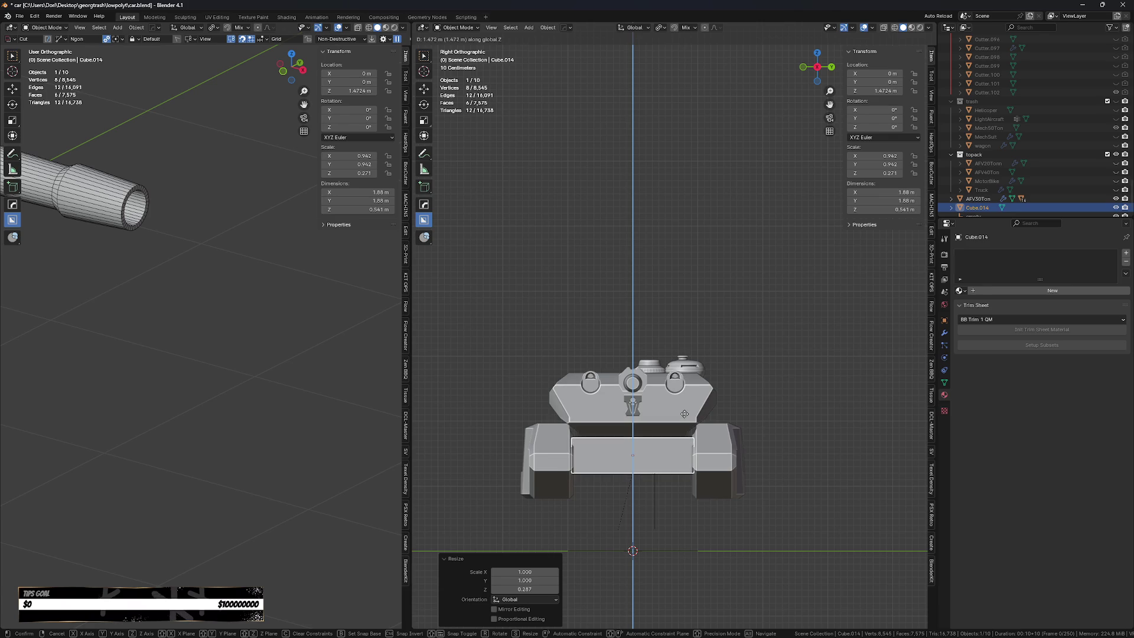
left_click(667, 465)
Stretch the slab along X, shift it along the hull and size it to 3.29 m long.
middle_click_drag(667, 465, 571, 492)
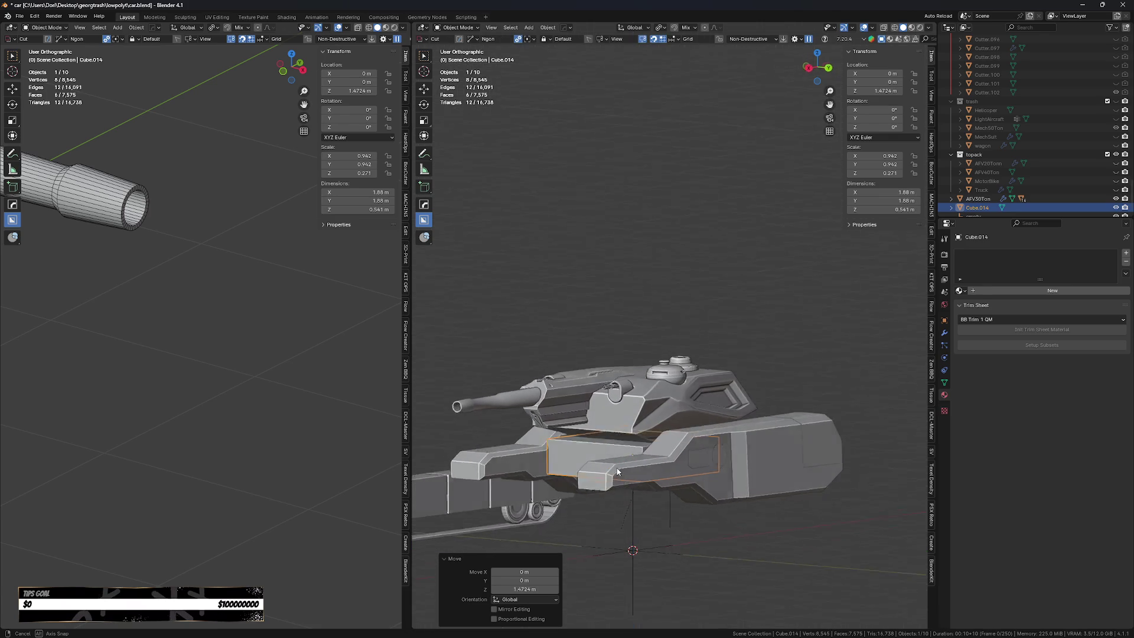
key("s")
key("x")
left_click(531, 499)
key("g")
key("x")
left_click(507, 509)
key("s")
key("x")
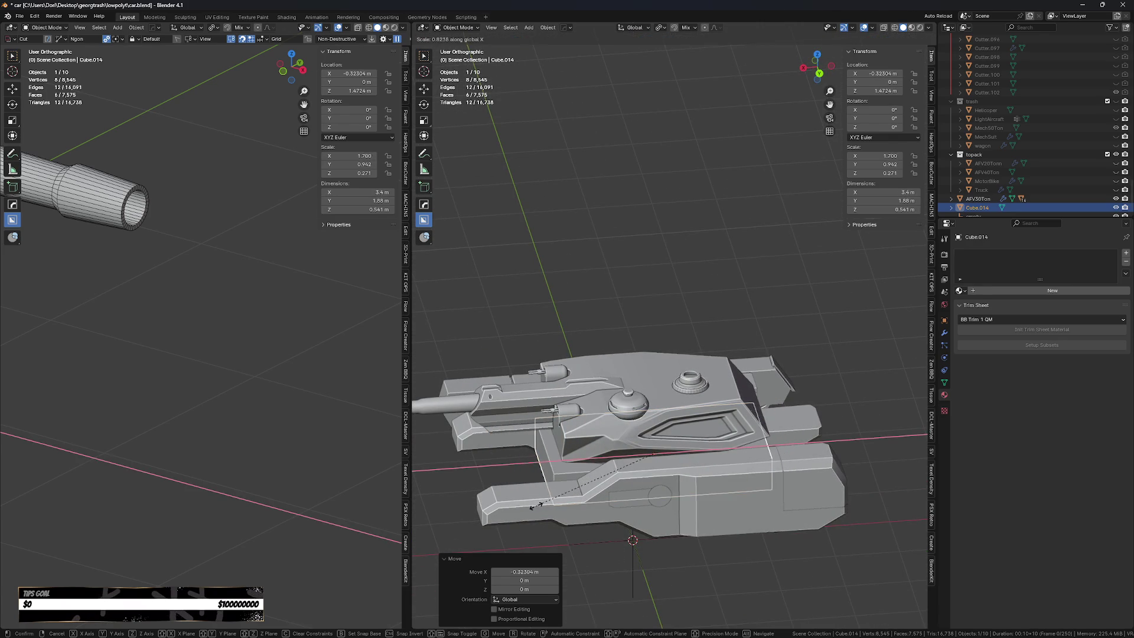
left_click(536, 498)
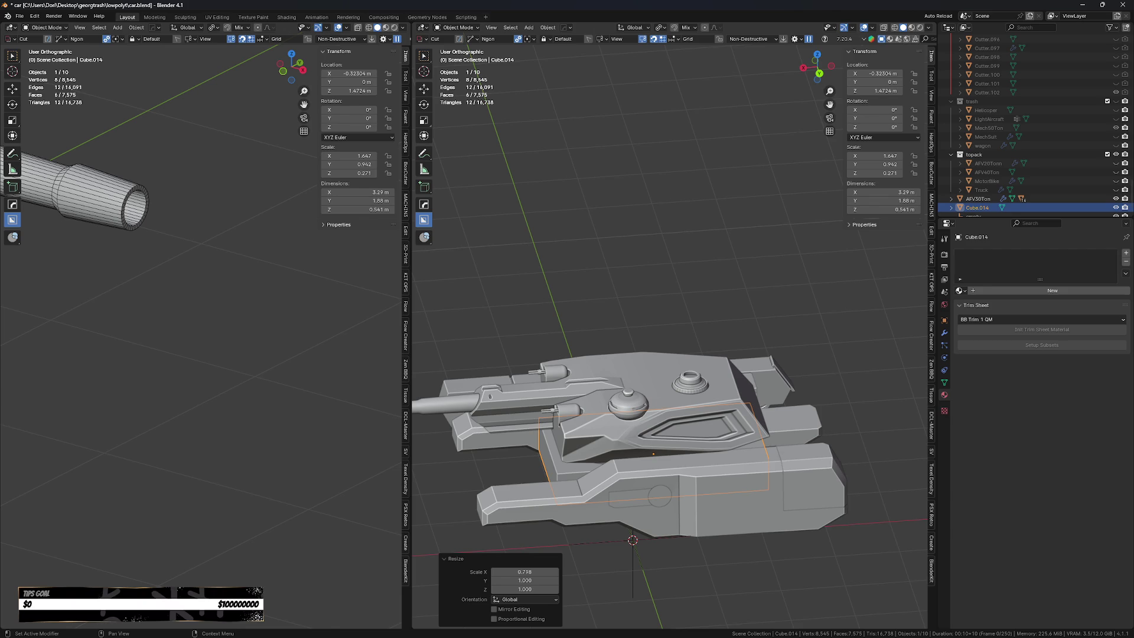